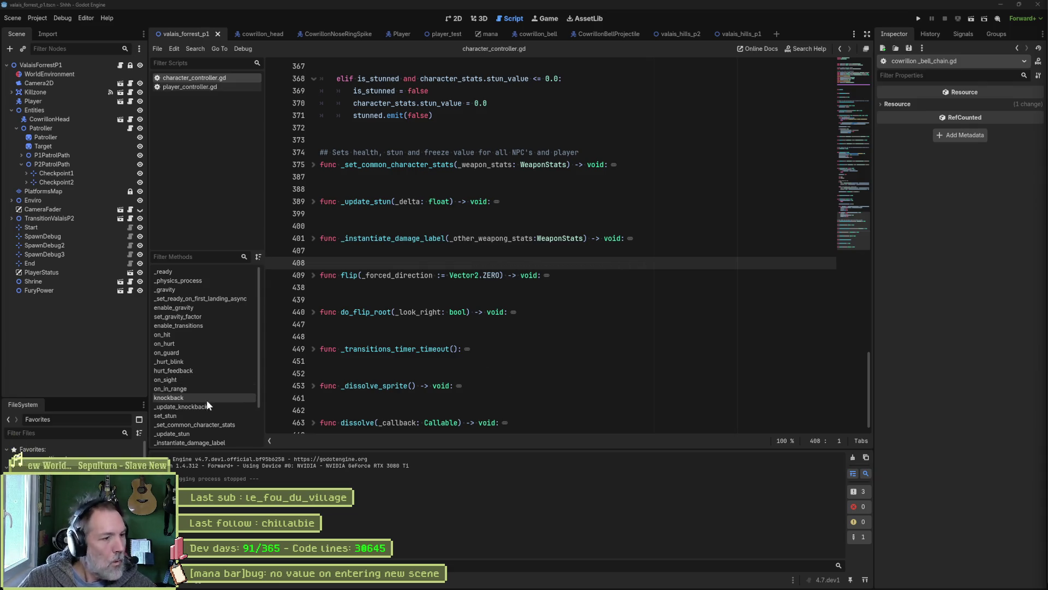
Search all project files for every use of do_flip_root.
scroll(201, 409, "down", 2)
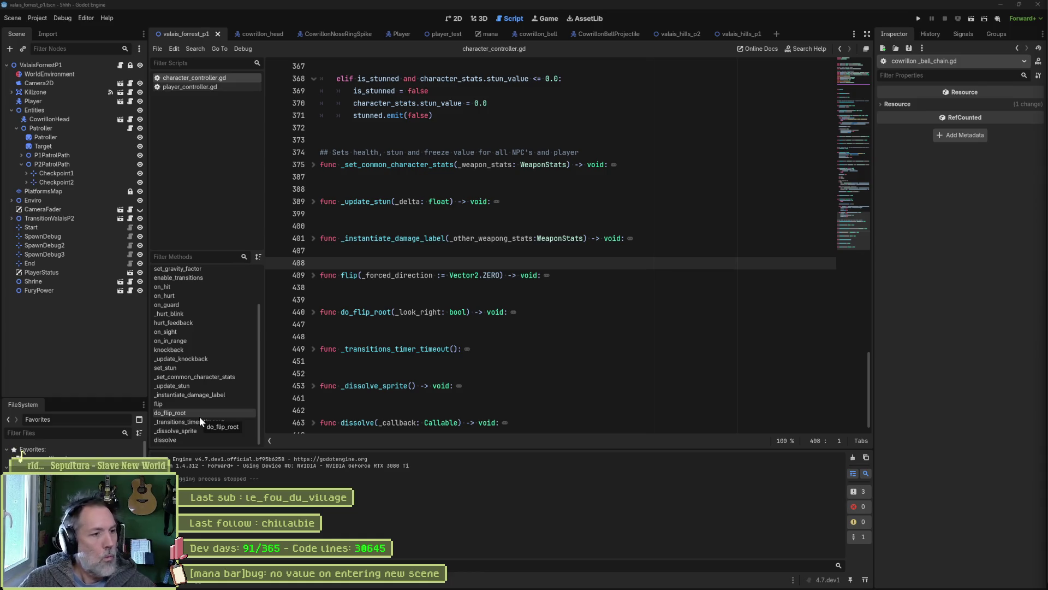
left_click(199, 417)
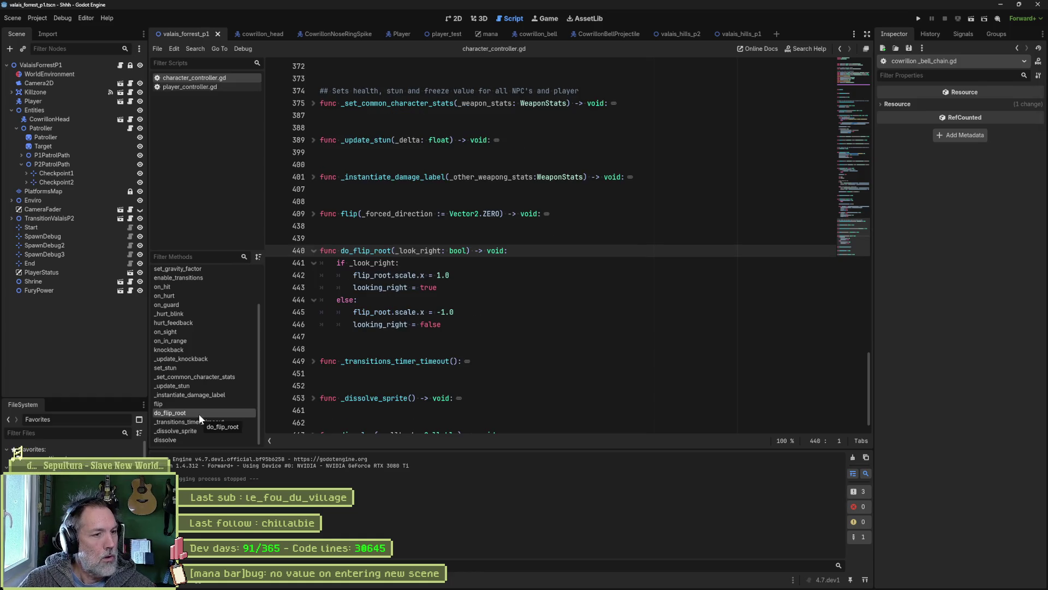
double_click(389, 251)
key("ctrl+shift+f")
key("Return")
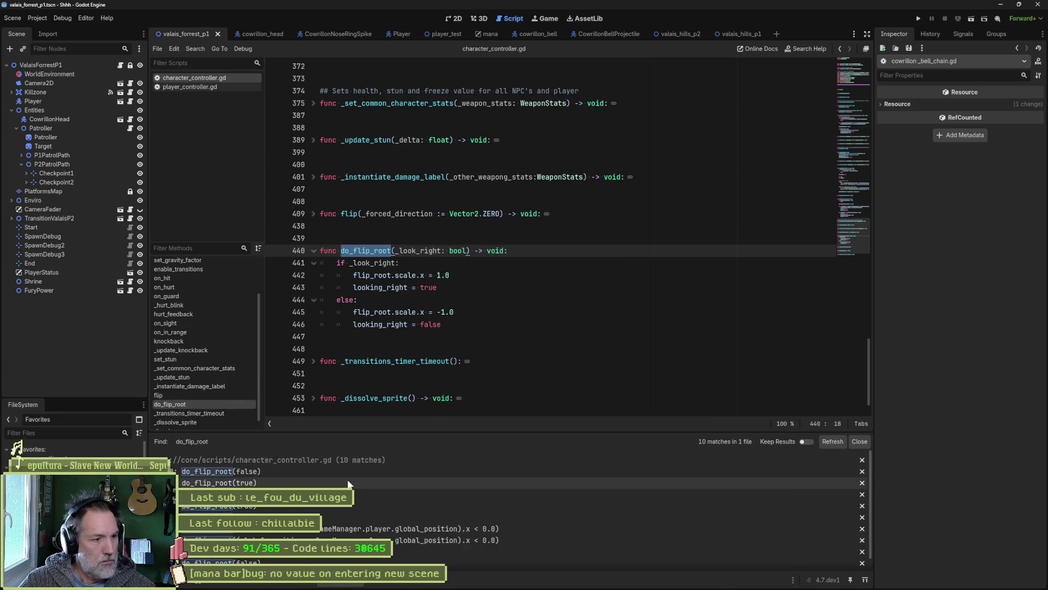
scroll(358, 458, "up", 1)
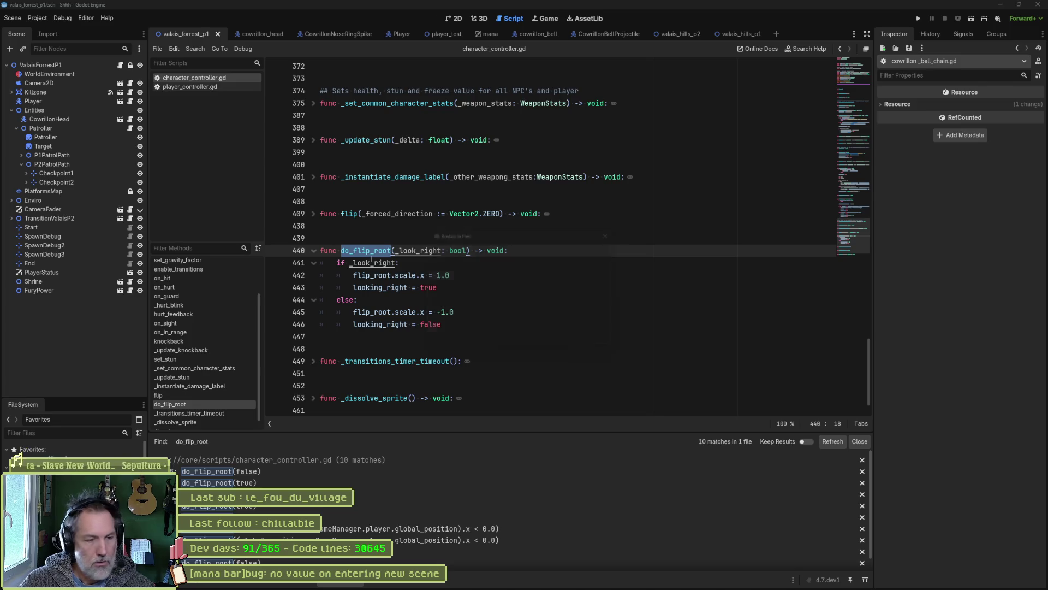
Replace all do_flip_root matches with _do_flip_root.
key("ctrl+shift+r")
double_click(485, 247)
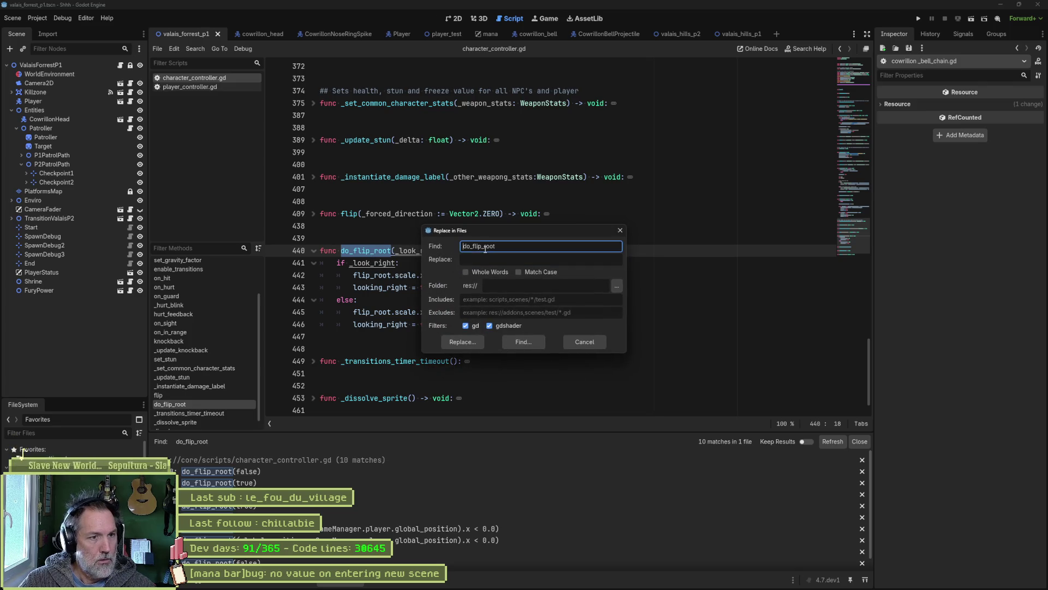
key("ctrl+c")
key("Tab")
key("ctrl+v")
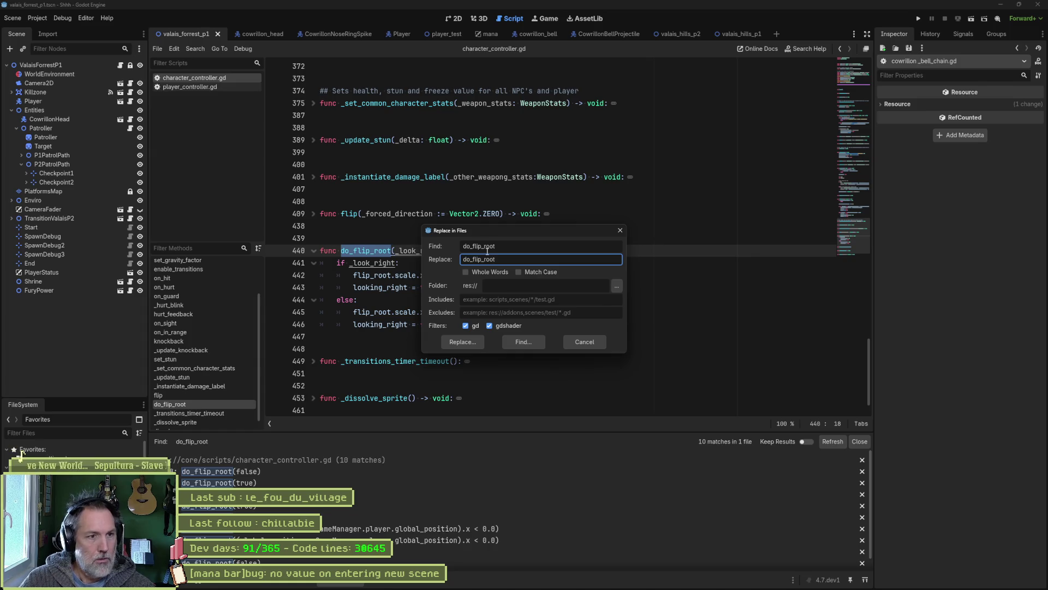
key("Home")
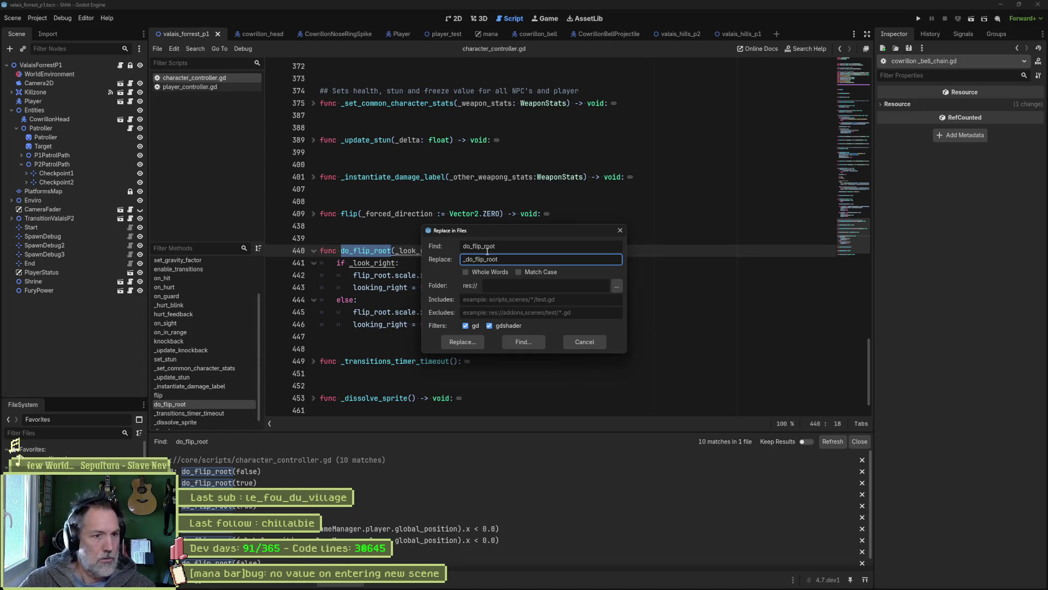
left_click(464, 342)
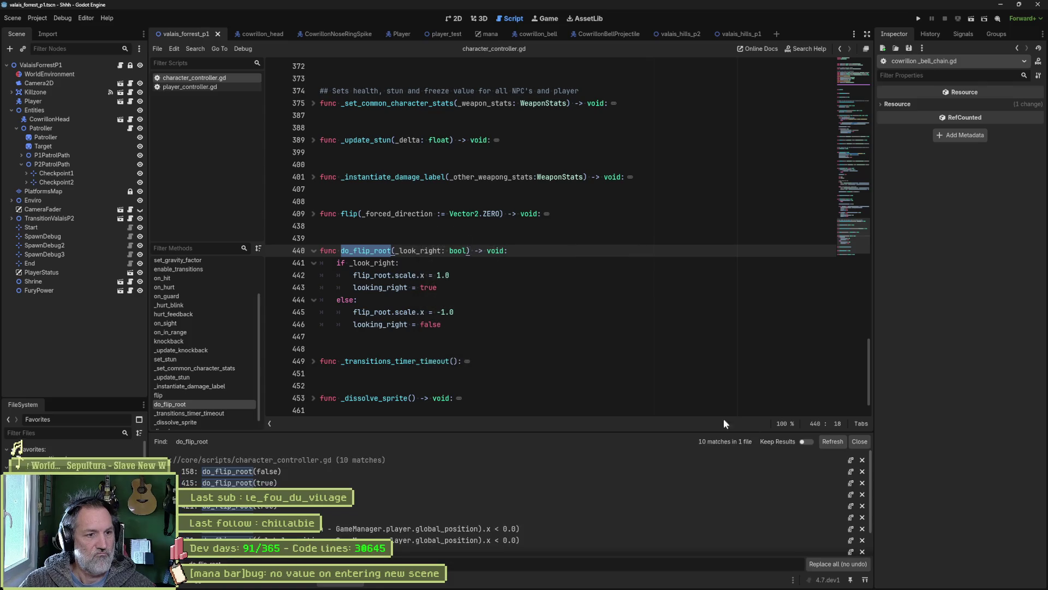
left_click(844, 549)
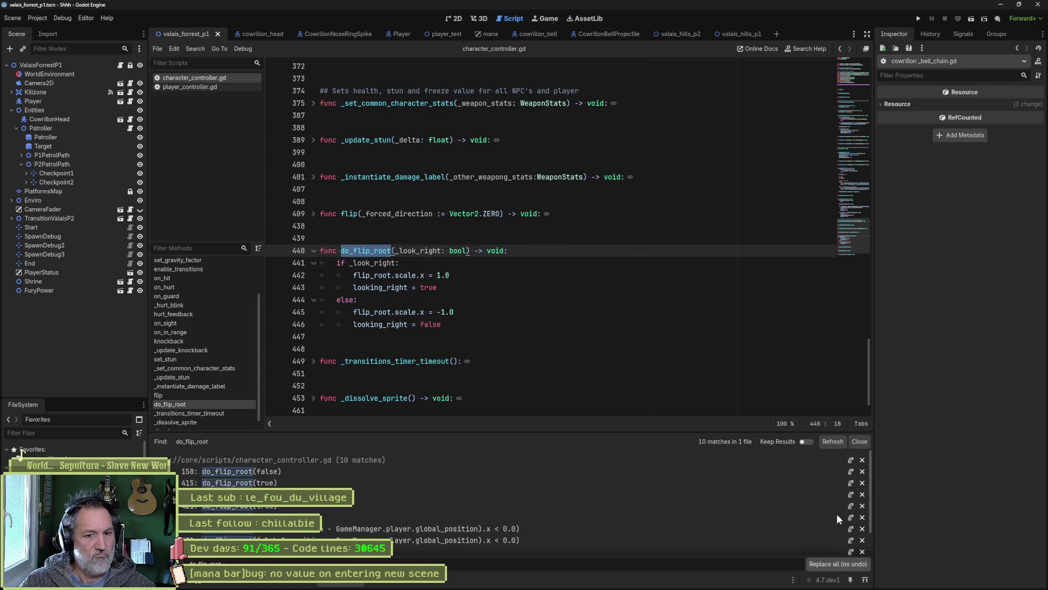
Close the replace results and search all files for on_hit.
left_click(860, 441)
left_click(616, 311)
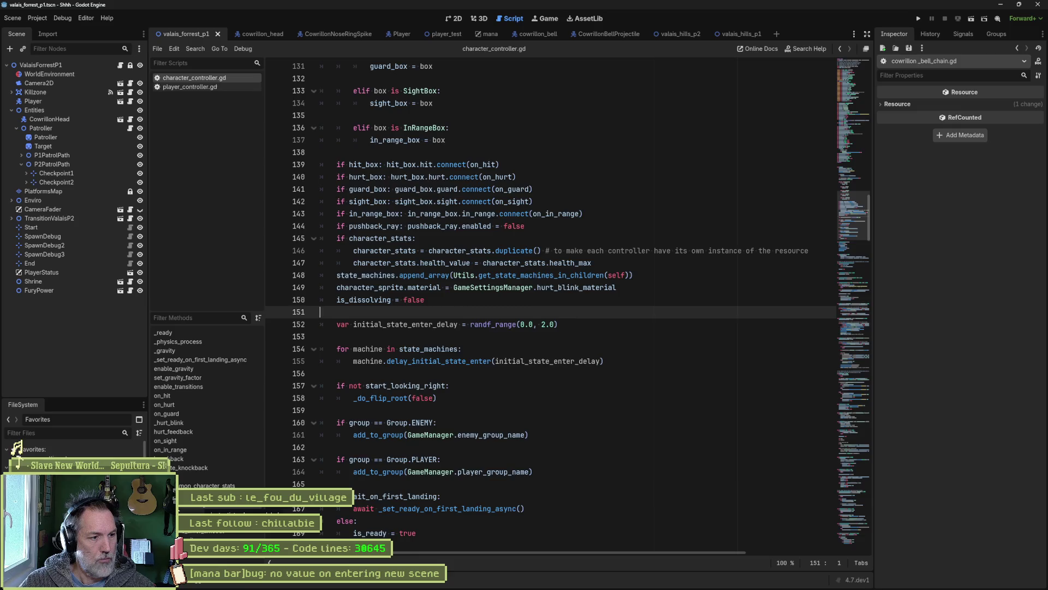
left_click(202, 510)
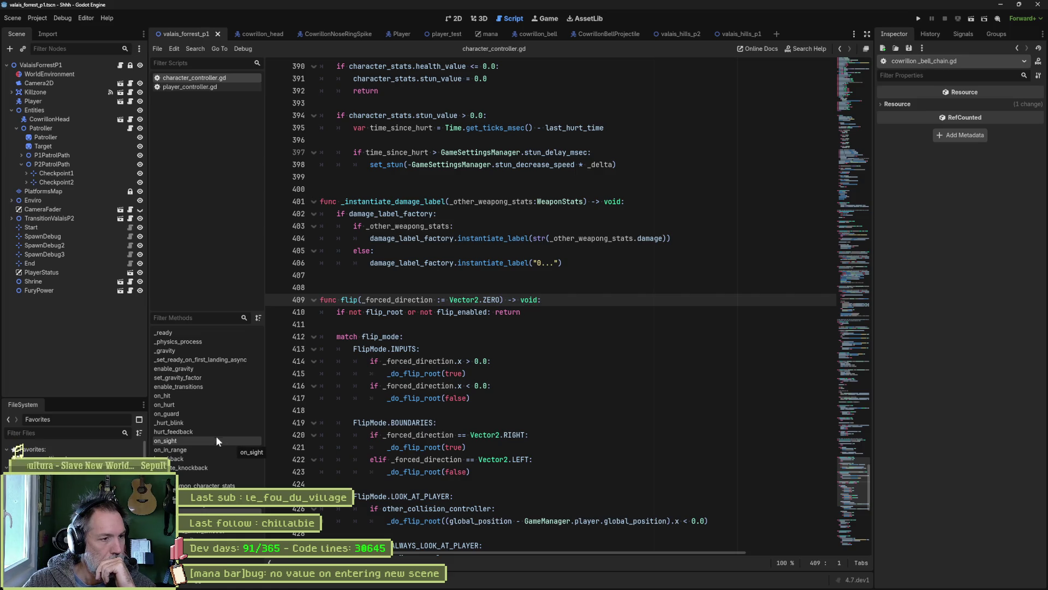
left_click(202, 397)
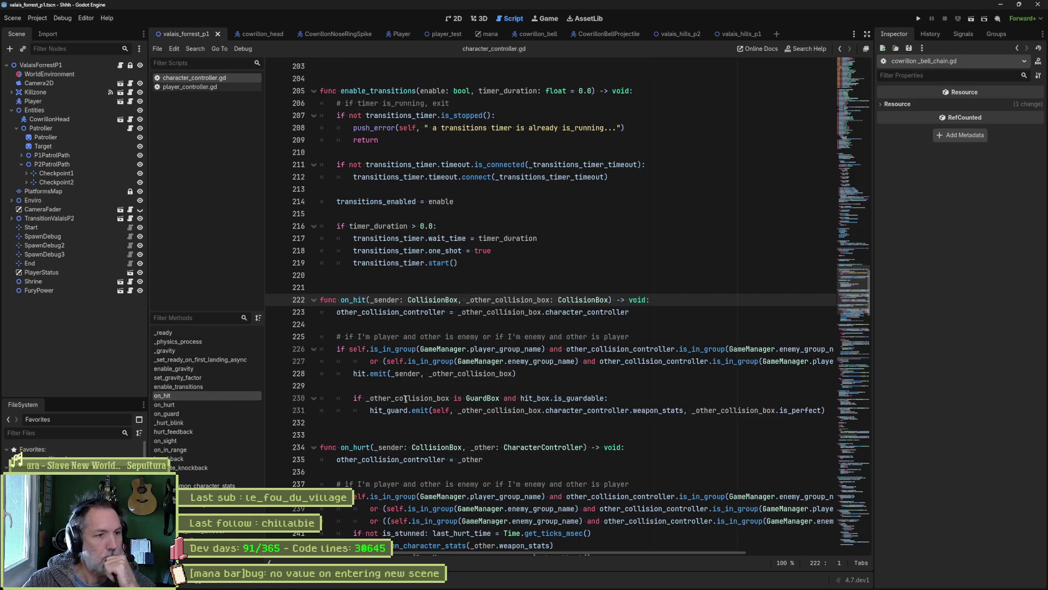
double_click(356, 300)
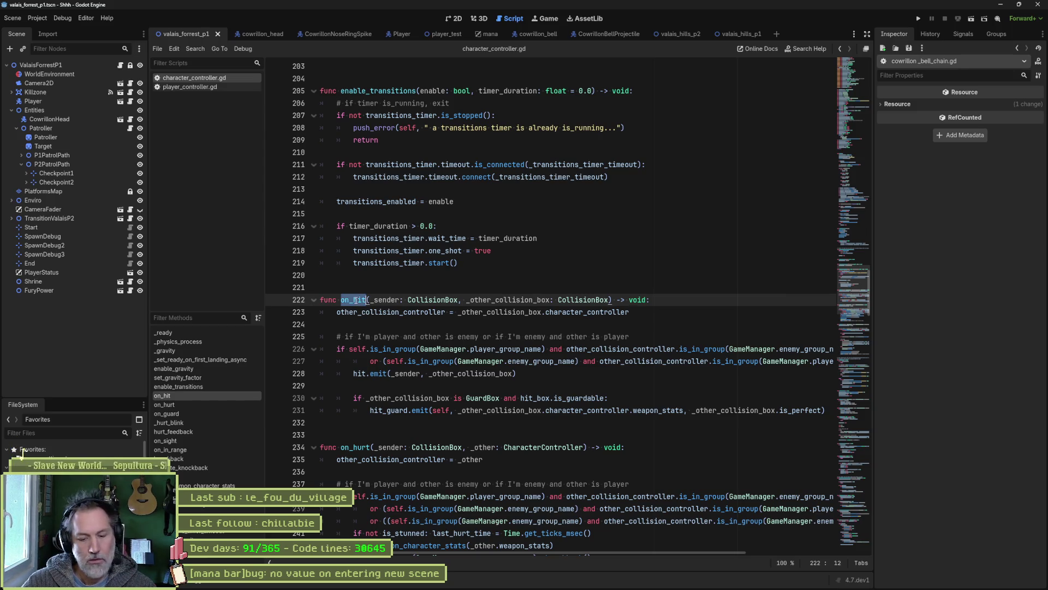
key("ctrl+shift+f")
left_click(518, 335)
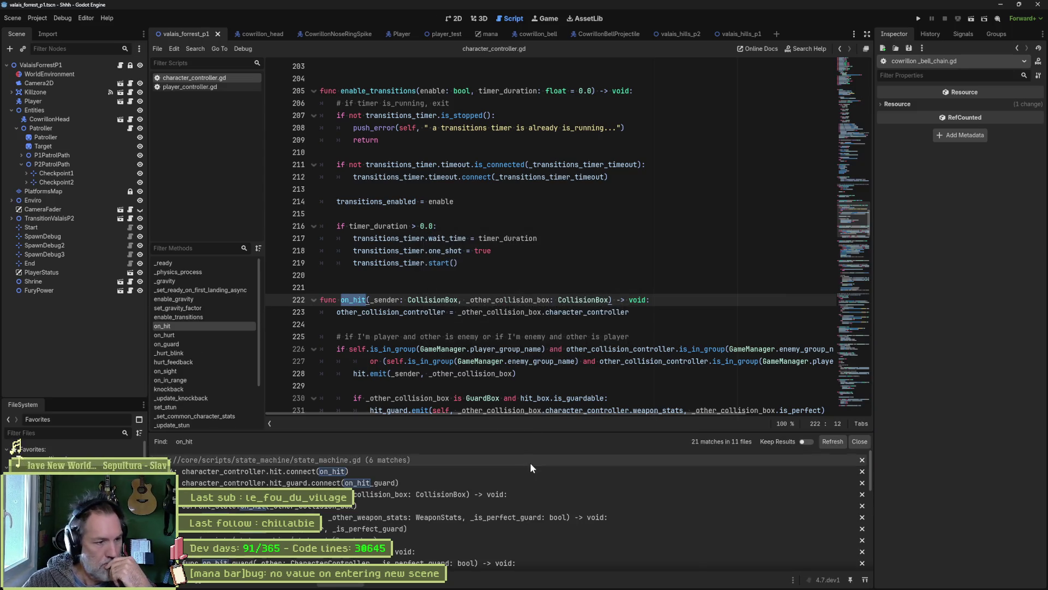
Review the on_hit matches, opening scarecrow_attack_state.gd and the player_controller.gd override.
left_click(403, 471)
left_click(399, 483)
left_click(399, 494)
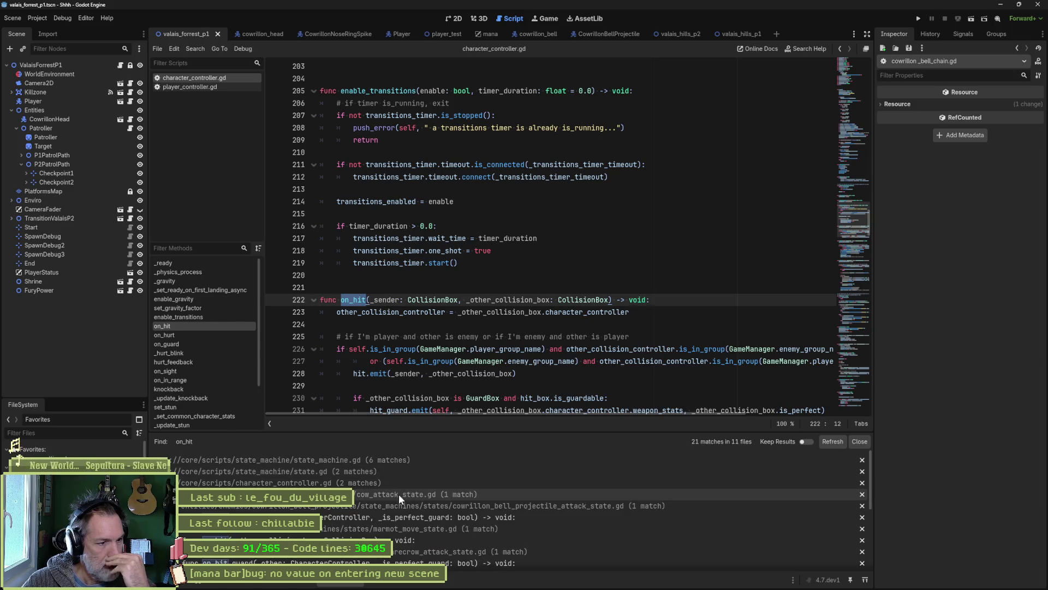
left_click(395, 505)
left_click(385, 517)
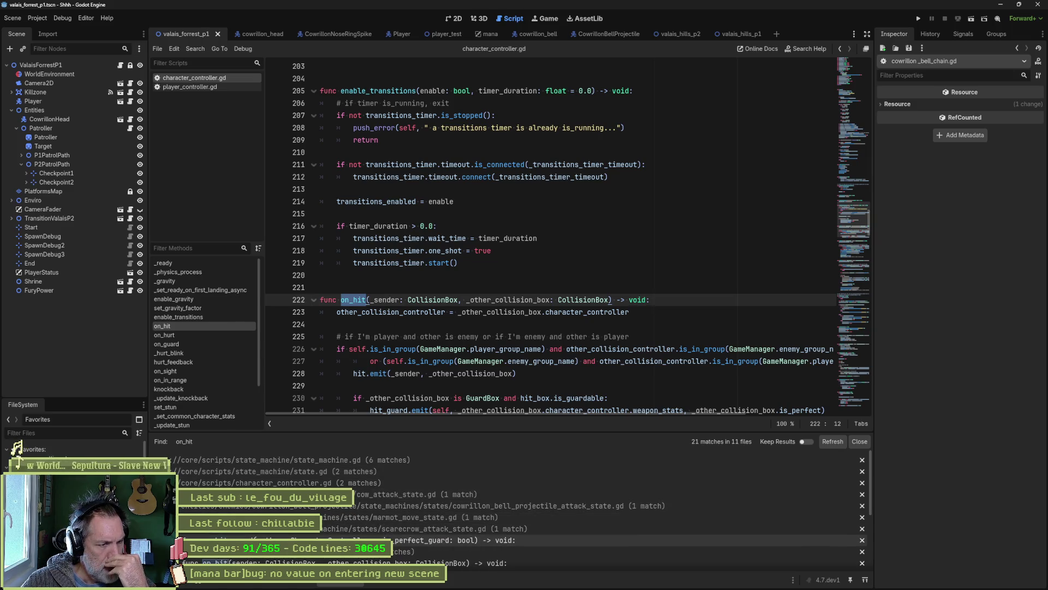
left_click(382, 540)
left_click(437, 551)
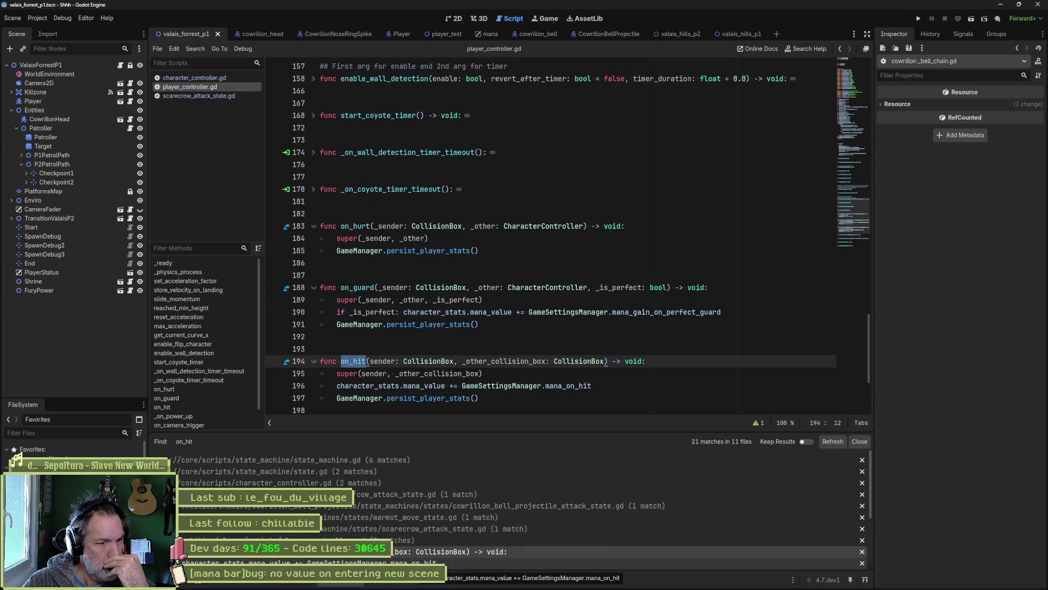
left_click(407, 541)
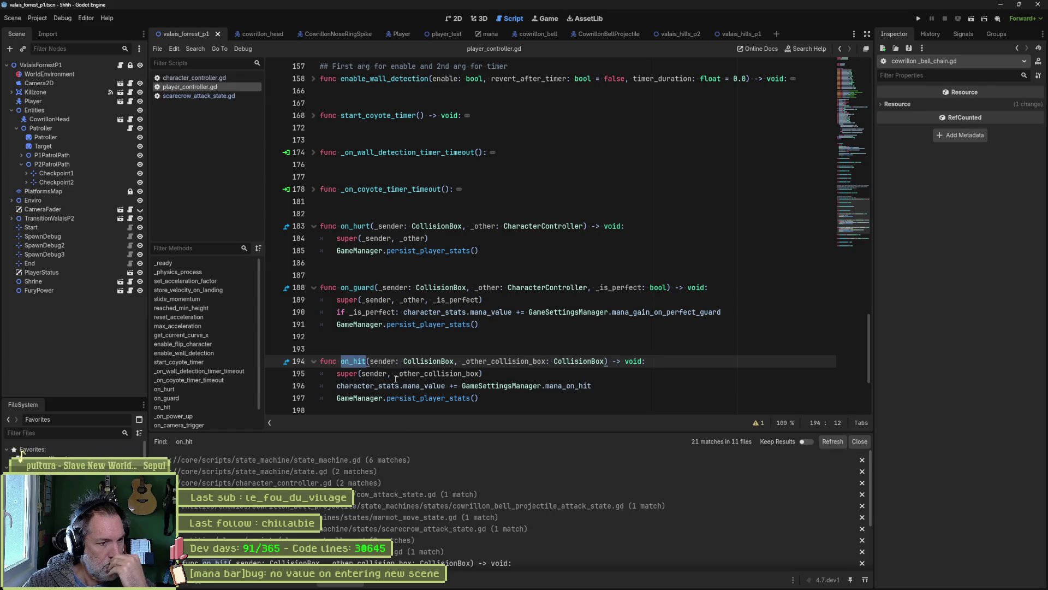
Rerun the on_hit search with Whole Words and Match Case, then switch to the mana scene.
key("ctrl+shift+f")
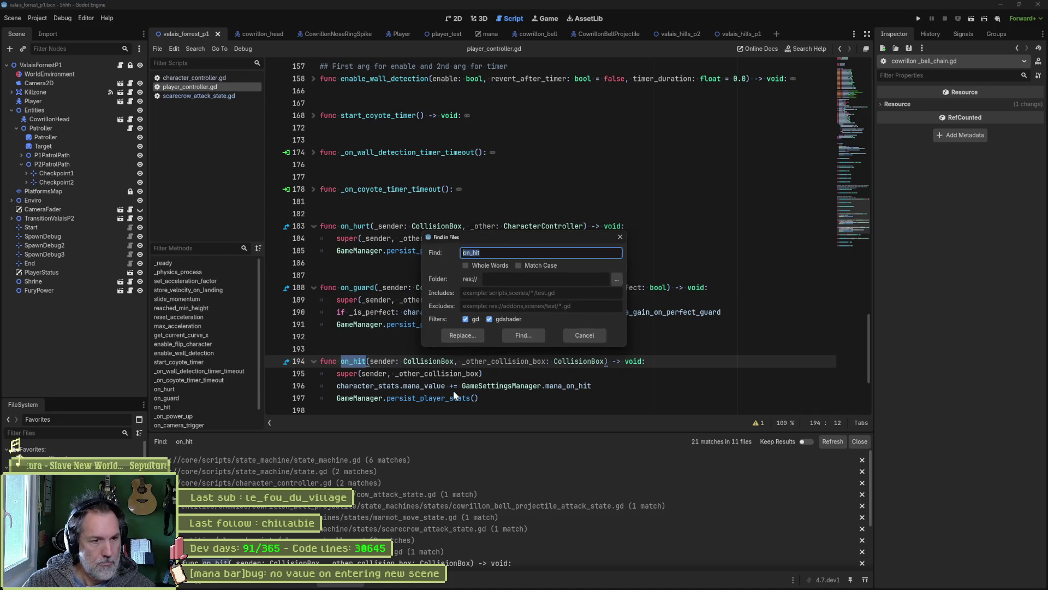
left_click(489, 266)
left_click(519, 265)
left_click(522, 341)
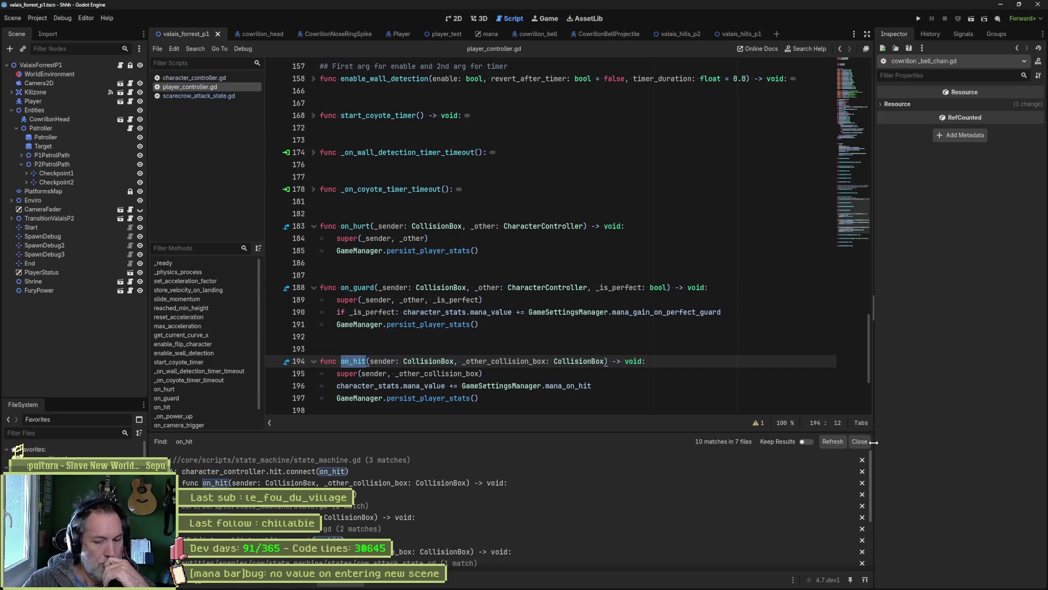
left_click(585, 287)
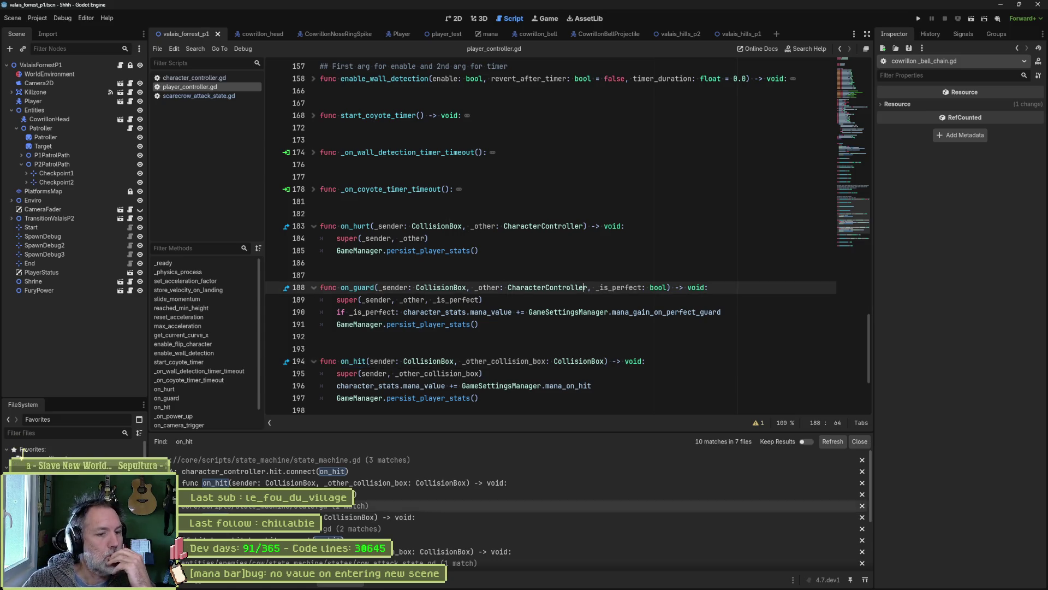
mouse_move(579, 582)
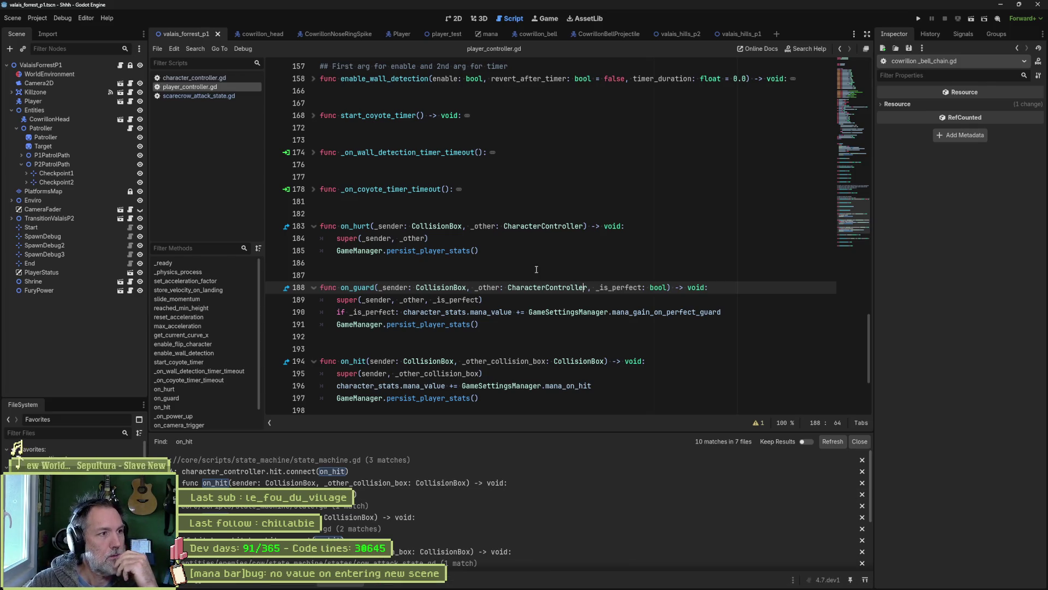
left_click(484, 33)
Fold all functions in mana.gd and delete the extra blank line 34.
left_click(129, 65)
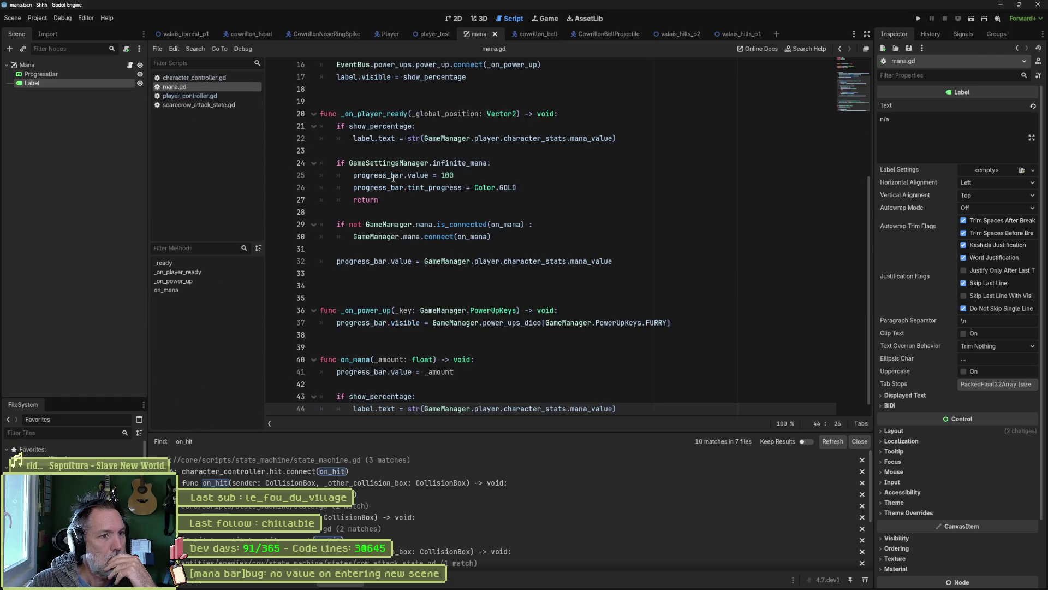
scroll(394, 239, "up", 5)
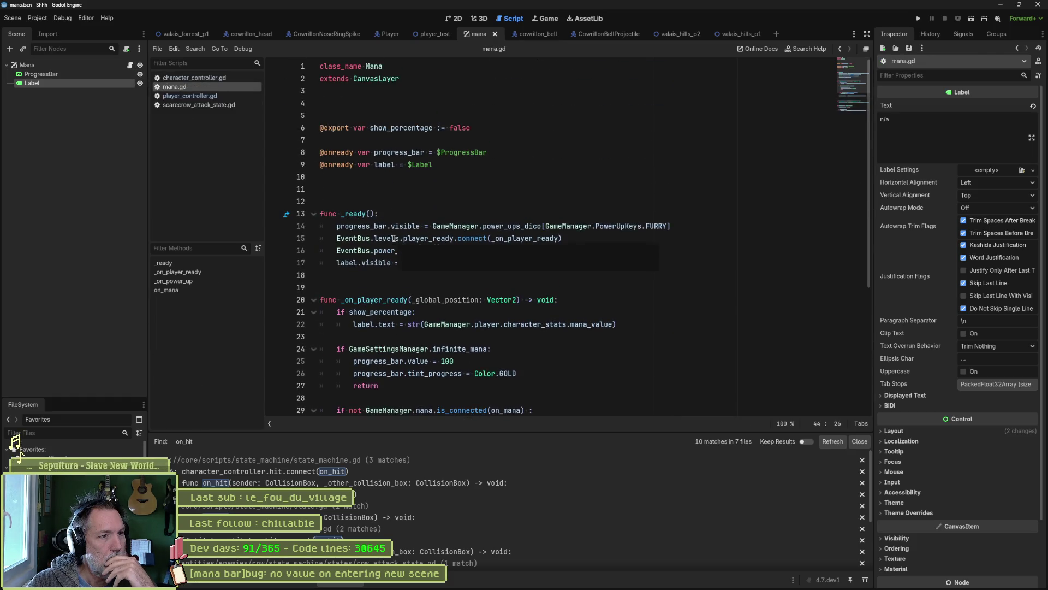
left_click(518, 191)
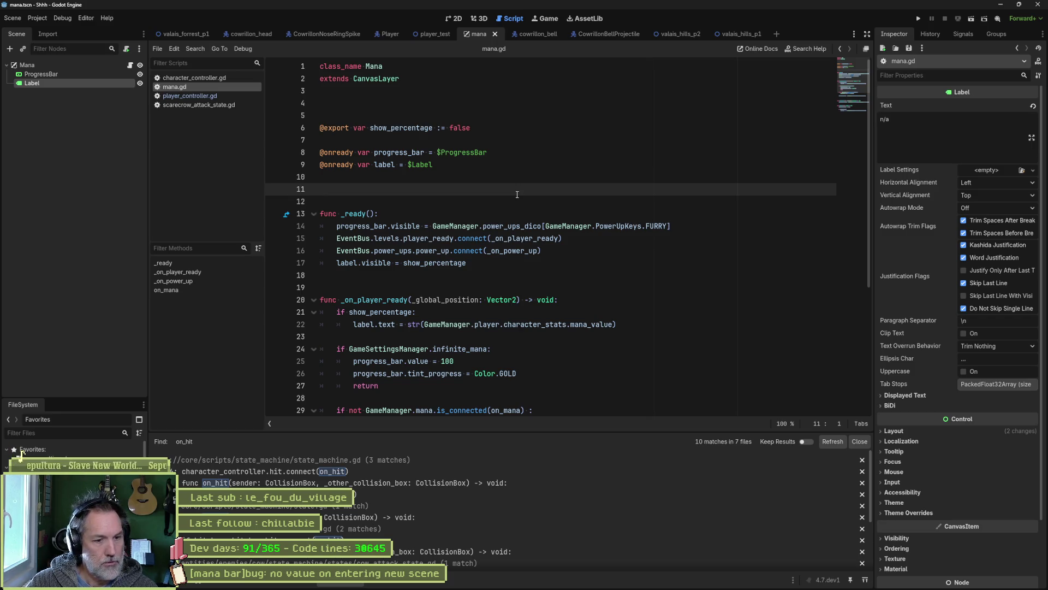
key("ctrl+alt+f")
left_click(459, 276)
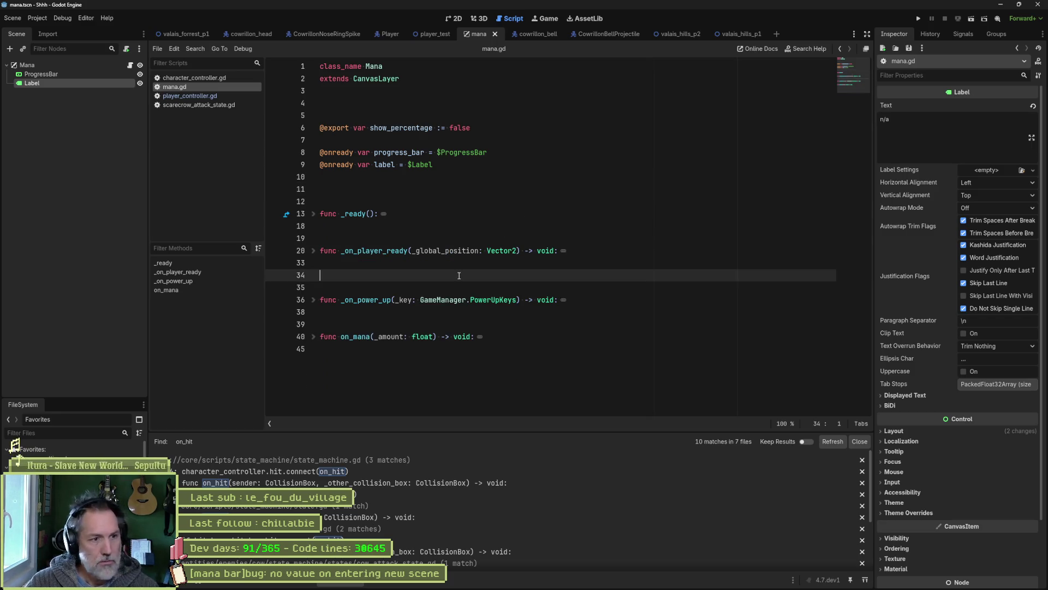
key("Delete")
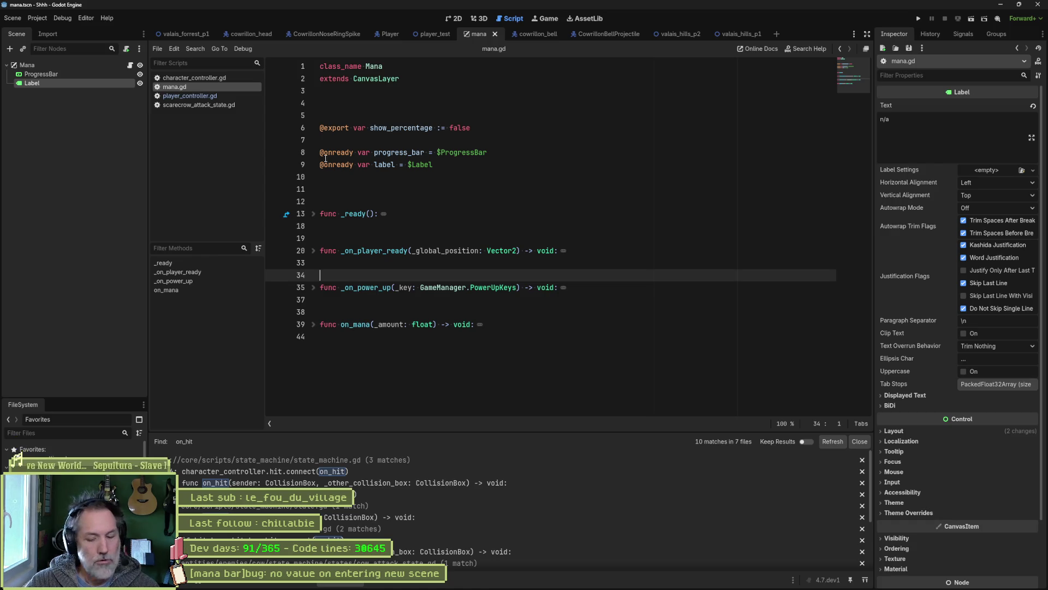
Copy the _enter_tree function header from game_manager.gd.
mouse_move(334, 161)
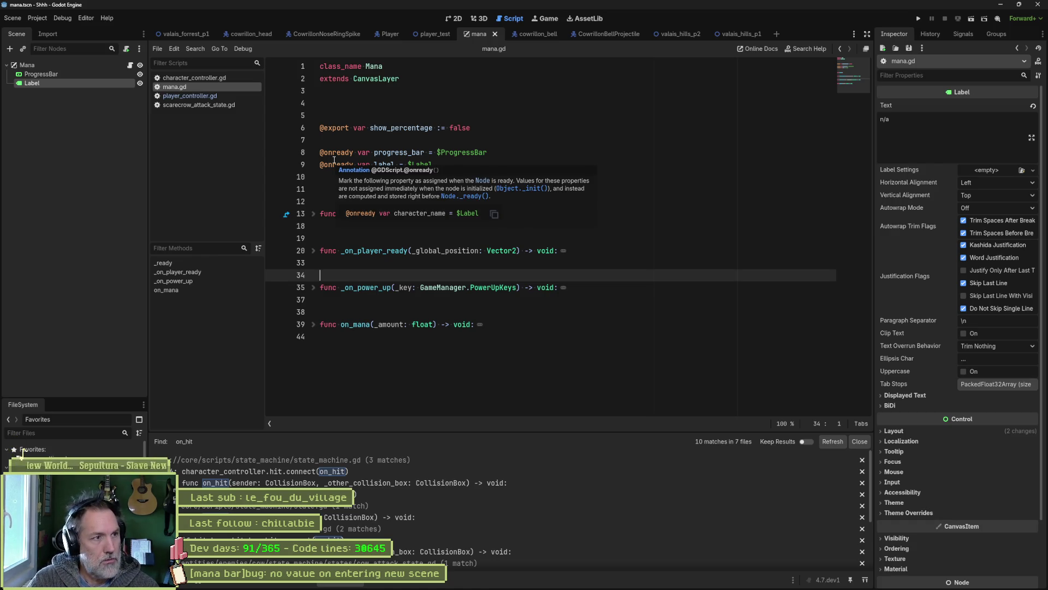
key("ctrl+alt+o")
type("game")
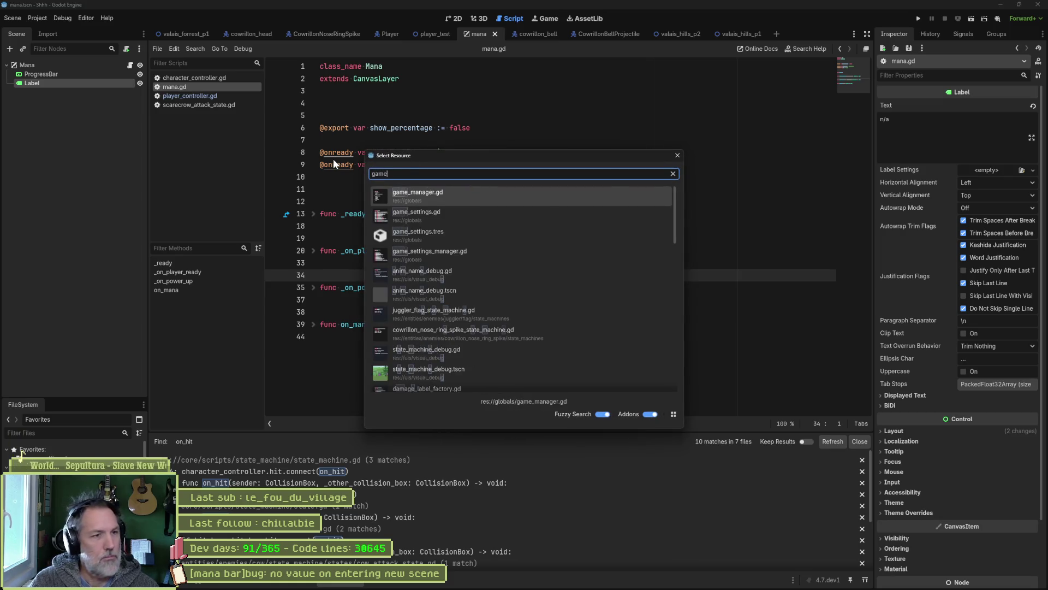
key("Return")
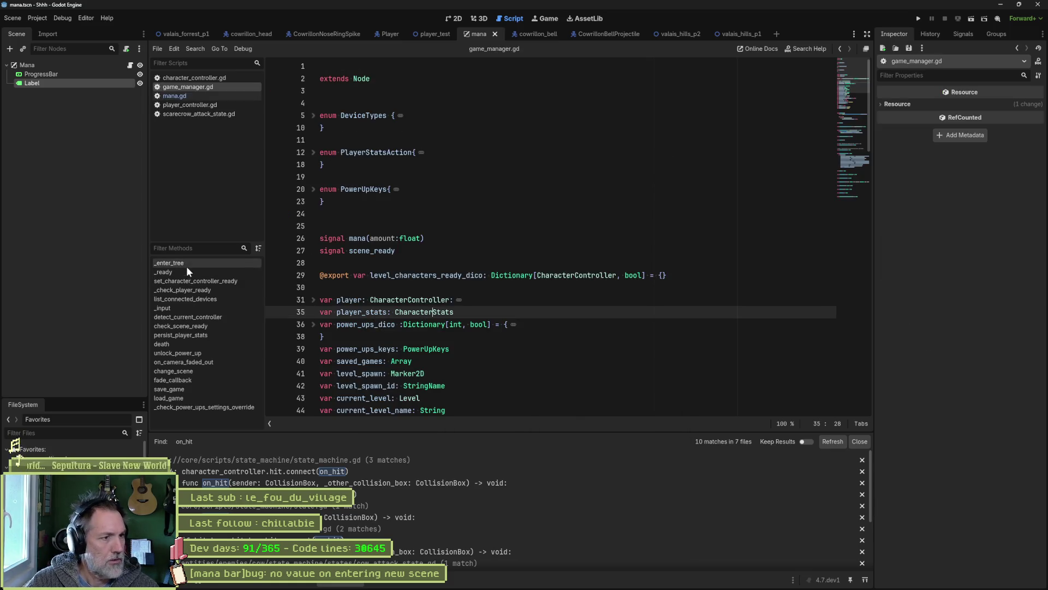
left_click(186, 265)
mouse_move(551, 292)
left_mouse_down()
mouse_move(559, 213)
mouse_move(488, 218)
left_mouse_up()
key("ctrl+c")
Paste func _enter_tree() into mana.gd at line 12 with an indented pass body and save.
left_click(220, 94)
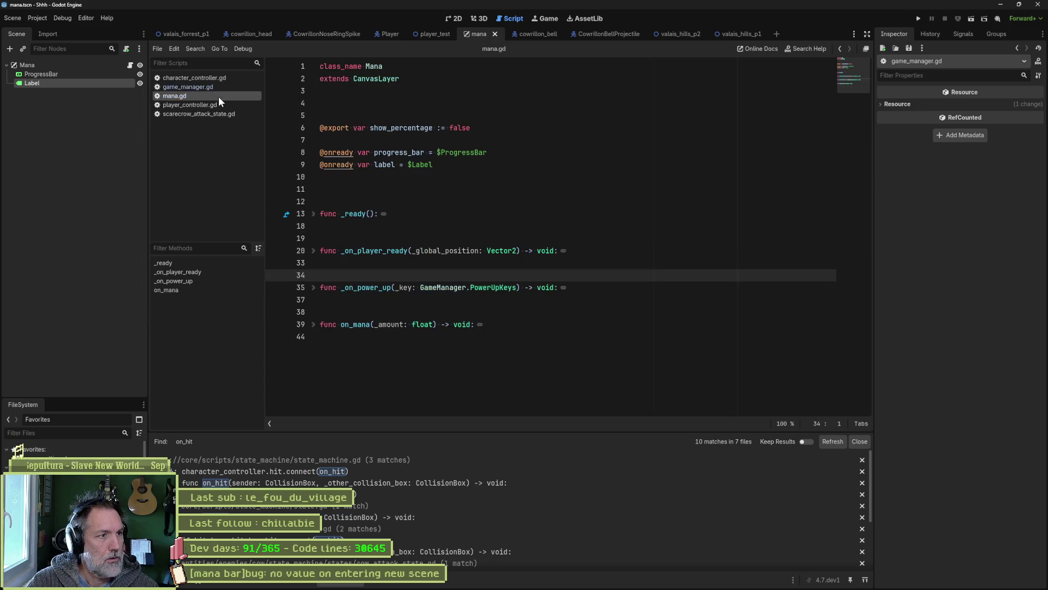
left_click(350, 203)
key("ctrl+v")
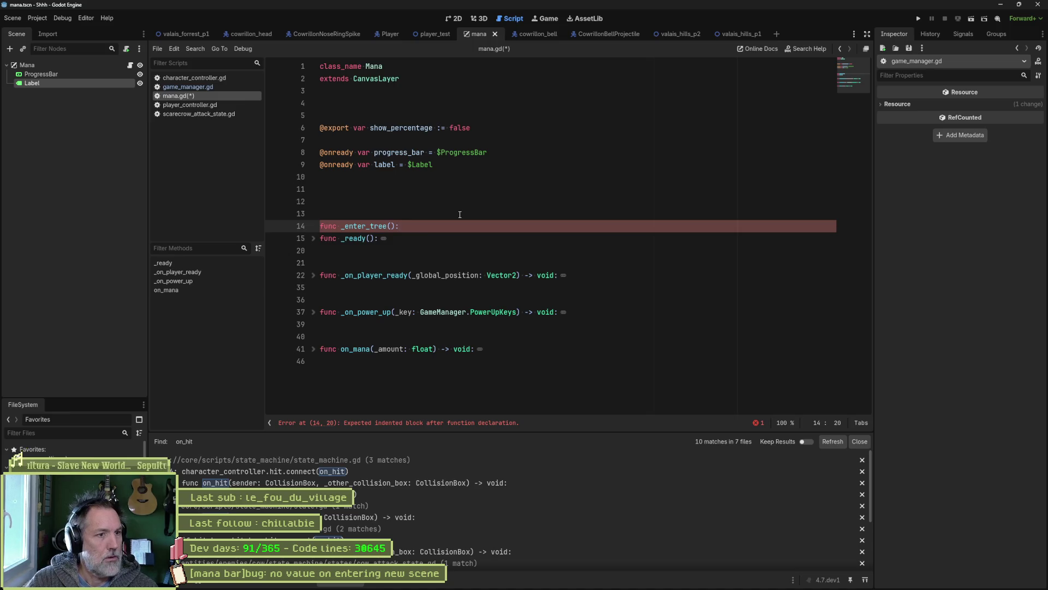
key("Return")
key("Up")
key("alt+Up")
key("Down")
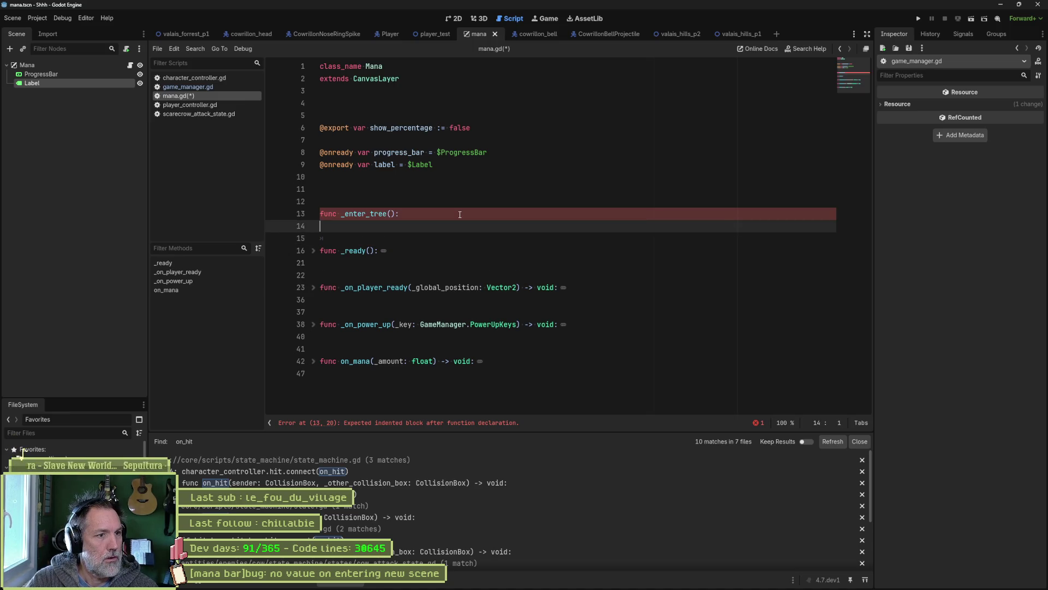
key("Tab")
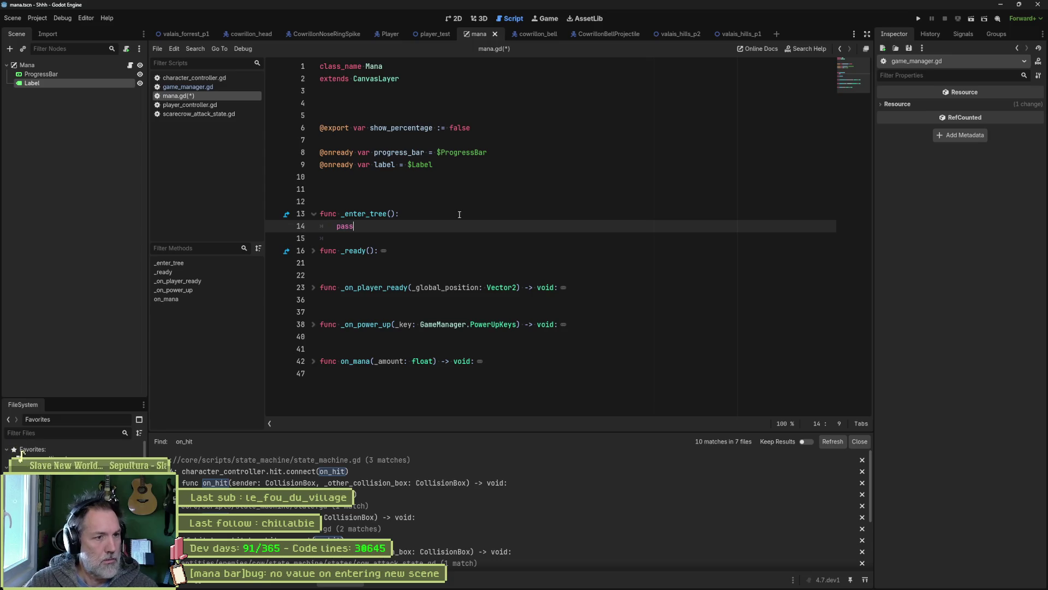
key("Return")
key("ctrl+s")
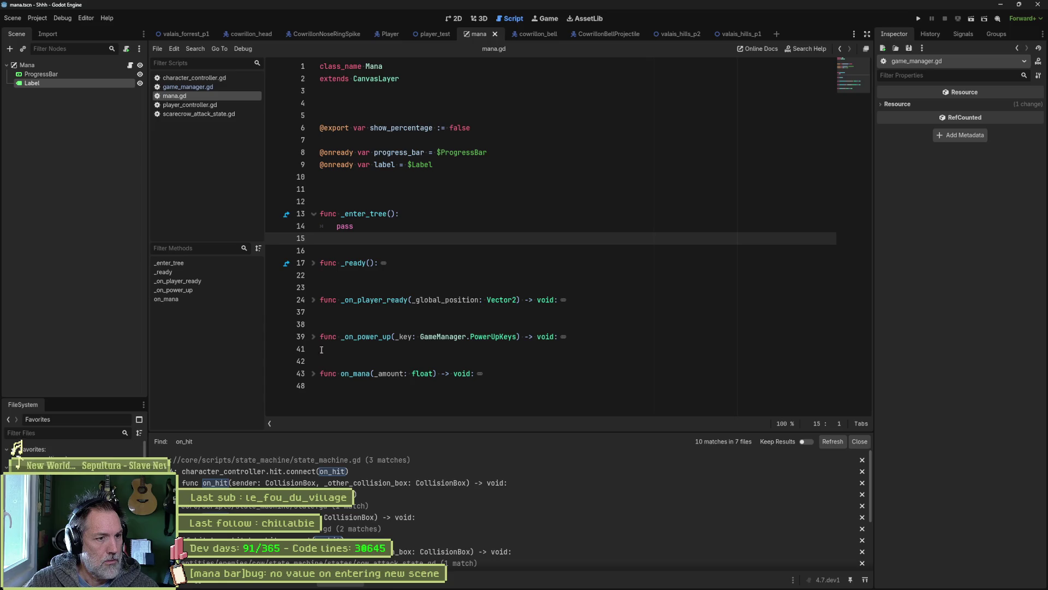
Replace pass in _enter_tree with the progress_bar.value line copied from _on_player_ready.
left_click(314, 299)
left_click(490, 337)
scroll(491, 365, "down", 1)
scroll(490, 365, "down", 1)
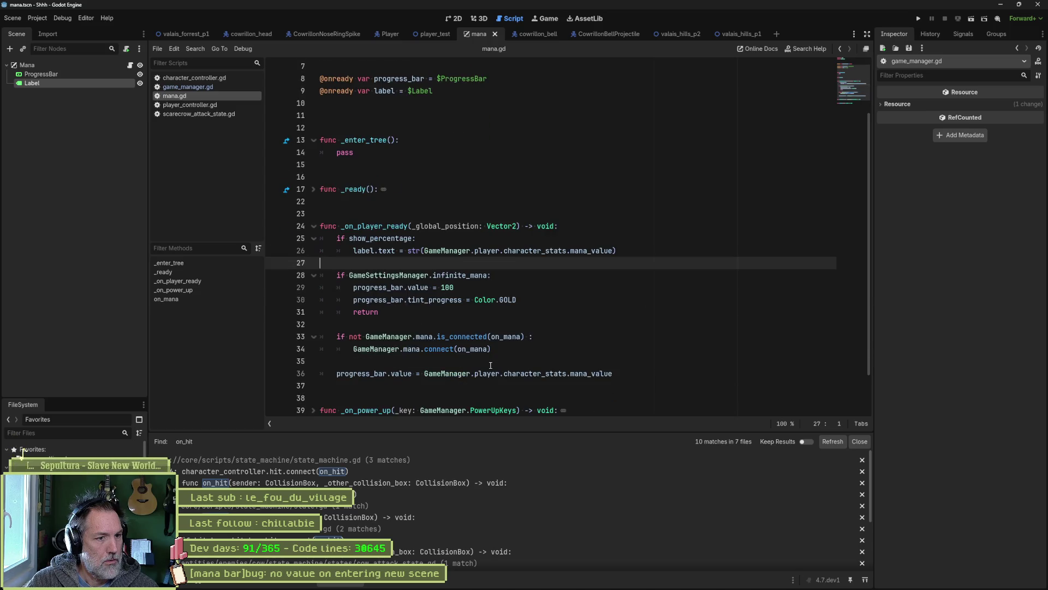
left_click_drag(614, 374, 600, 361)
key("ctrl+c")
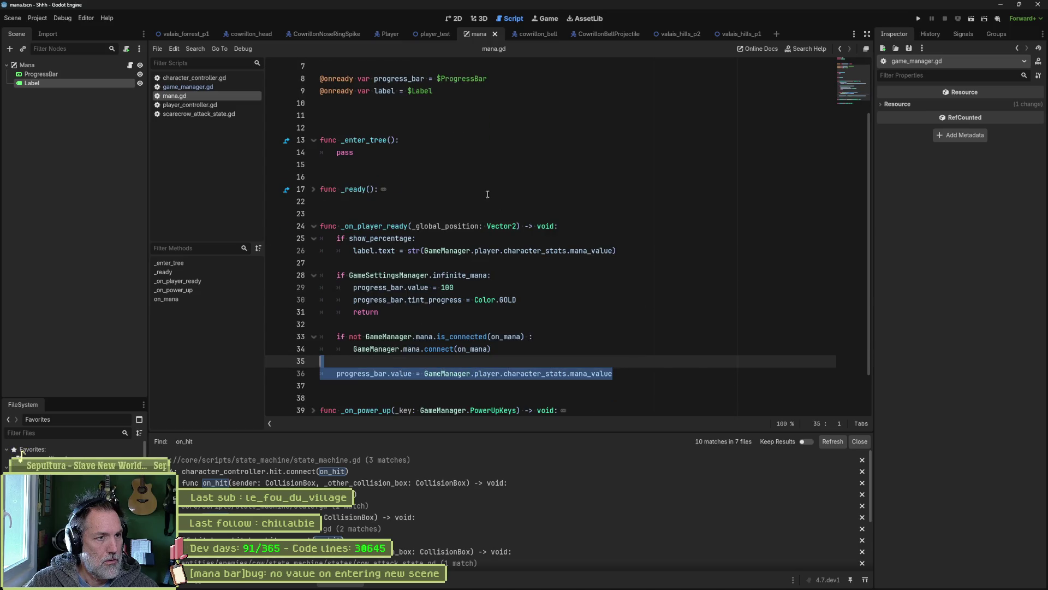
double_click(345, 153)
key("ctrl+v")
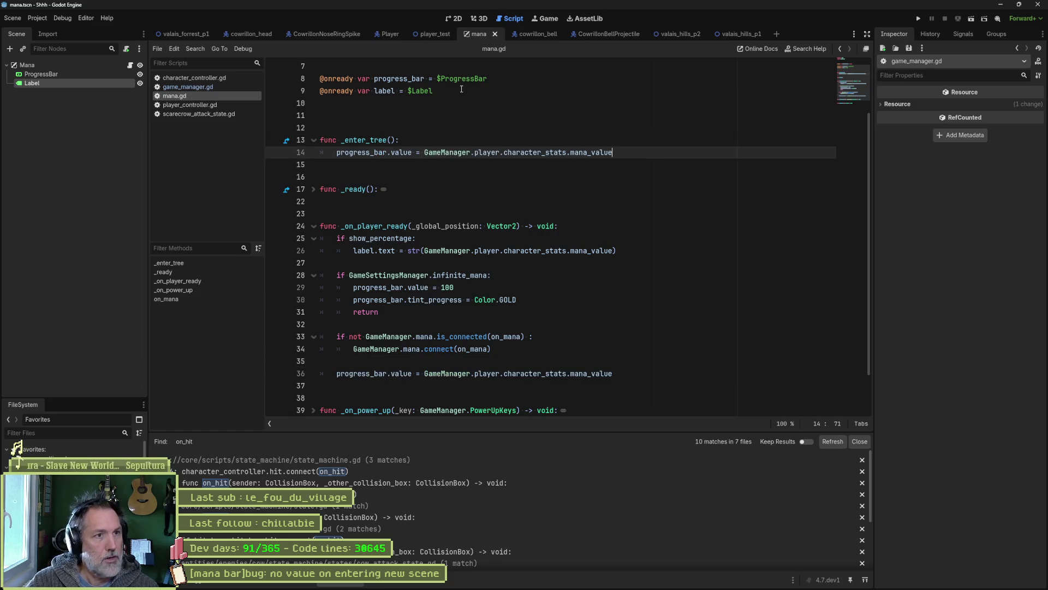
mouse_move(192, 34)
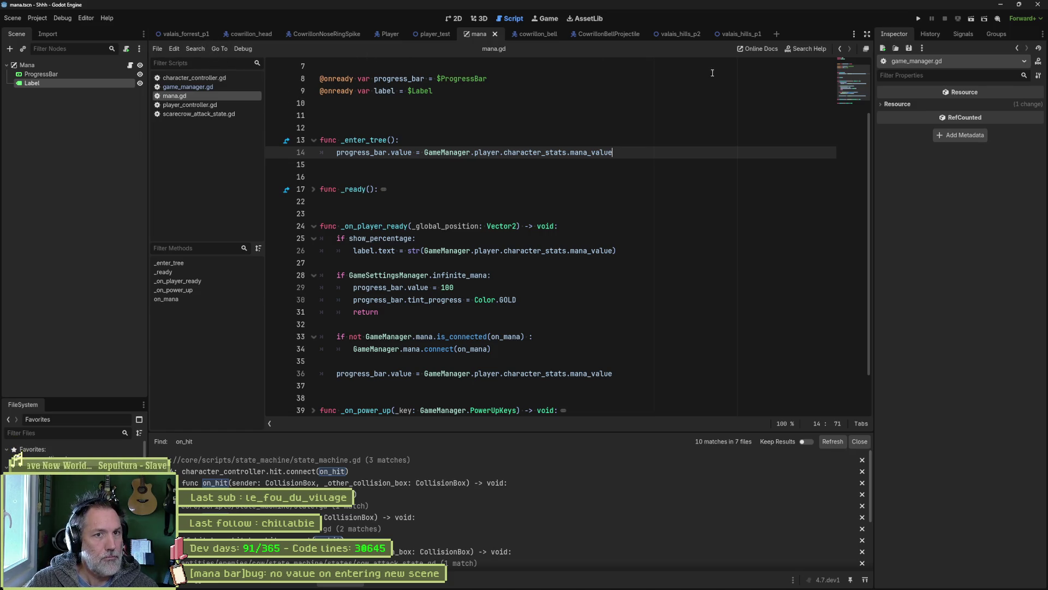
left_click(748, 35)
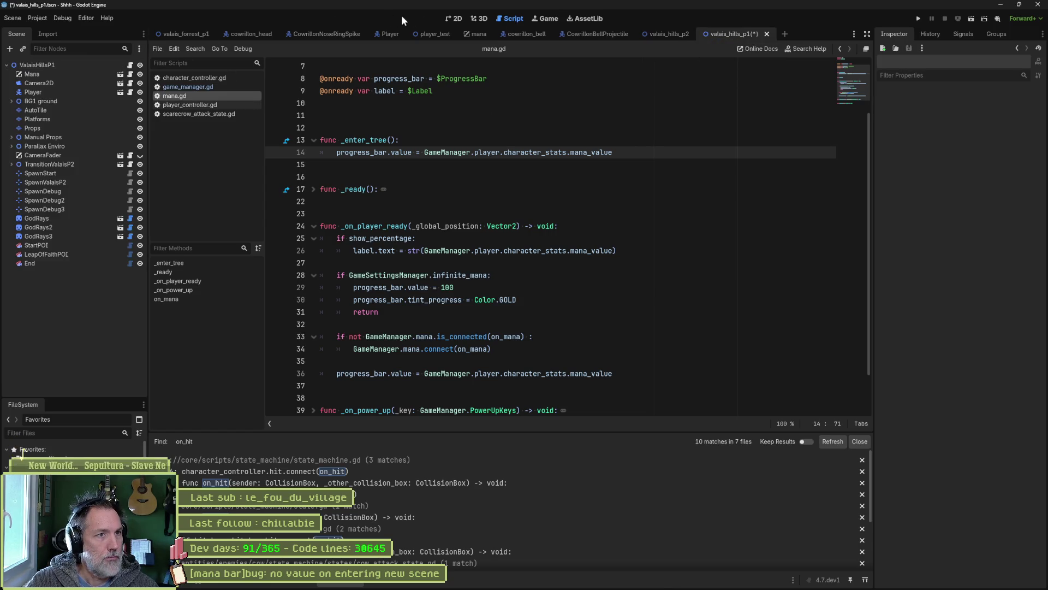
In the 2D view, set the ValaisHillsP1 root's Spawn to SpawnDebug3 and run the level.
left_click(454, 19)
scroll(521, 247, "down", 5)
scroll(521, 248, "right", 5)
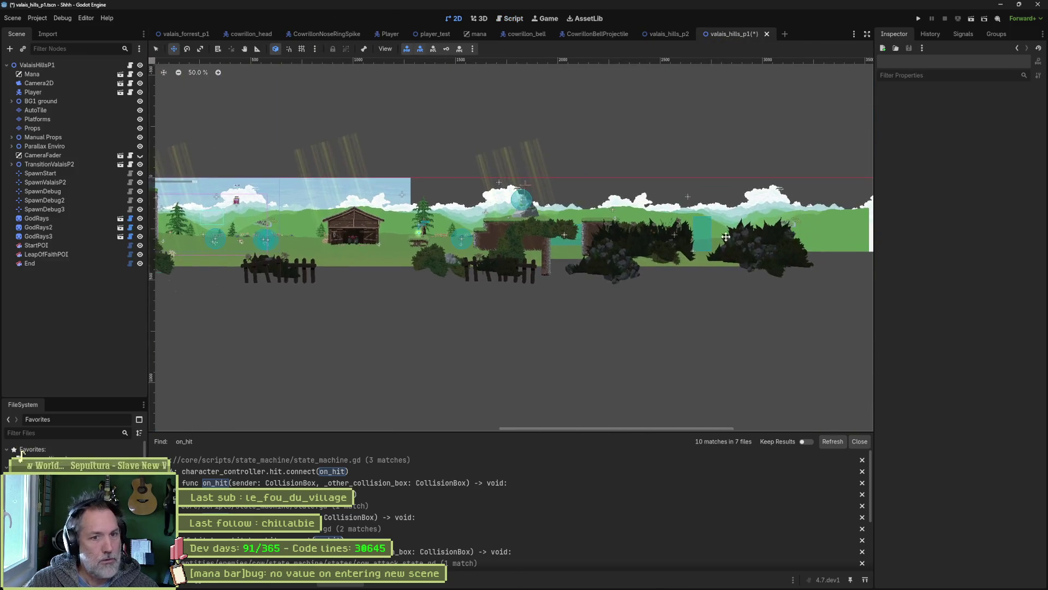
scroll(388, 228, "up", 4)
scroll(388, 228, "left", 5)
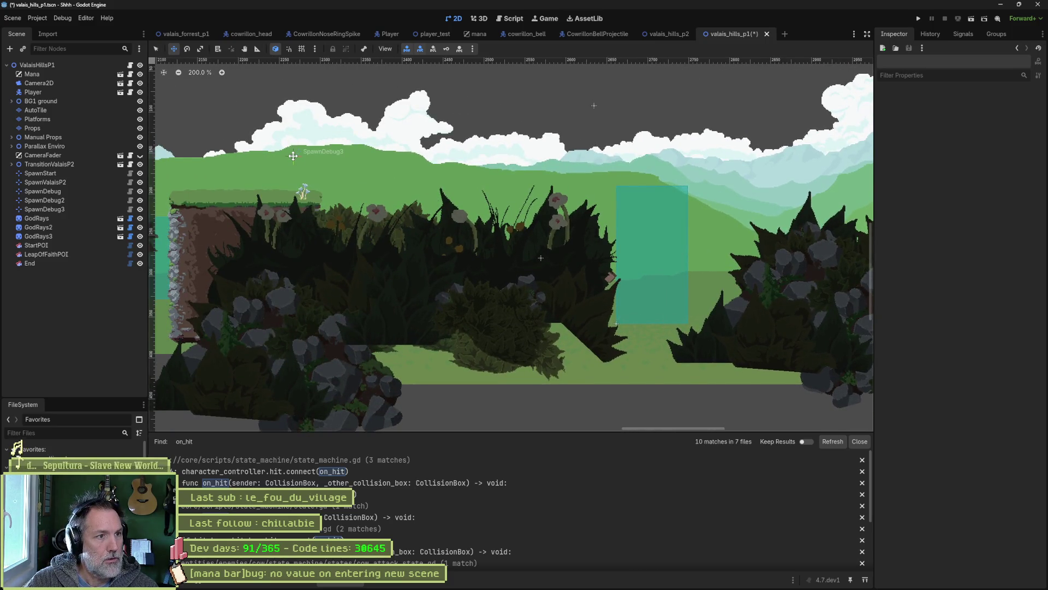
left_click(68, 66)
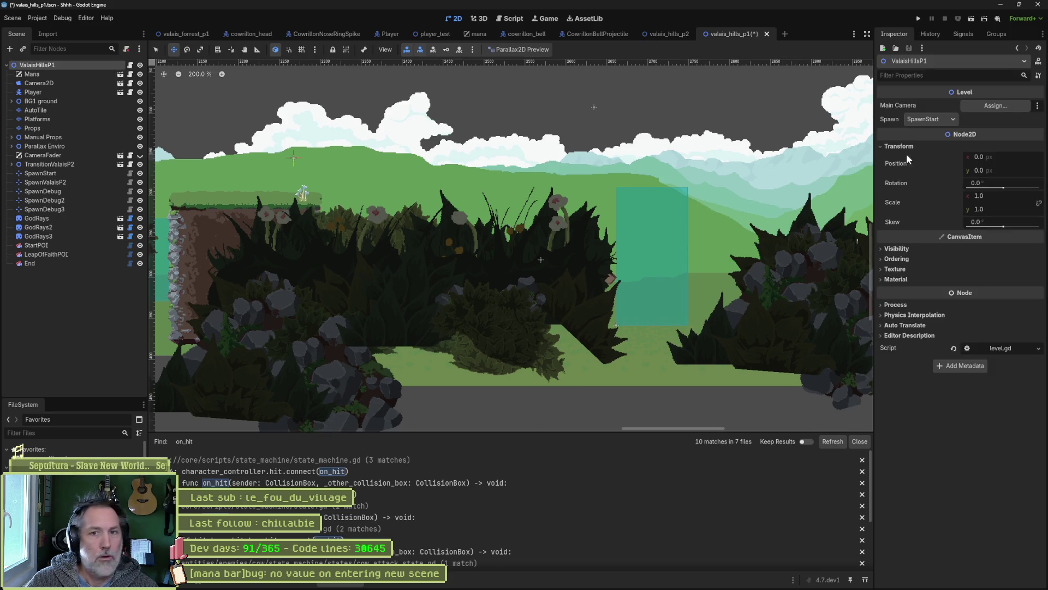
left_click(935, 119)
left_click(936, 162)
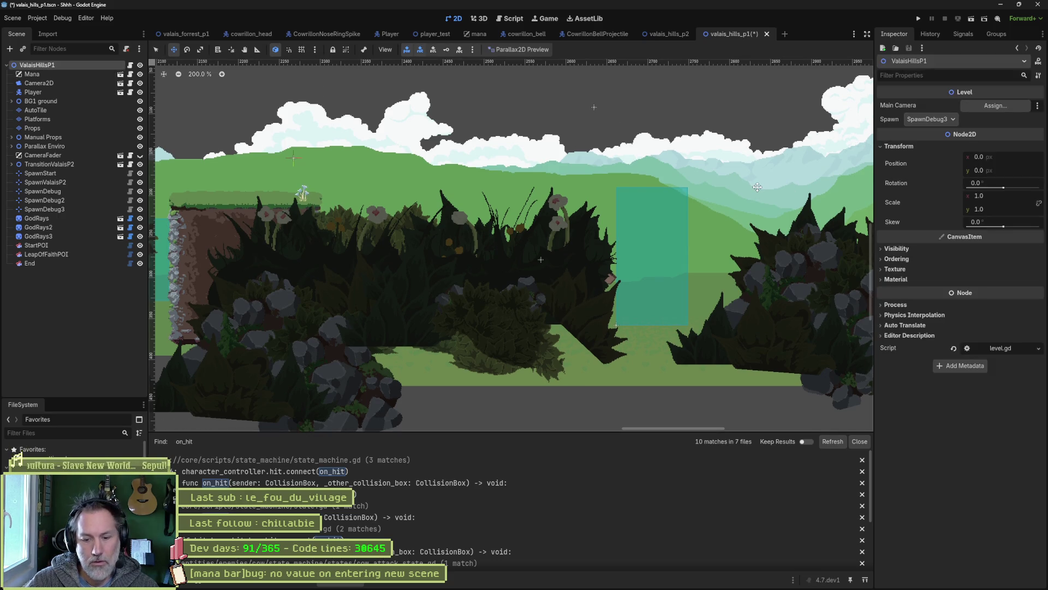
key("ctrl+s")
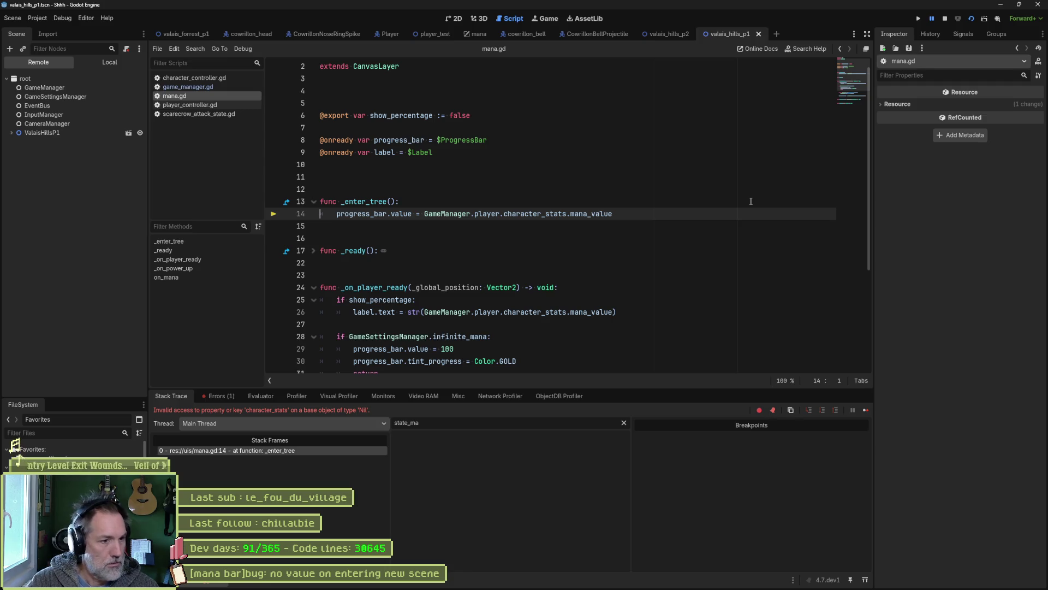
Stop the debugger and wrap the progress_bar assignment in 'if GameManager.player:', then save.
double_click(549, 215)
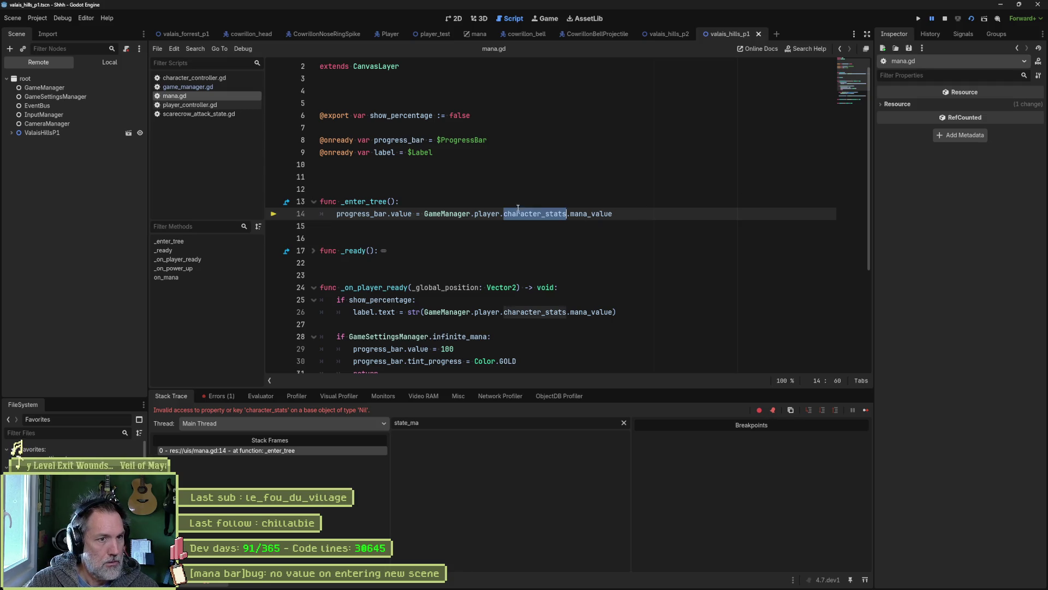
key("F8")
key("Up")
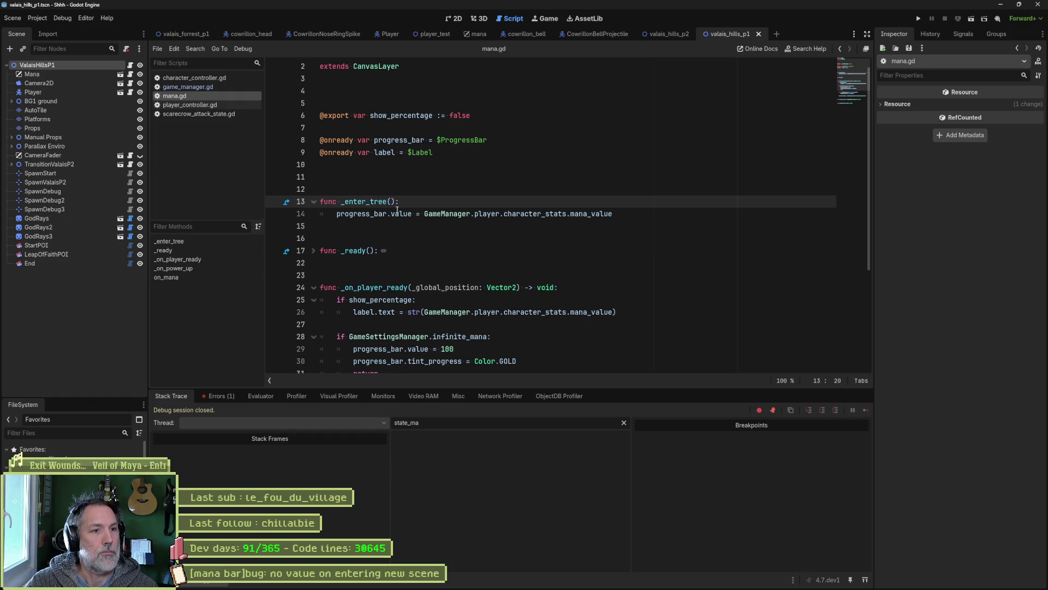
left_click_drag(424, 214, 500, 214)
key("ctrl+c")
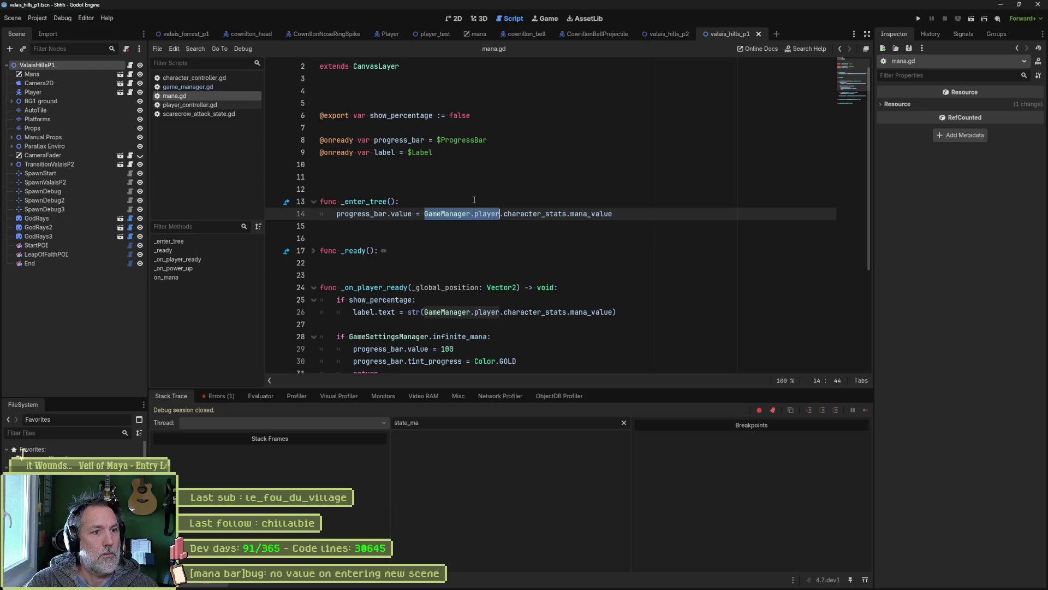
left_click(475, 201)
key("Return")
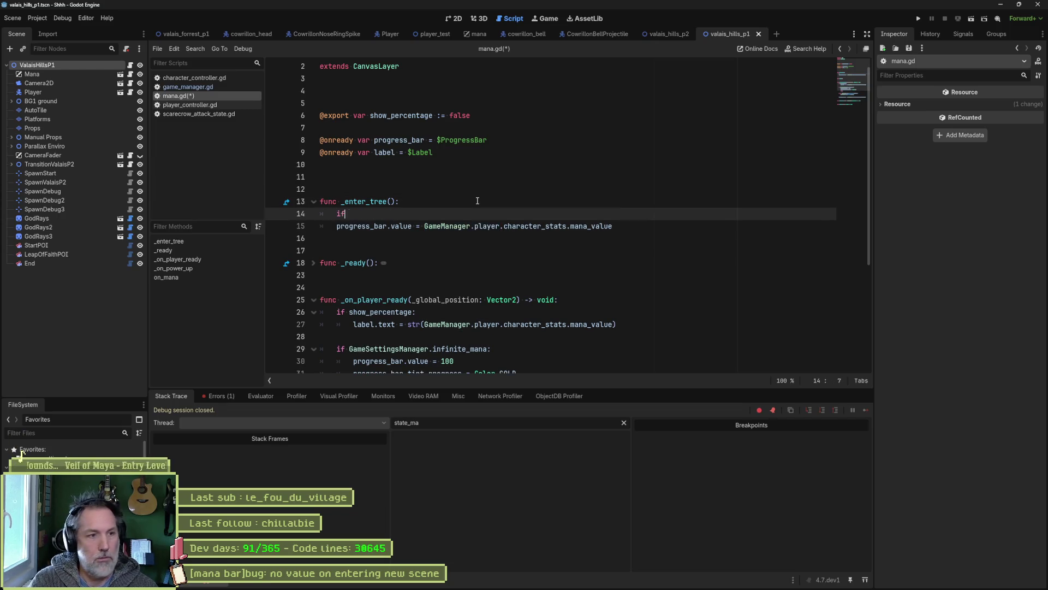
type("if")
key("ctrl+v")
key("Down")
key("Home")
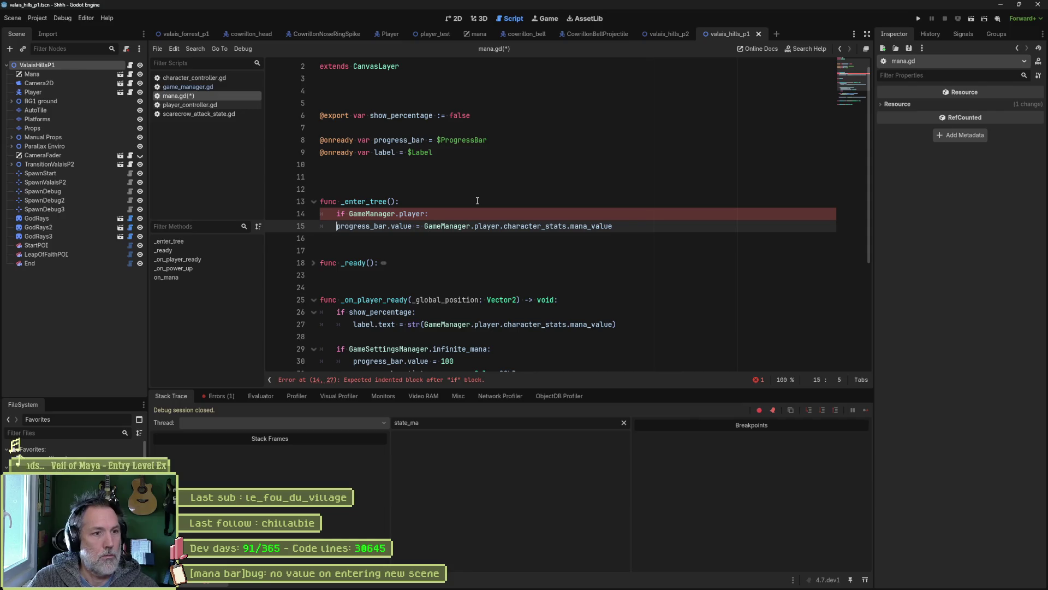
key("Tab")
key("ctrl+s")
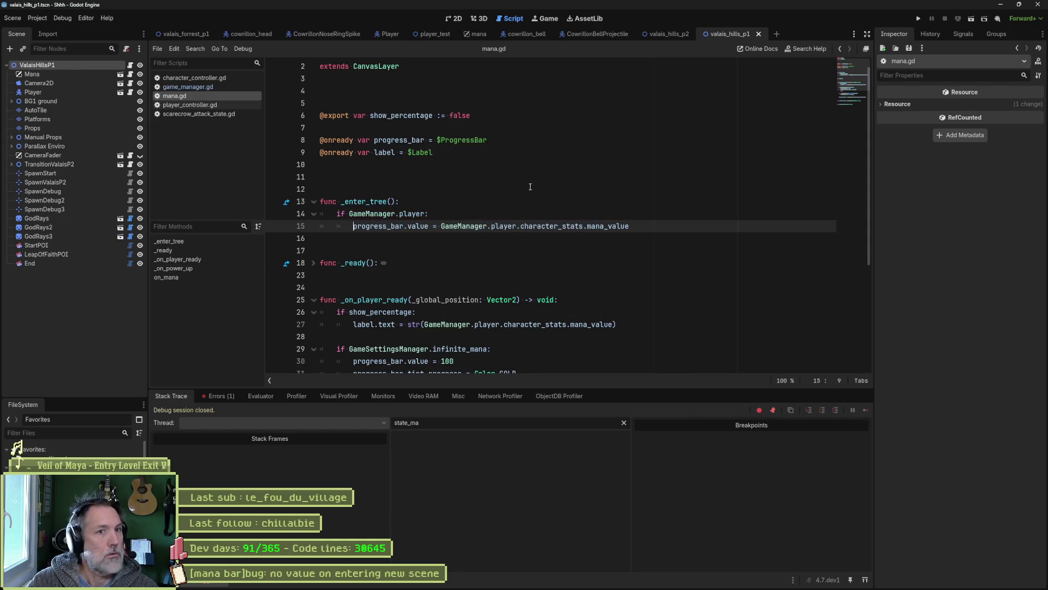
Run the level, walk the cat right onto the meadow, then stop the game.
key("F6")
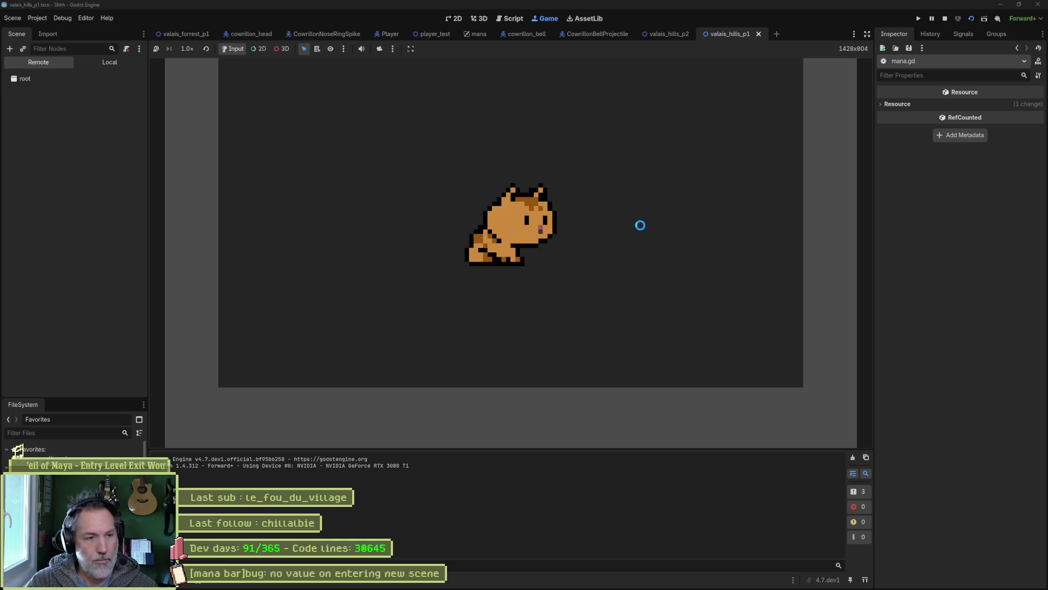
key("Right")
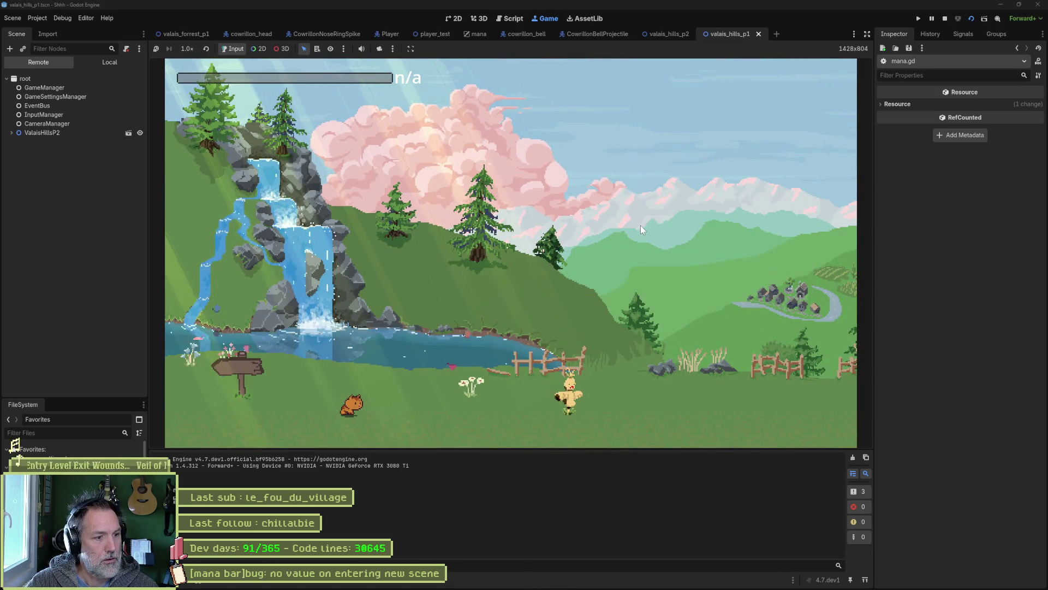
key("F8")
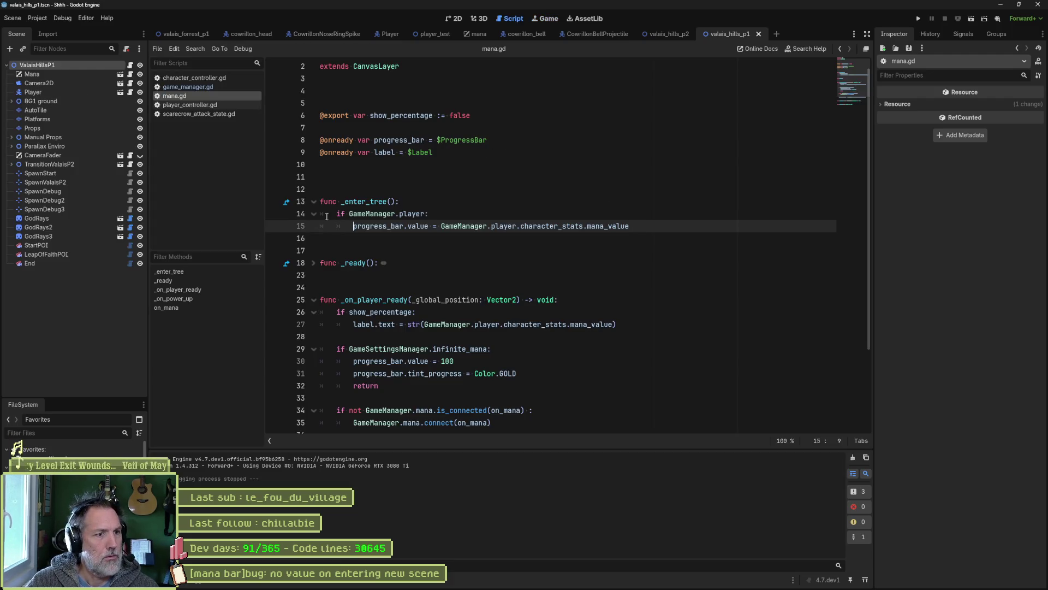
Add print_debug(self, " player ready") on line 26 at the start of _on_player_ready.
left_click(506, 202)
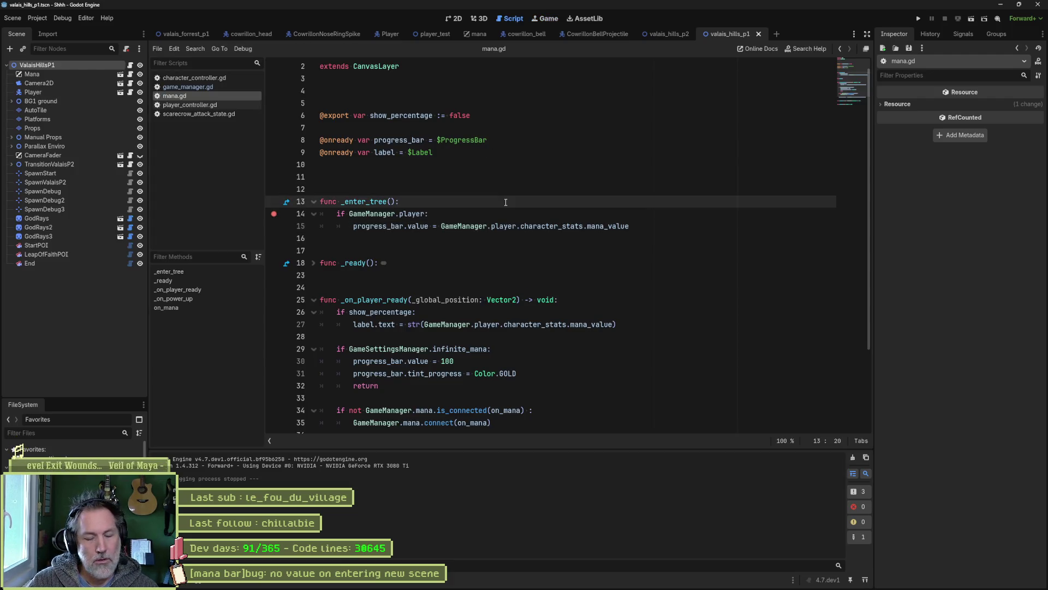
triple_click(402, 299)
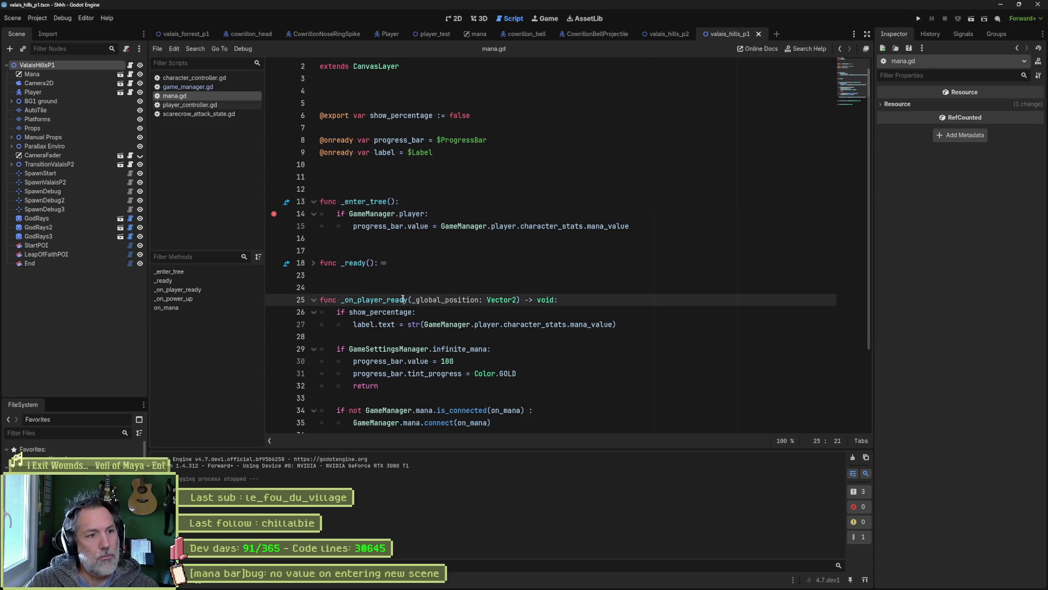
double_click(397, 299)
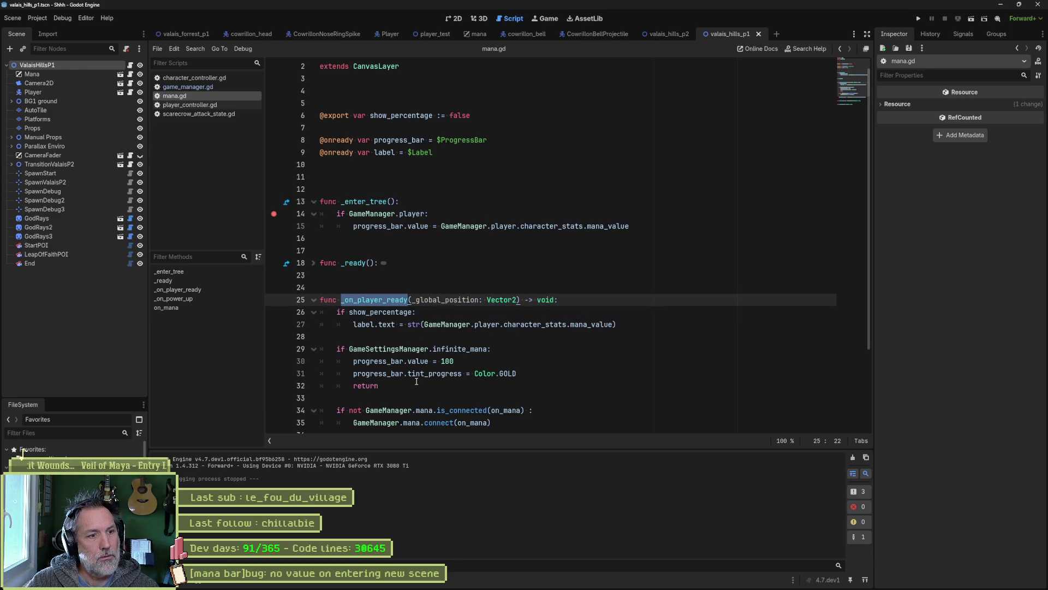
scroll(416, 381, "down", 2)
double_click(592, 373)
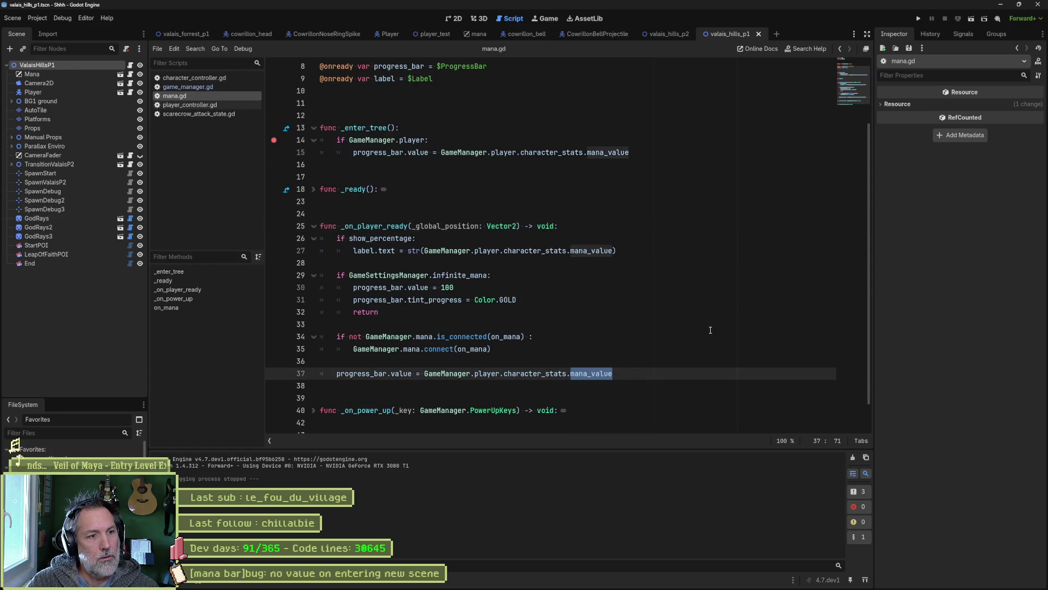
left_click(593, 231)
key("Return")
type("print_debug9)")
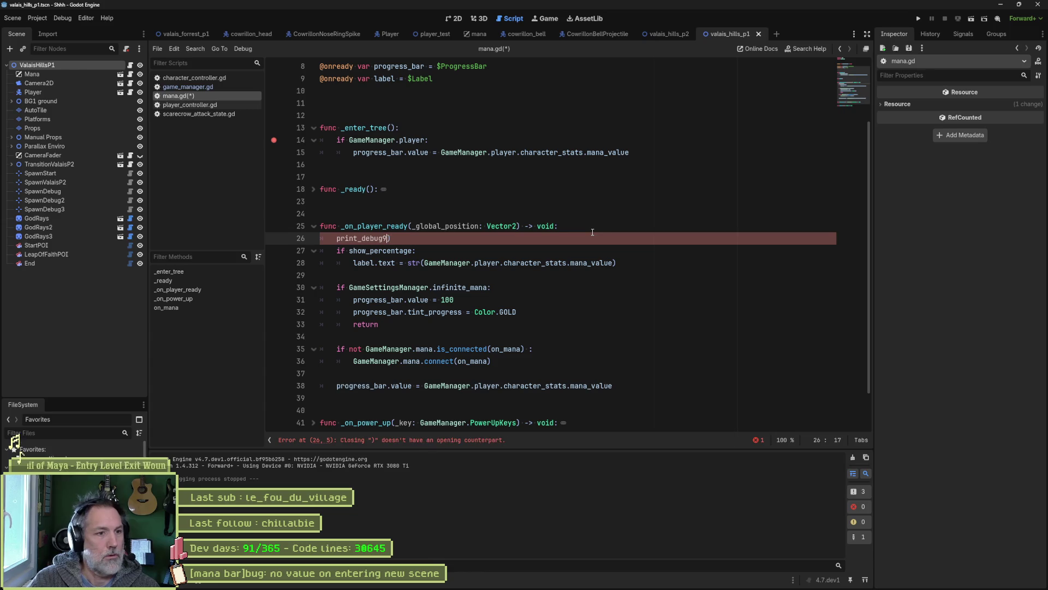
key("BackSpace")
type("(")
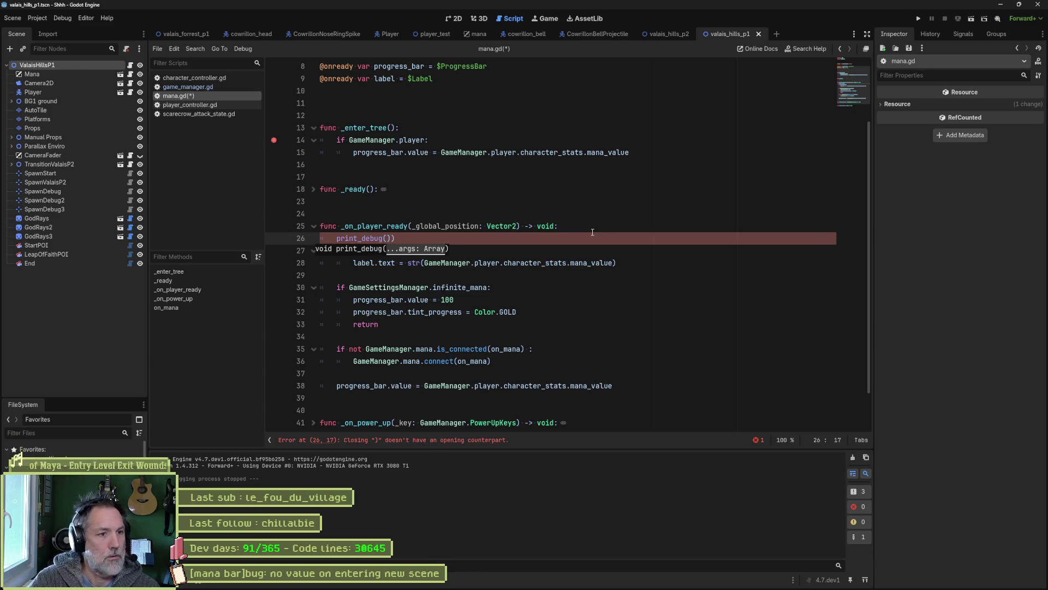
key("BackSpace")
key("BackSpace")
type("lf, ")
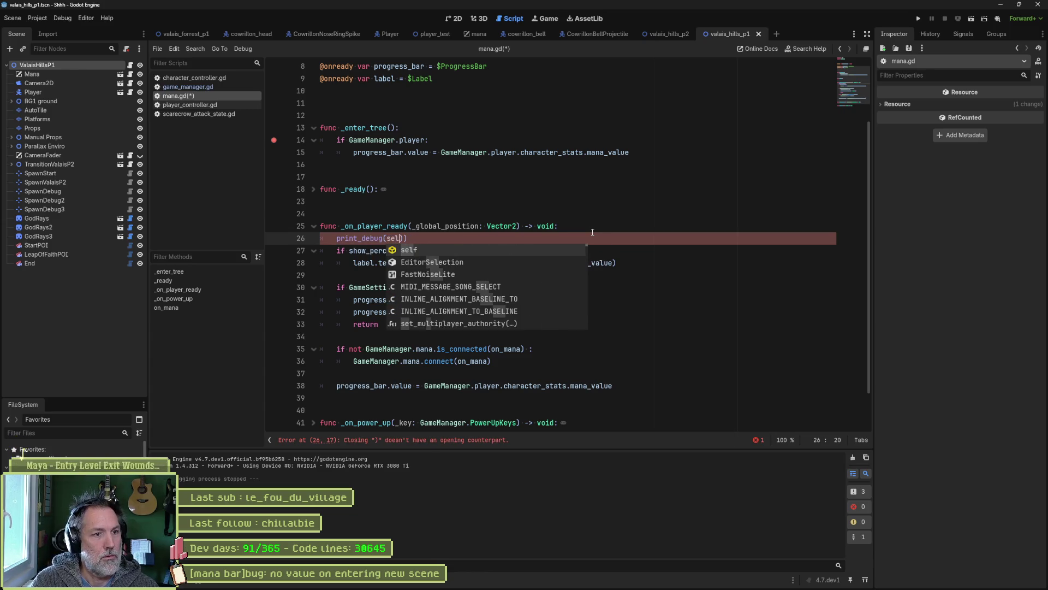
type("\" player ready")
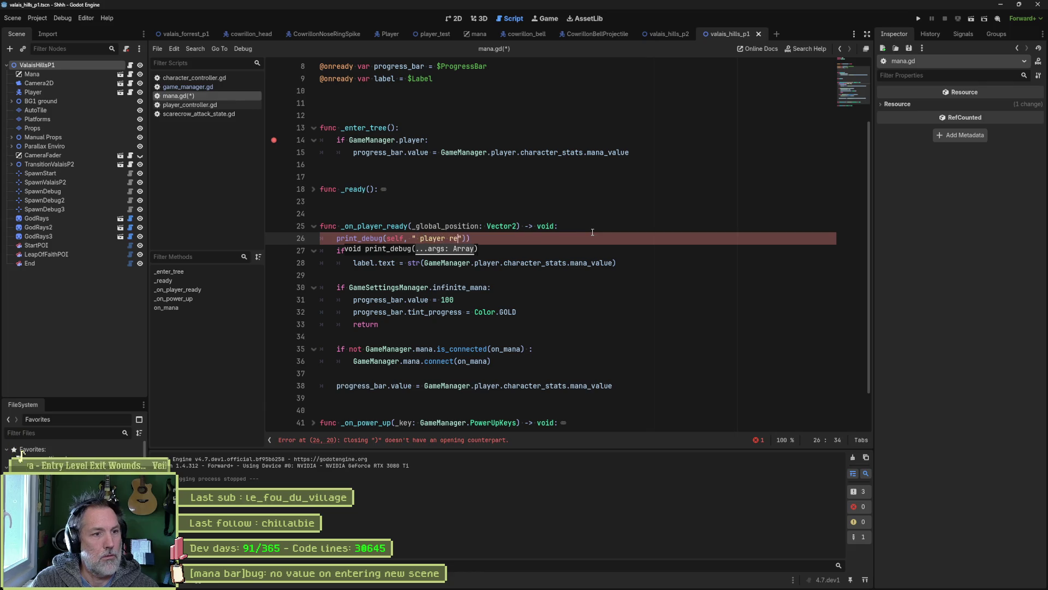
type("\"")
key("Delete")
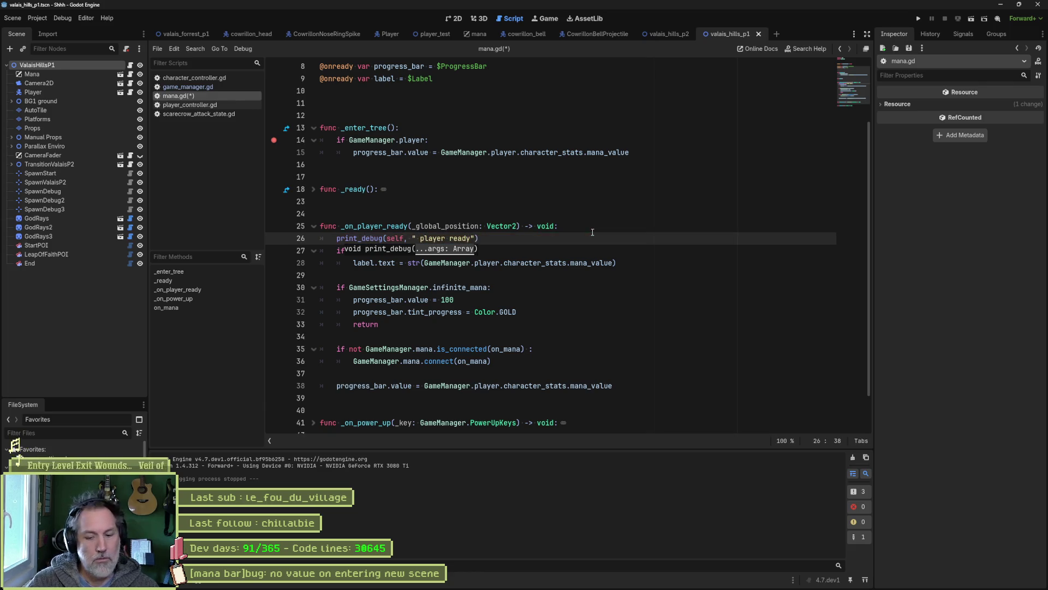
Run the scene, move the player right while watching the output, then stop.
key("F6")
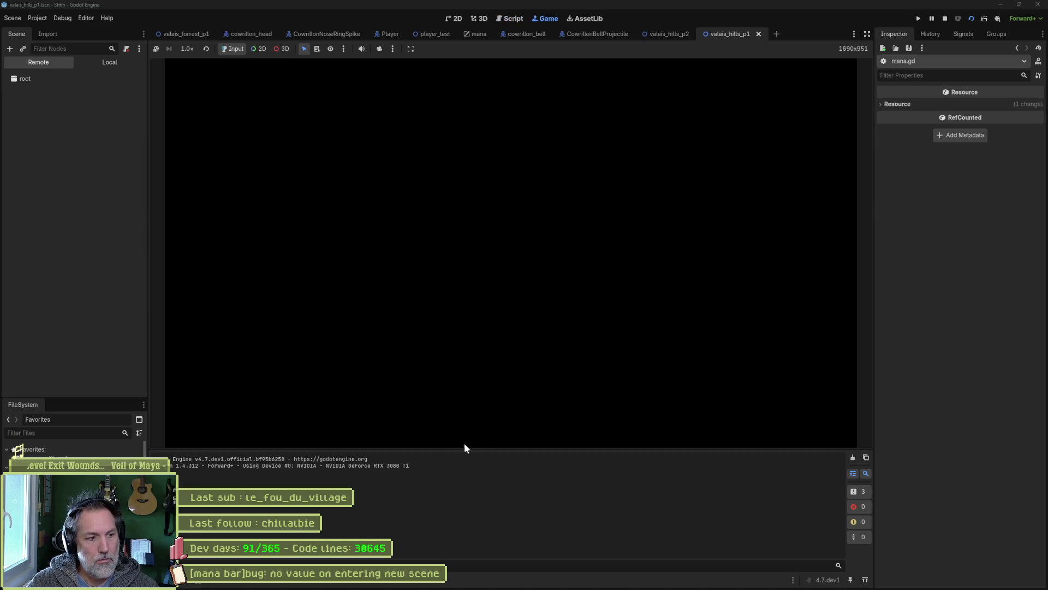
left_click(490, 353)
key("Right")
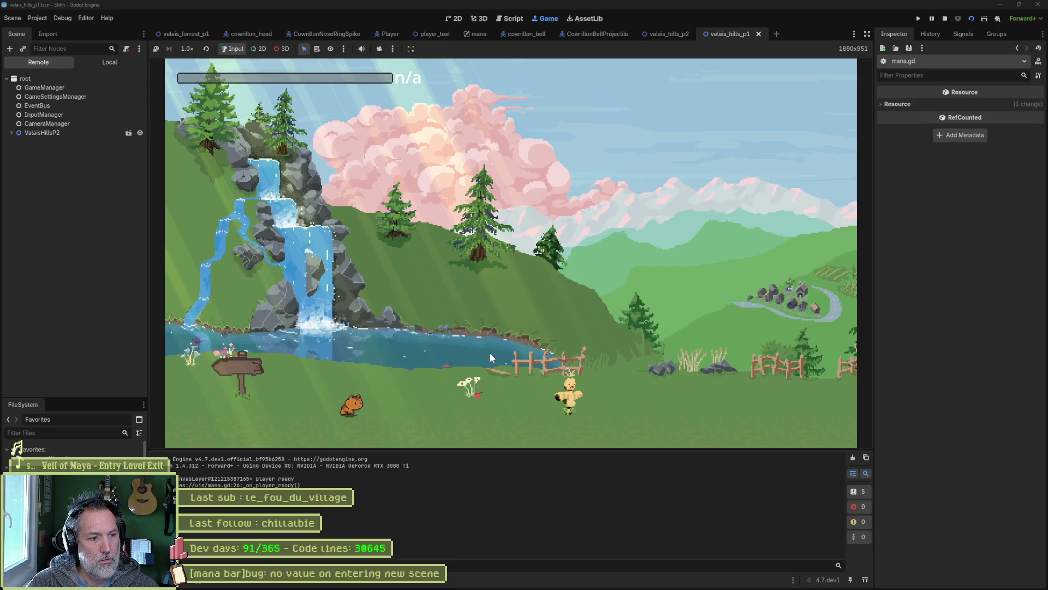
key("F8")
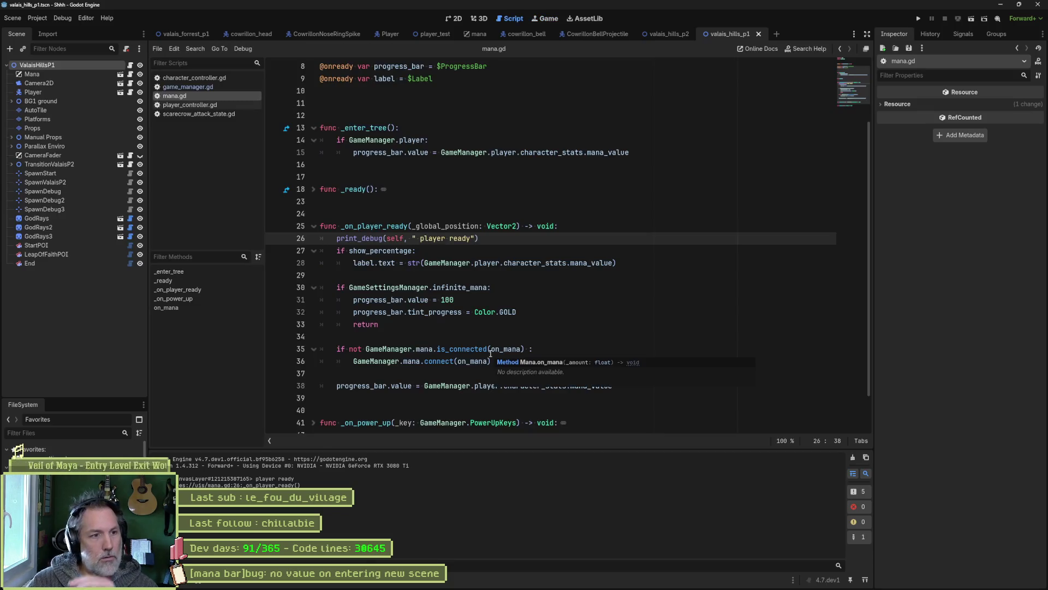
Unfold _ready in mana.gd and search the project for EventBus.levels.player_ready from line 20.
double_click(372, 226)
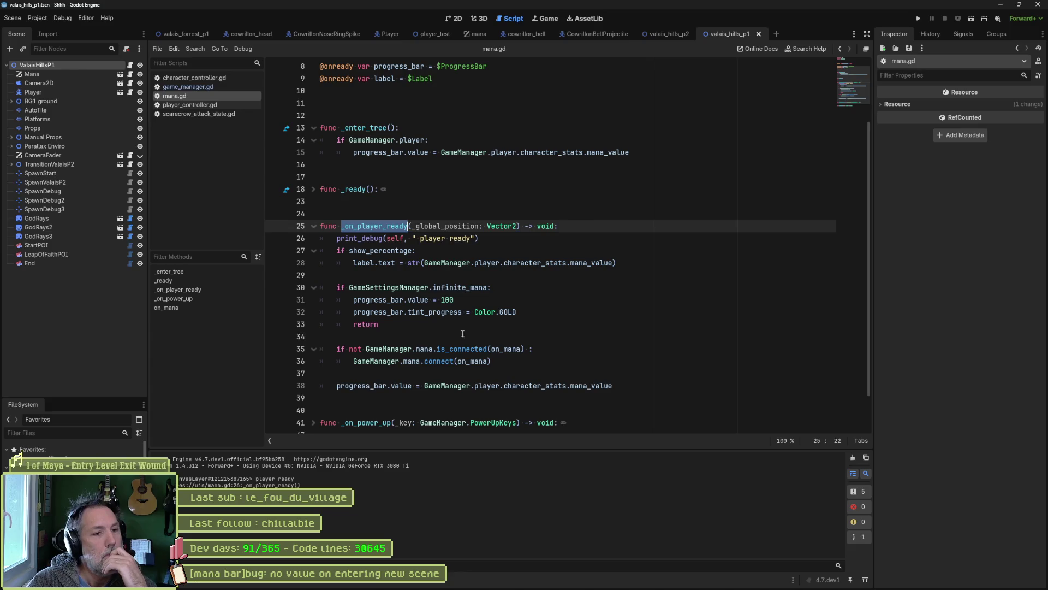
left_click(313, 189)
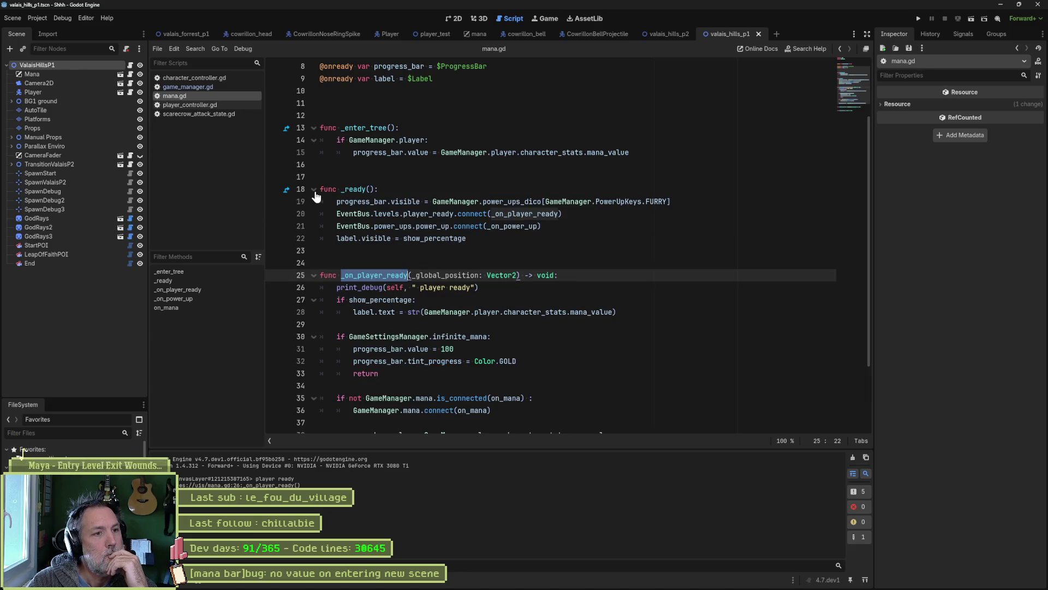
double_click(429, 214)
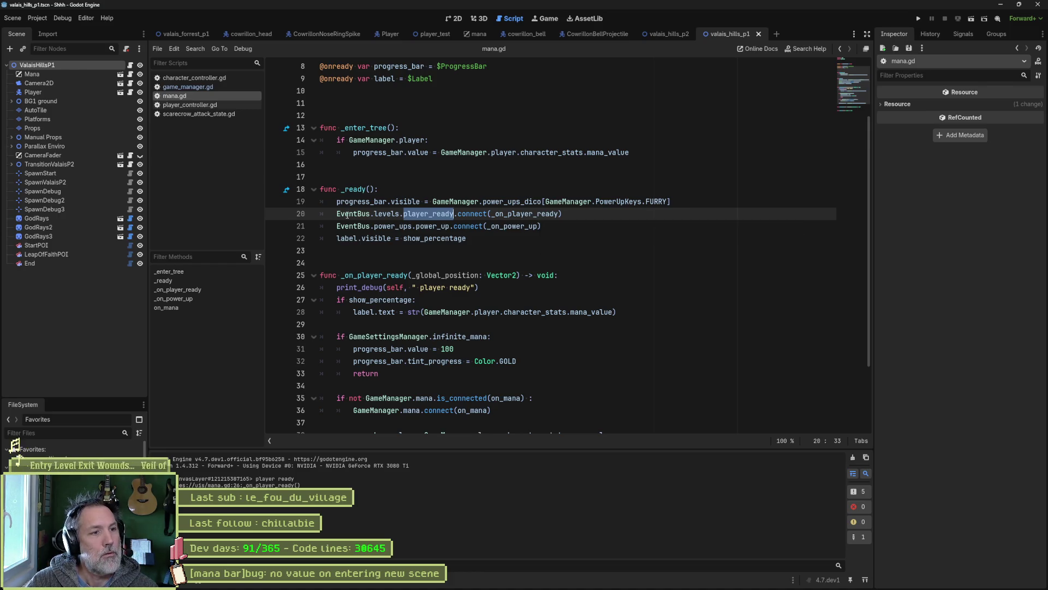
left_click_drag(338, 214, 427, 213)
left_click_drag(335, 211, 454, 215)
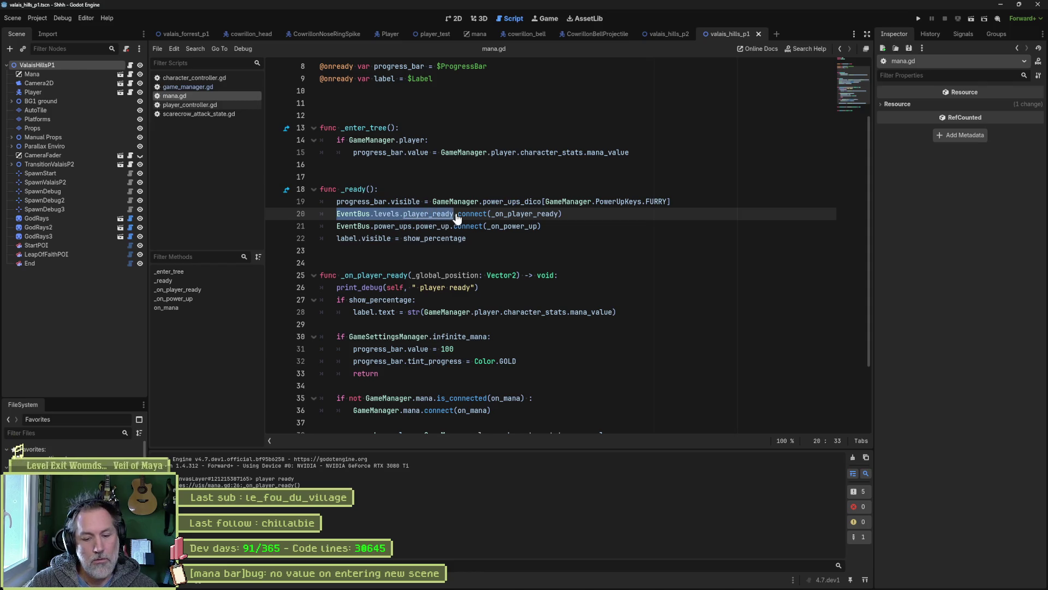
key("ctrl+shift+f")
left_click(522, 334)
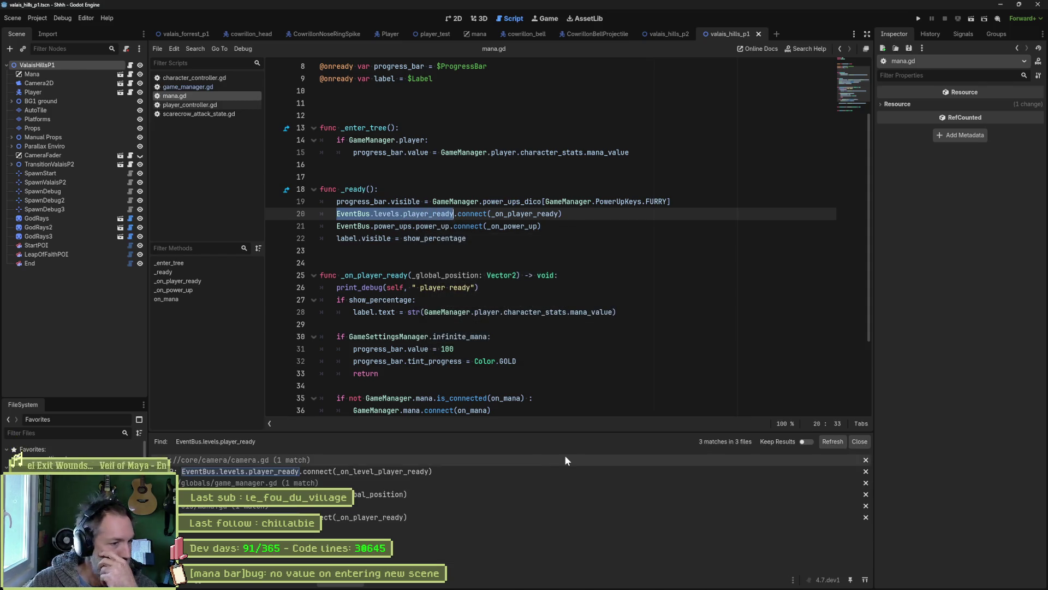
Open the game_manager.gd match and search the project for _check_player_ready.
left_click(421, 495)
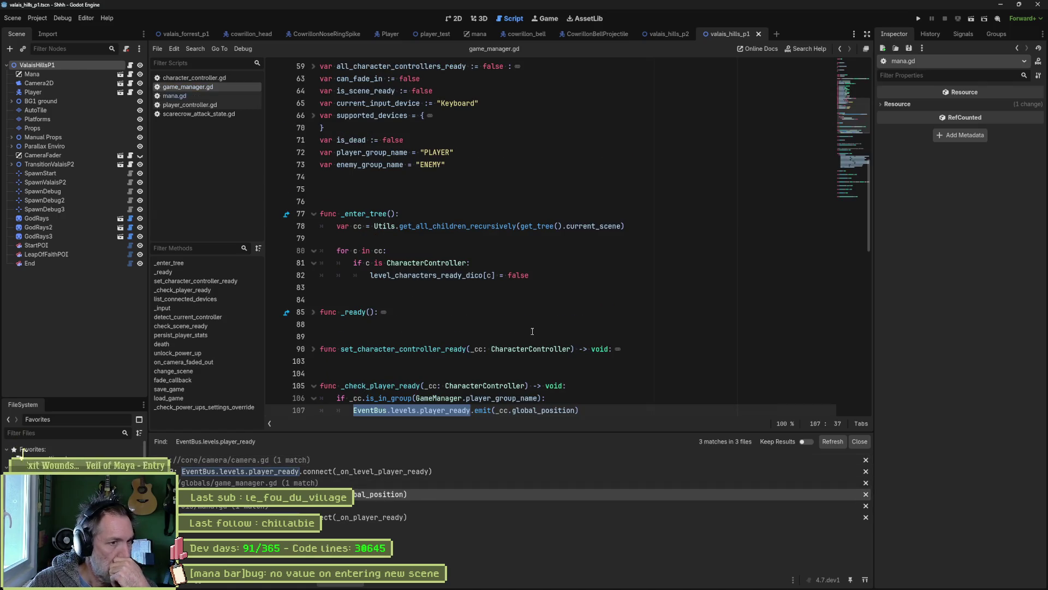
double_click(408, 386)
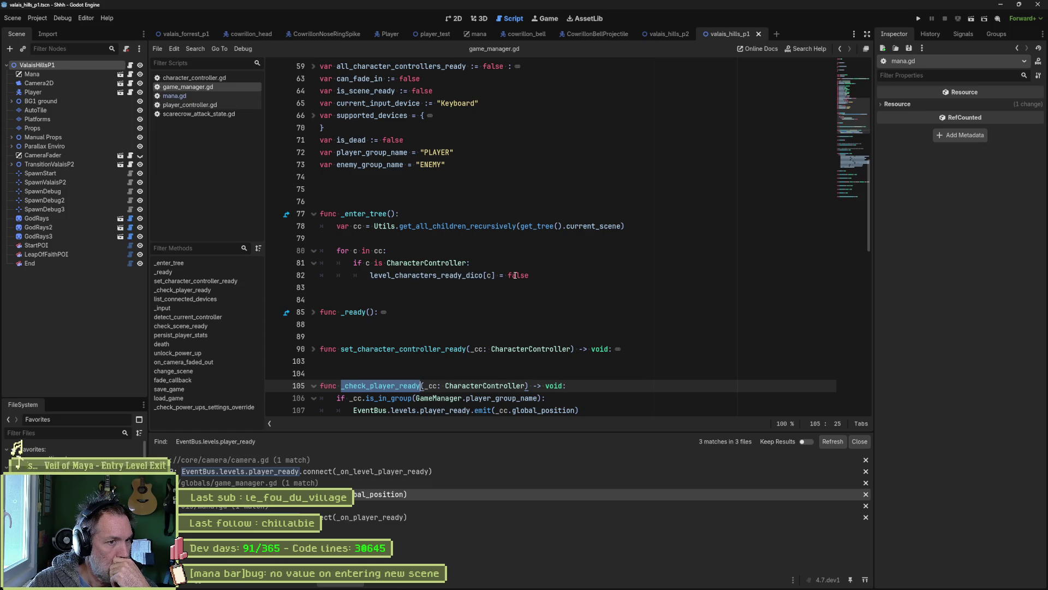
left_click(314, 313)
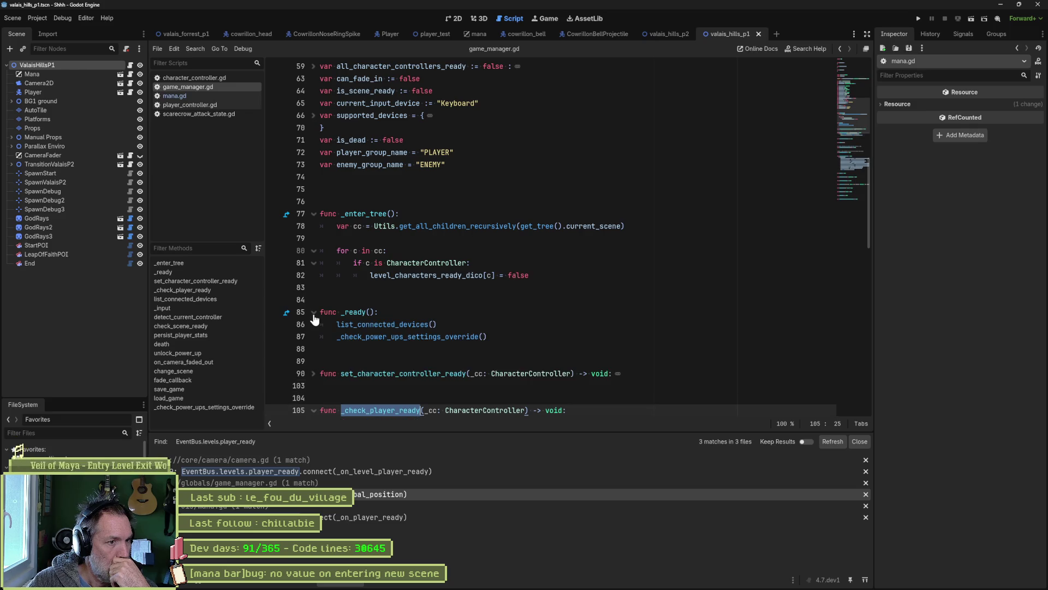
scroll(350, 328, "down", 2)
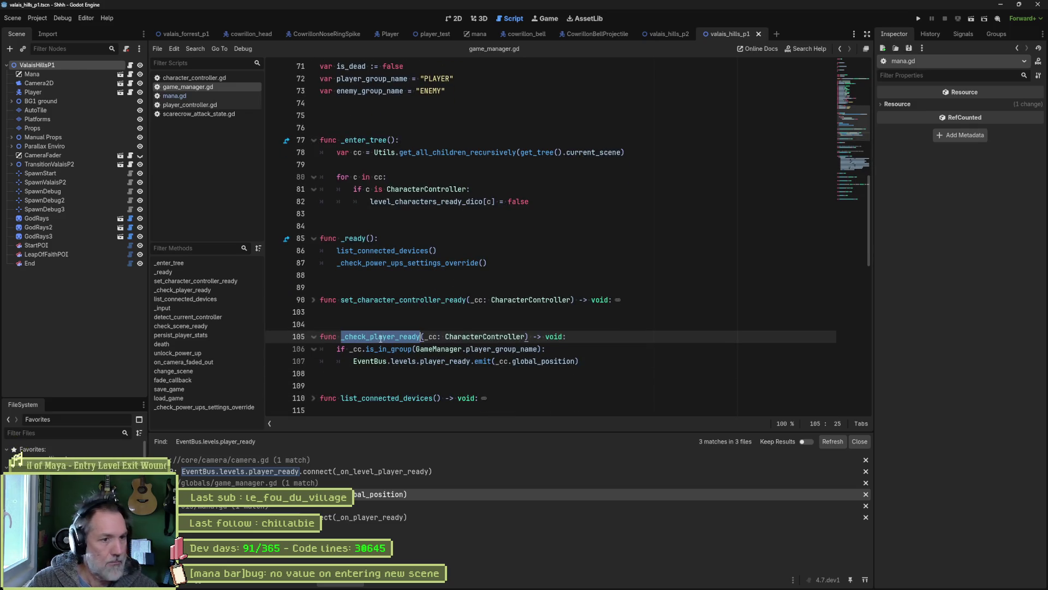
key("ctrl+shift+f")
left_click(526, 336)
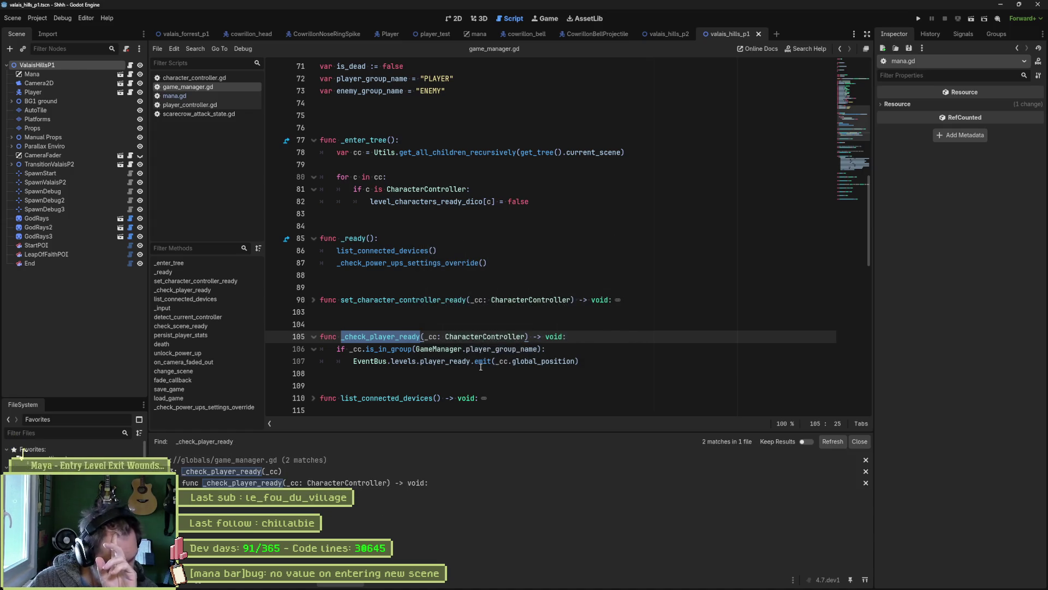
left_click(309, 470)
Search the project for set_character_controller_ready, listing its 2 matches.
double_click(423, 300)
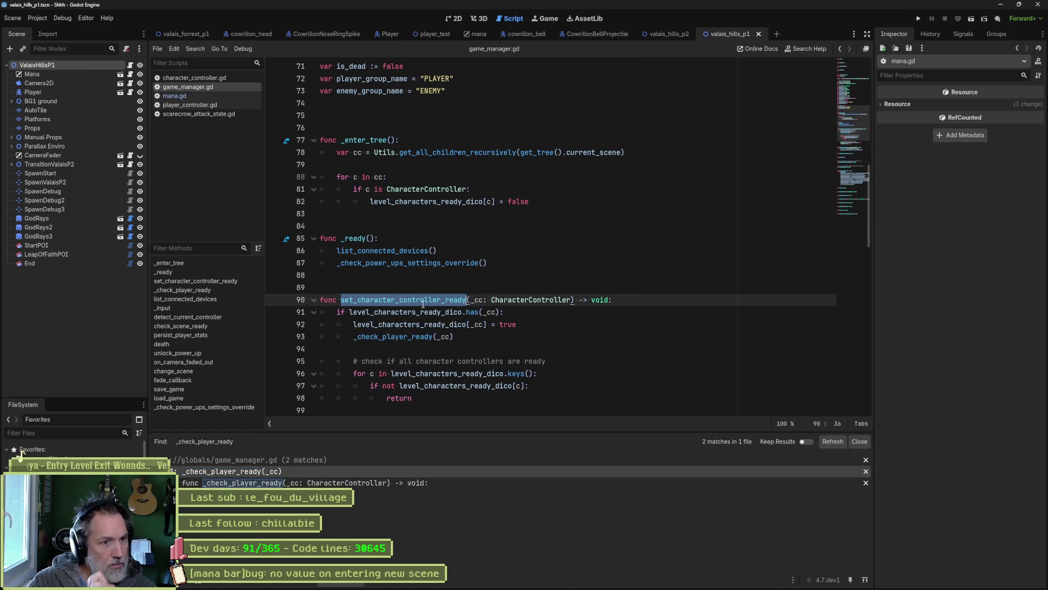
key("ctrl+shift+f")
left_click(503, 333)
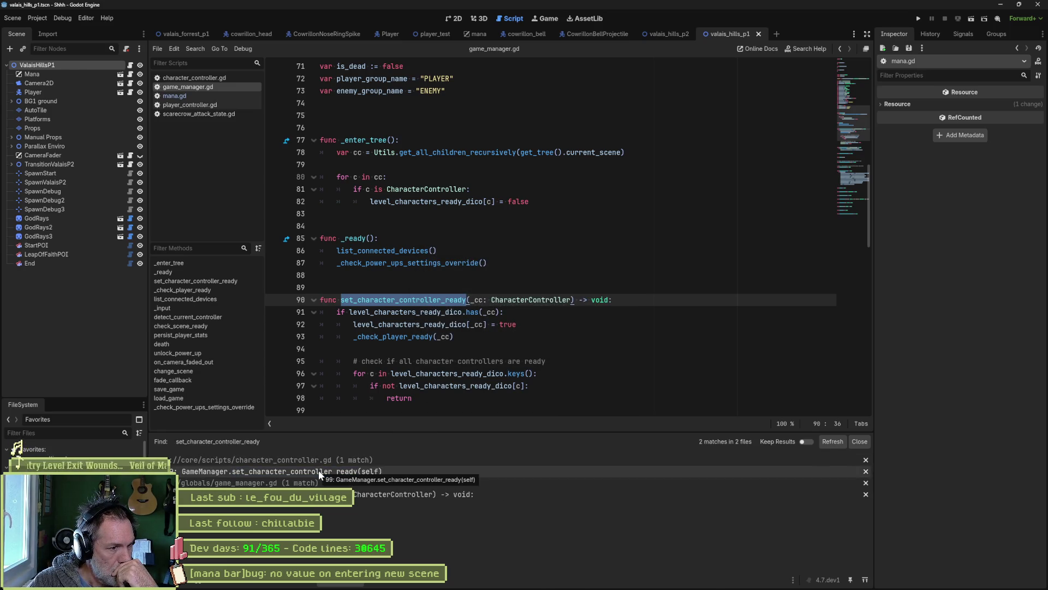
left_click(326, 471)
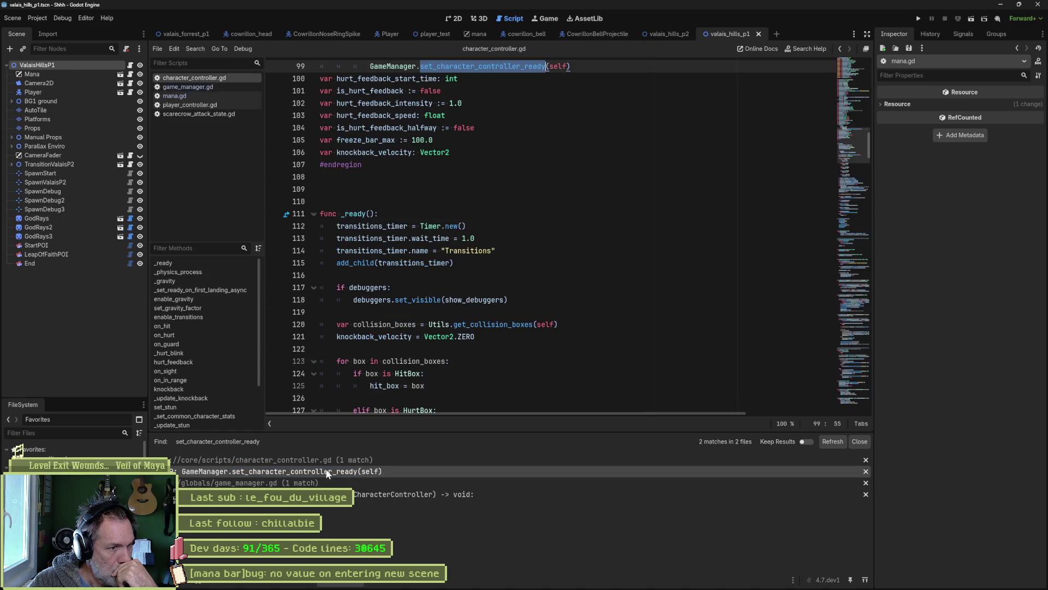
double_click(354, 202)
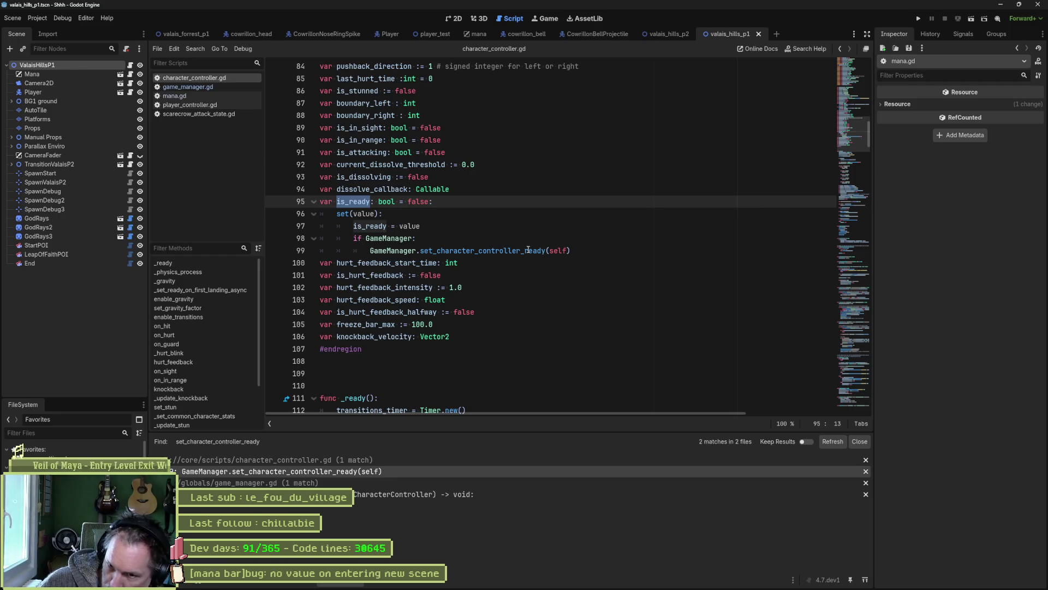
mouse_move(527, 245)
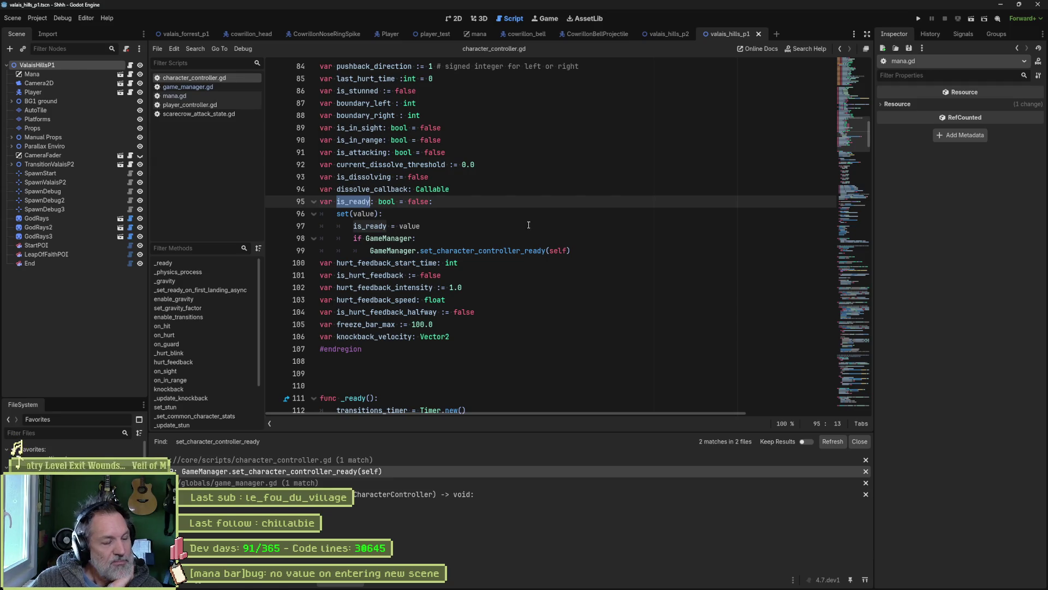
key("ctrl+shift+f")
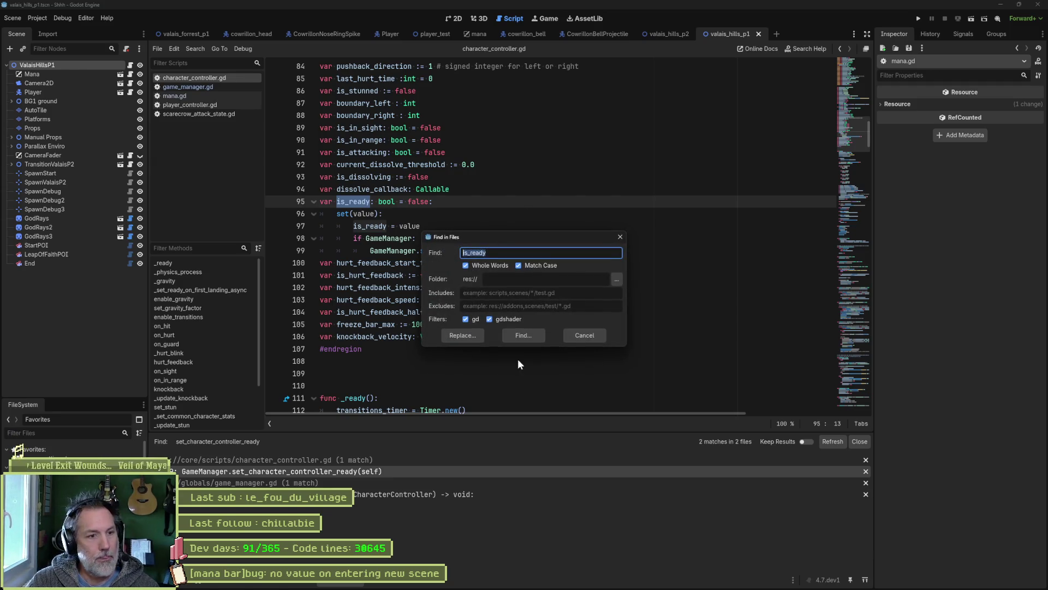
left_click(534, 337)
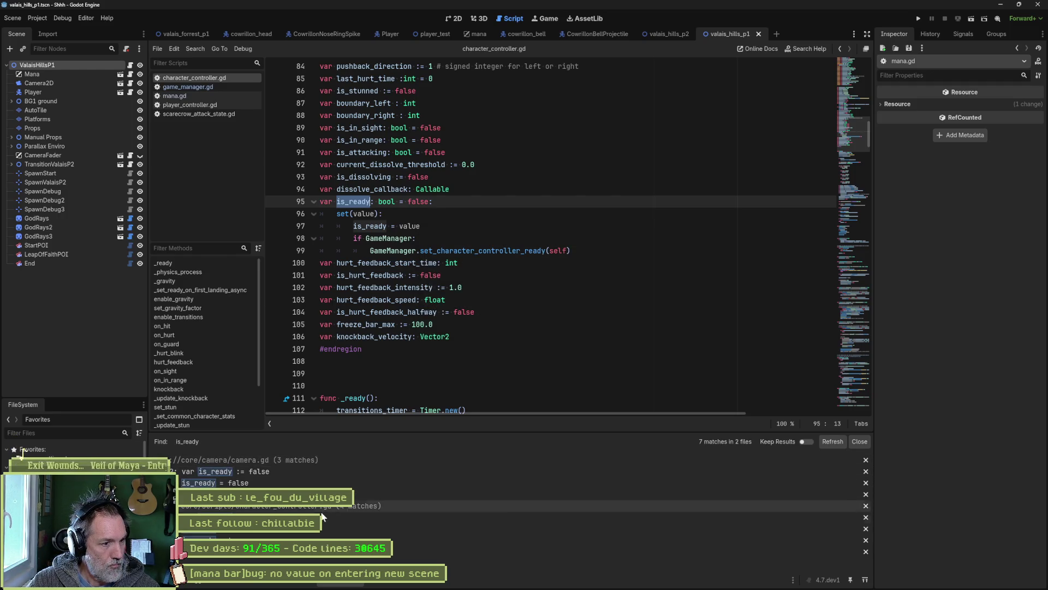
left_click(269, 531)
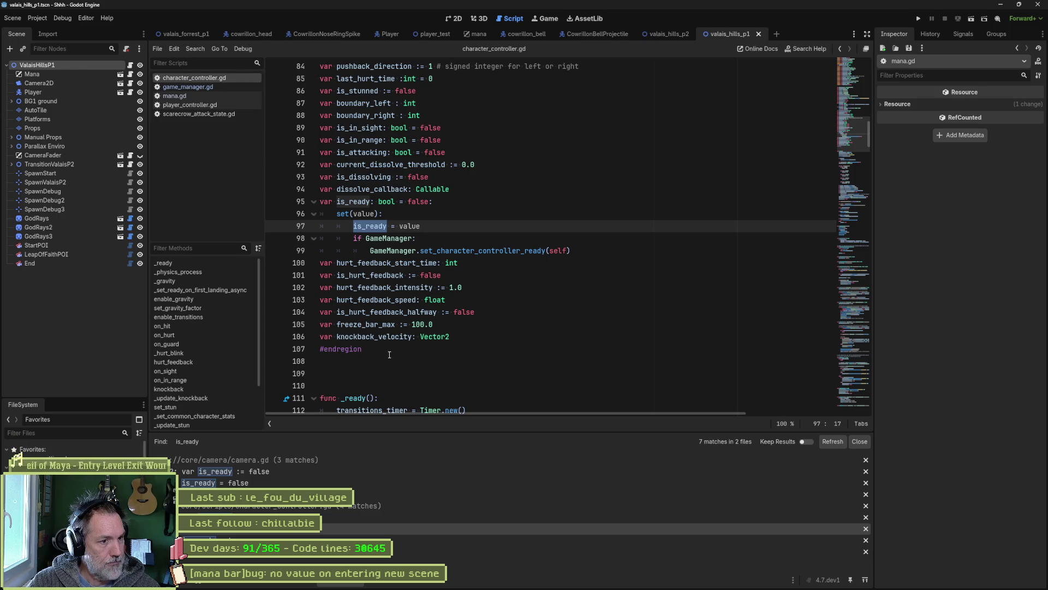
scroll(389, 354, "down", 3)
scroll(388, 358, "down", 2)
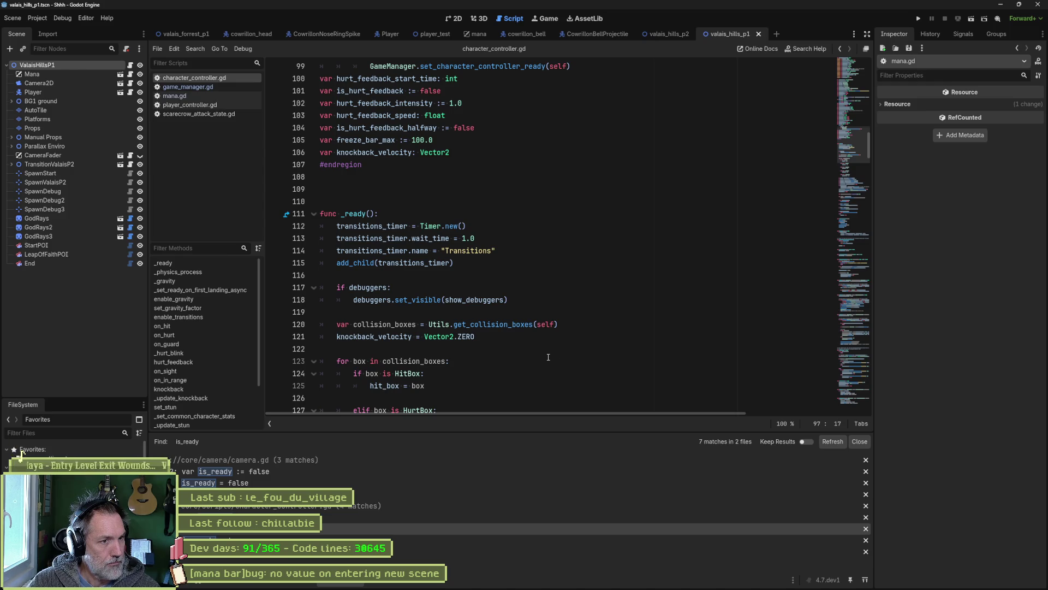
scroll(539, 360, "down", 6)
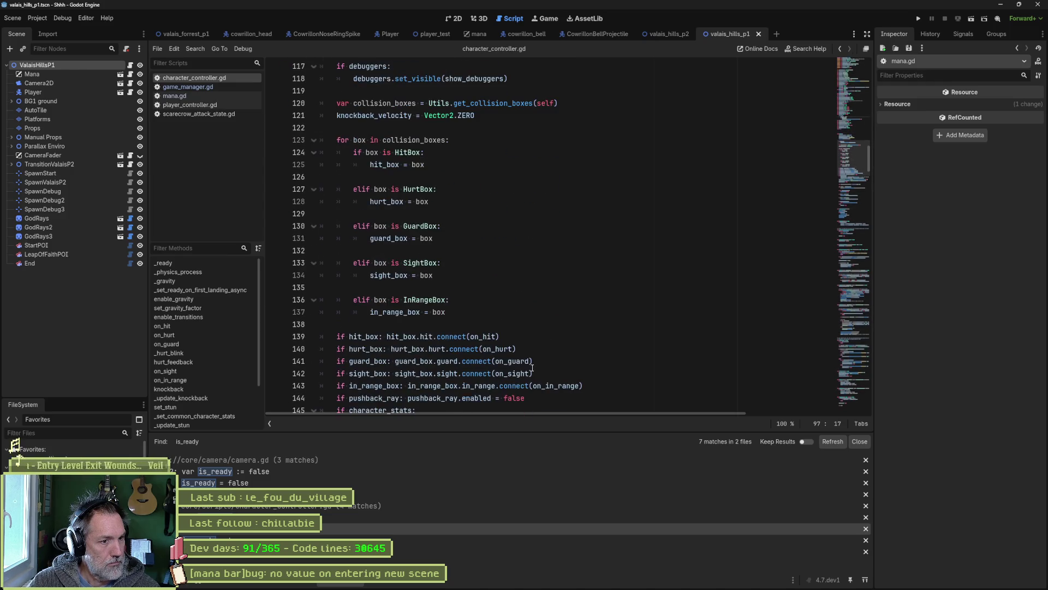
scroll(532, 369, "down", 2)
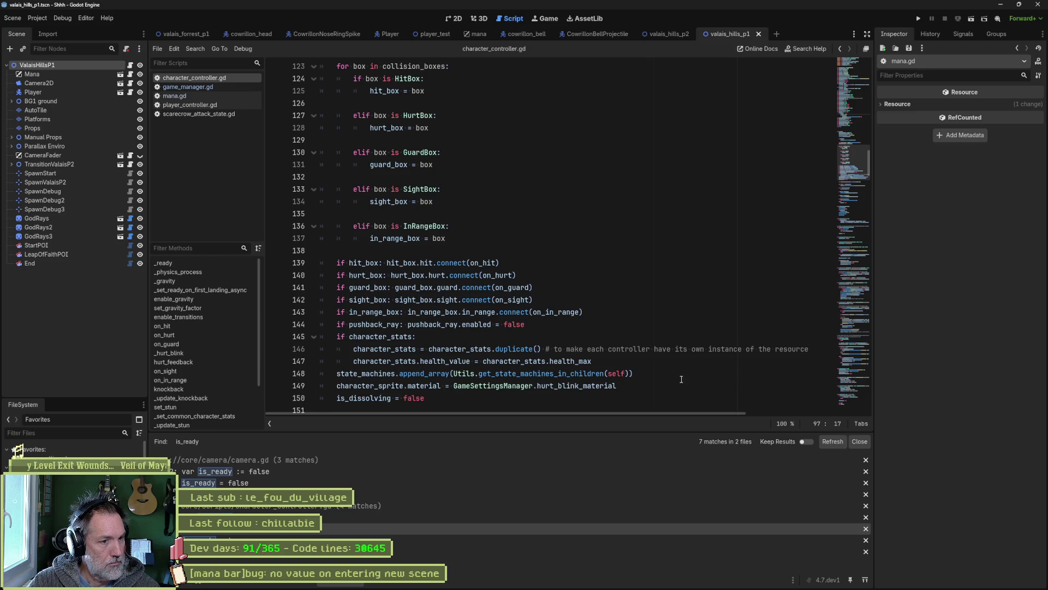
scroll(681, 379, "down", 2)
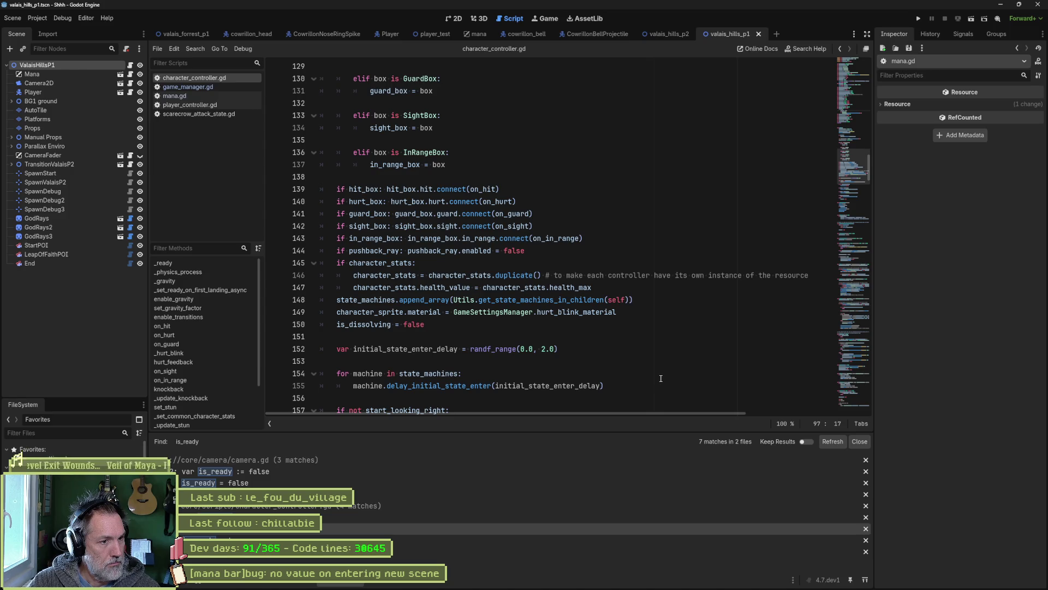
scroll(660, 378, "down", 2)
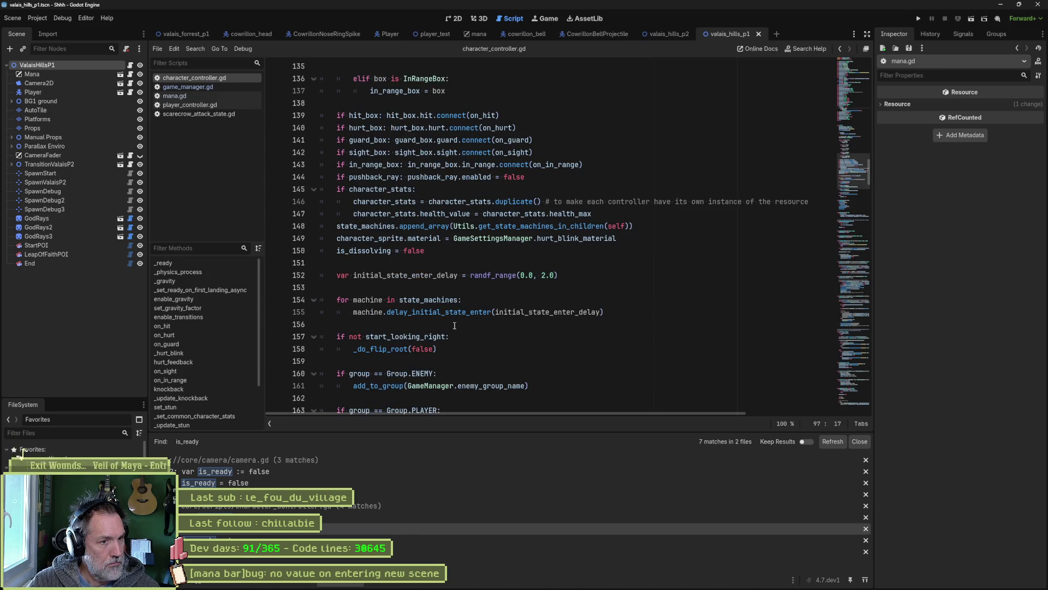
scroll(532, 330, "down", 3)
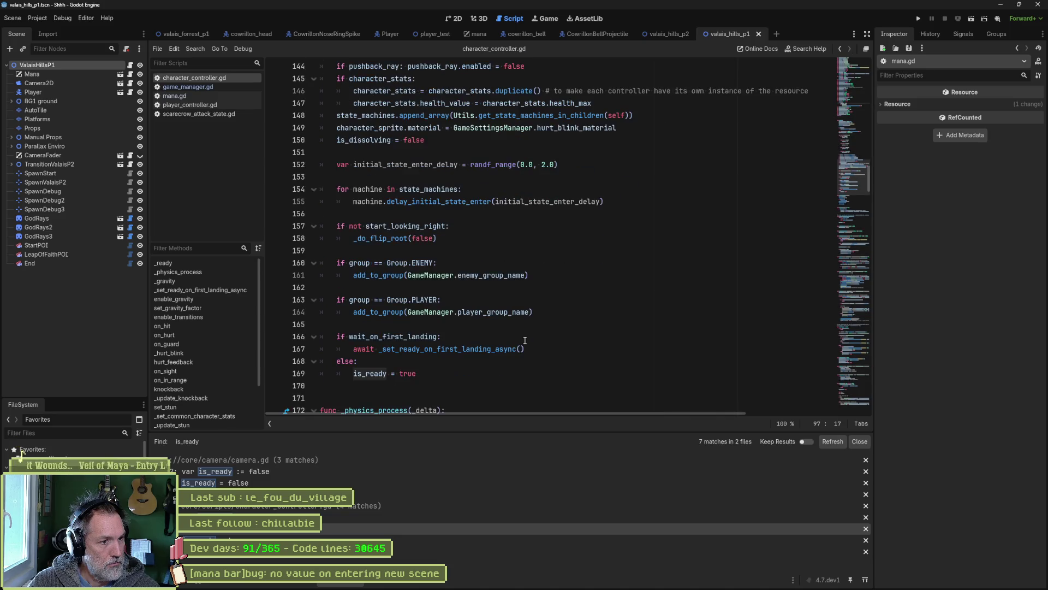
double_click(382, 374)
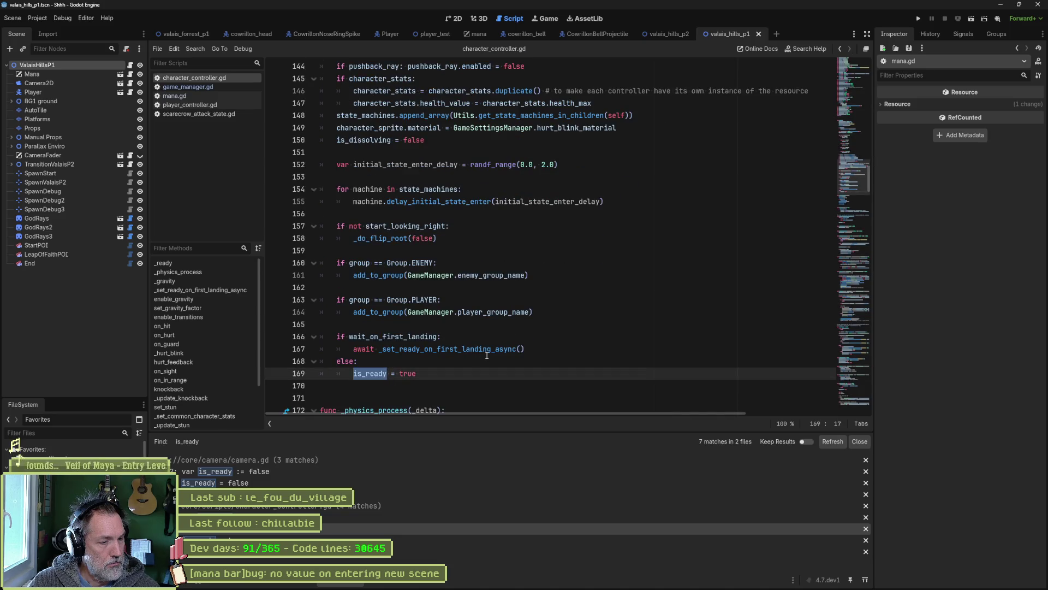
scroll(487, 356, "up", 9)
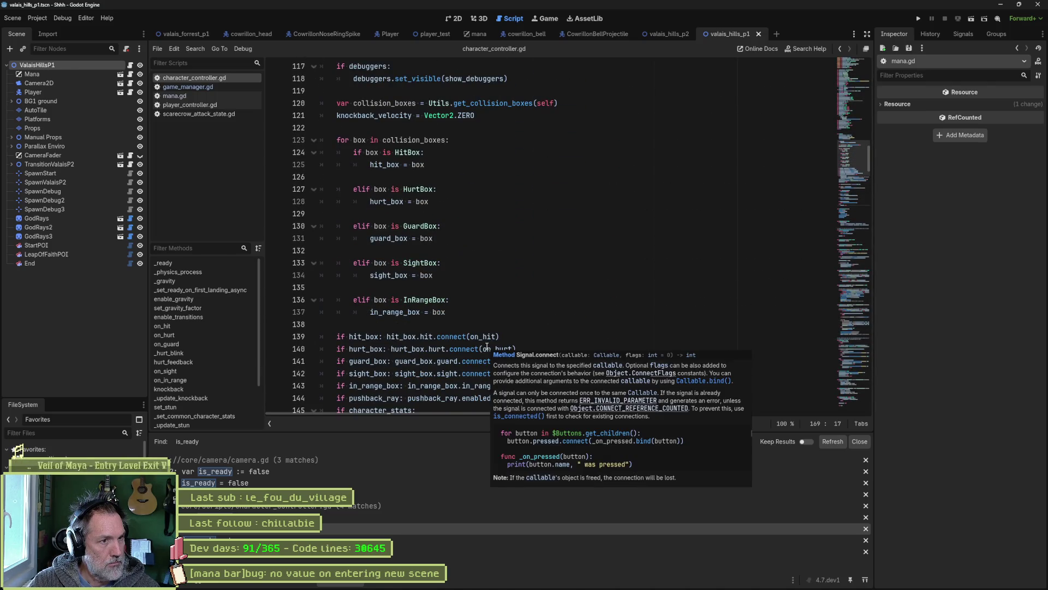
scroll(486, 347, "down", 3)
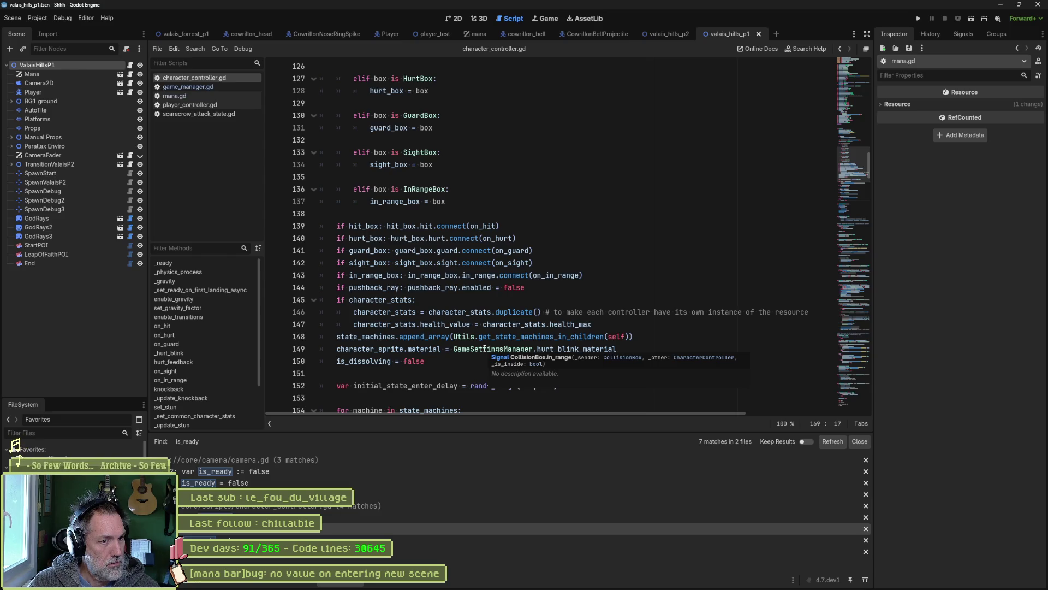
scroll(485, 348, "down", 8)
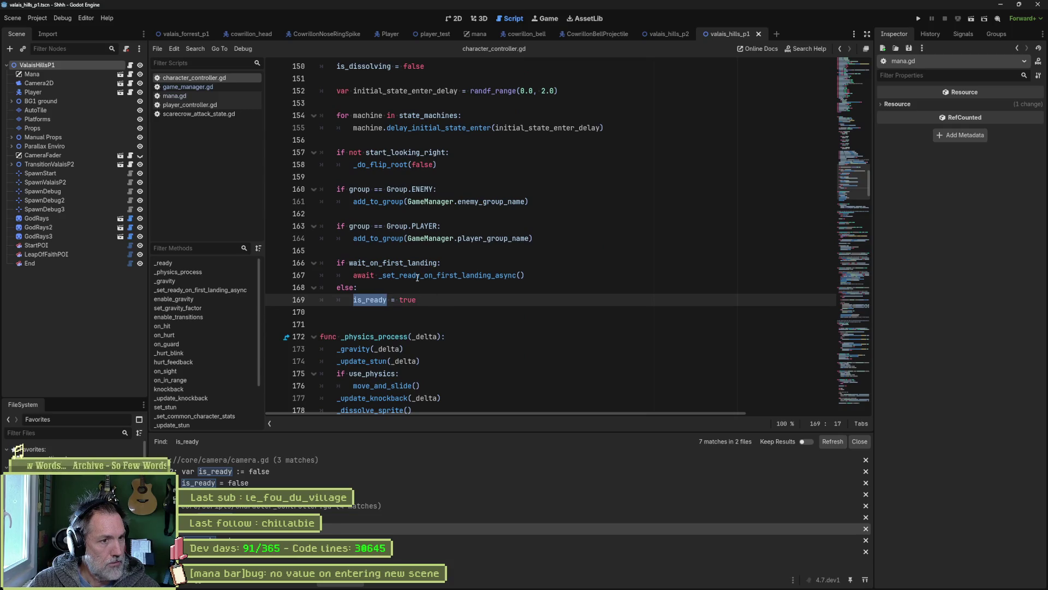
mouse_move(416, 277)
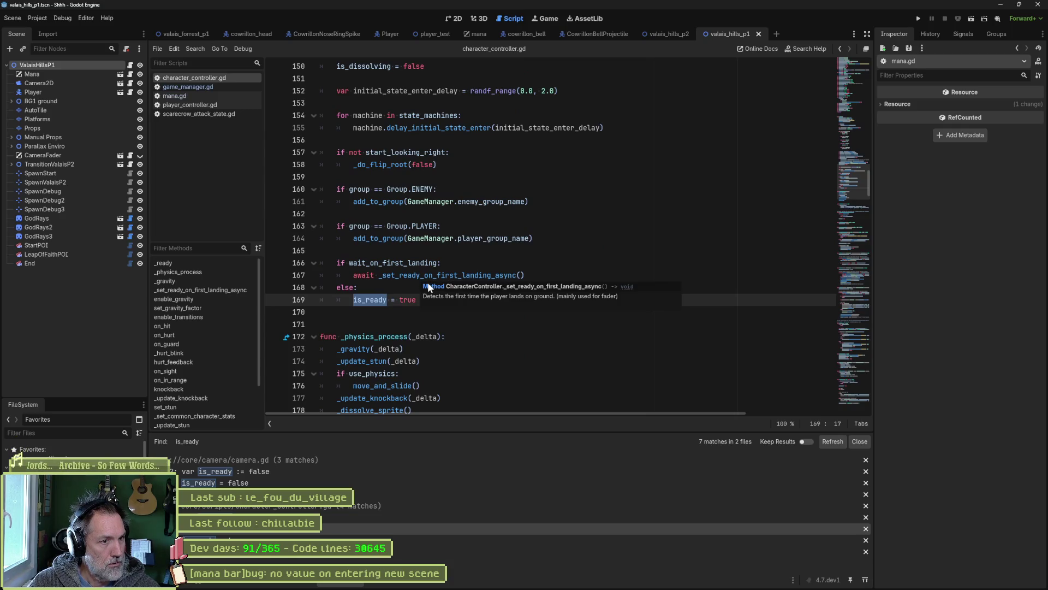
Add print_debug(name, " landed and ready") to _set_ready_on_first_landing_async and save.
left_click(448, 276, "ctrl")
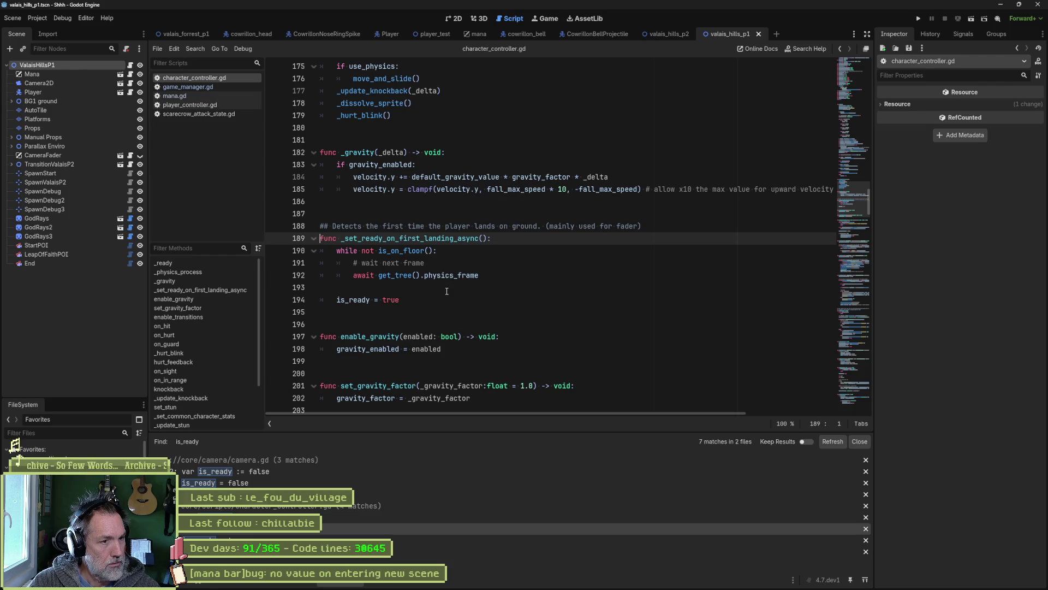
left_click(476, 289)
key("Tab")
type("print")
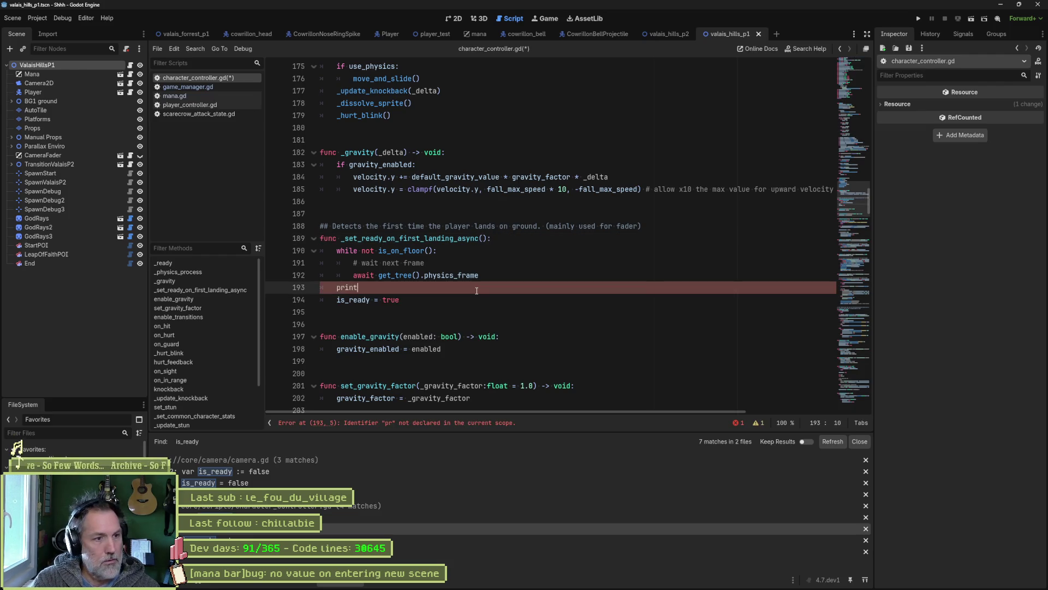
type("_debu")
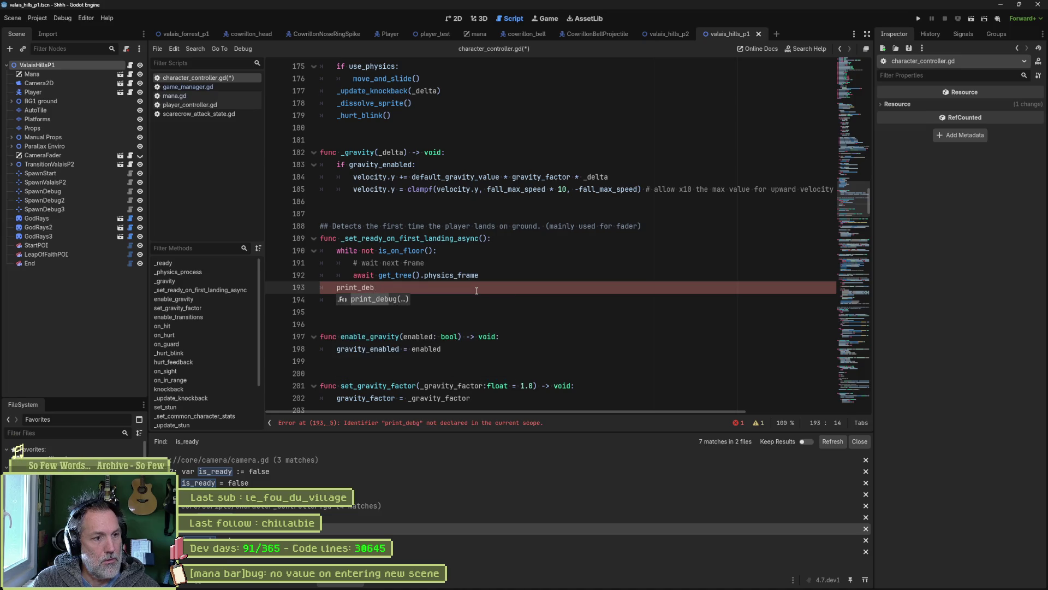
key("Return")
type("self, ")
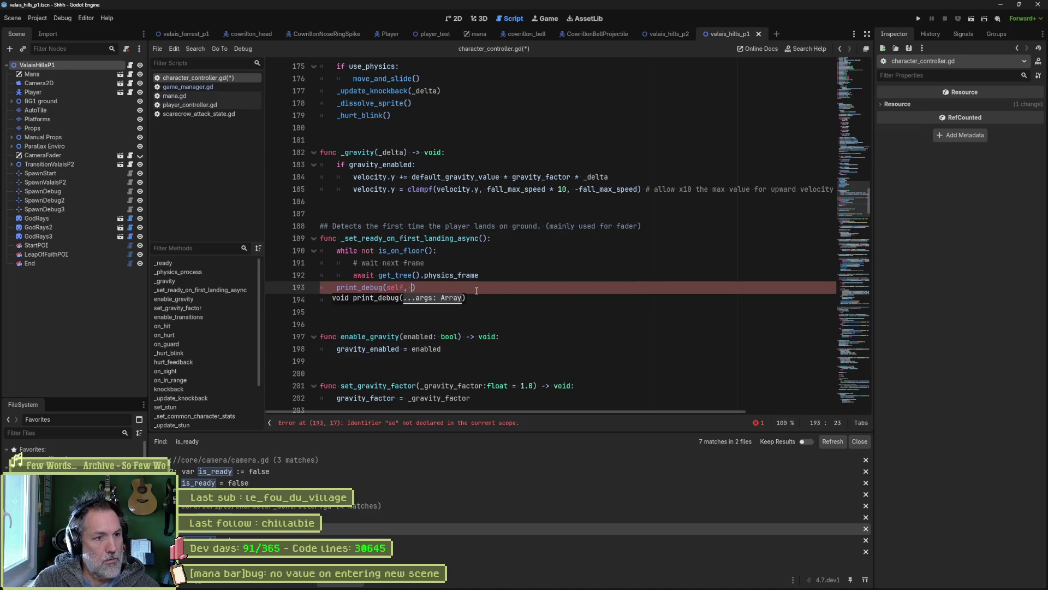
type("ready")
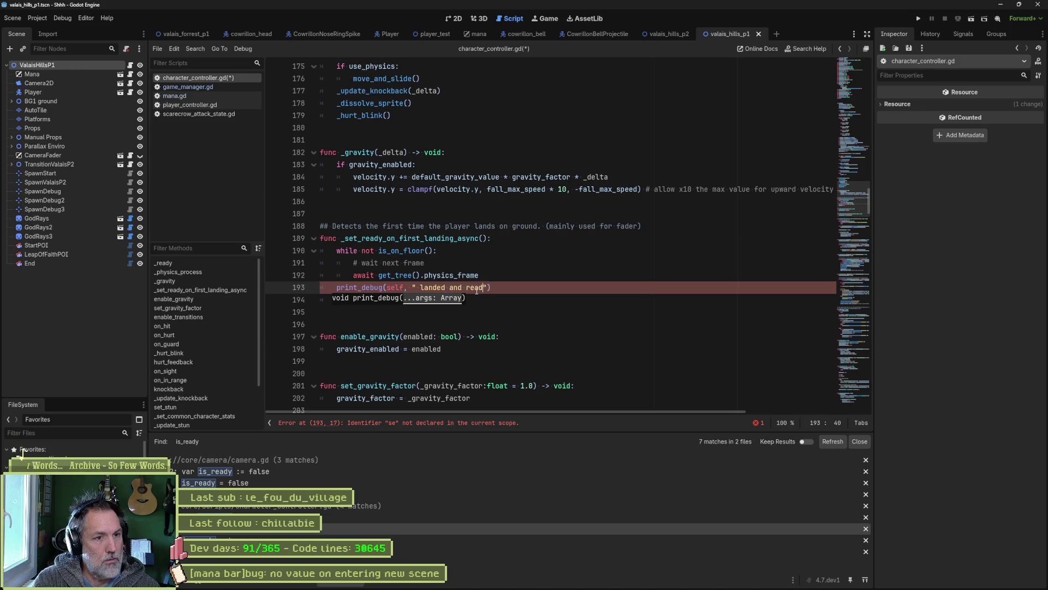
double_click(392, 286)
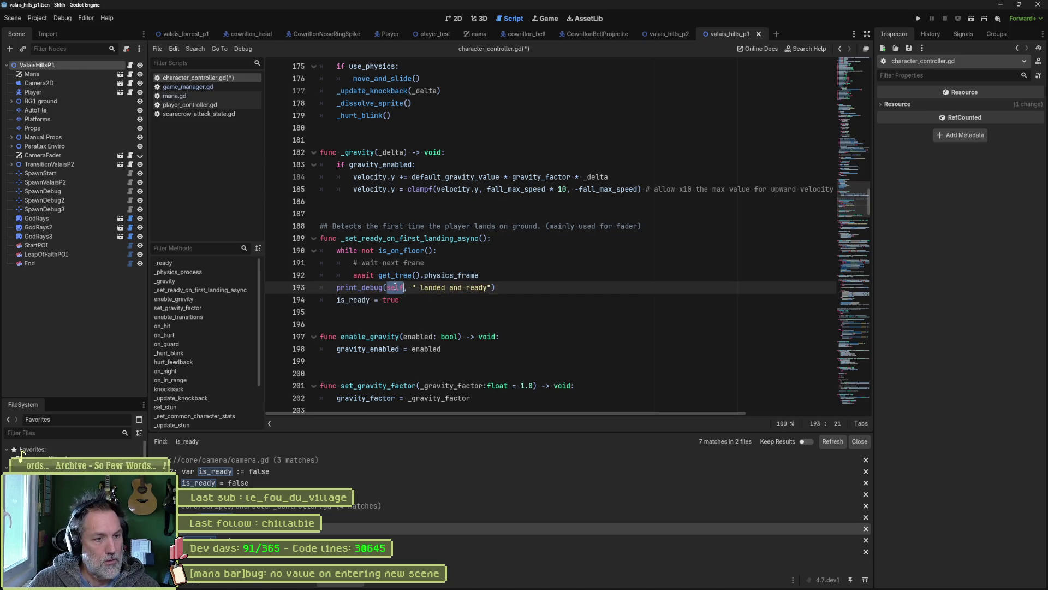
type("chara")
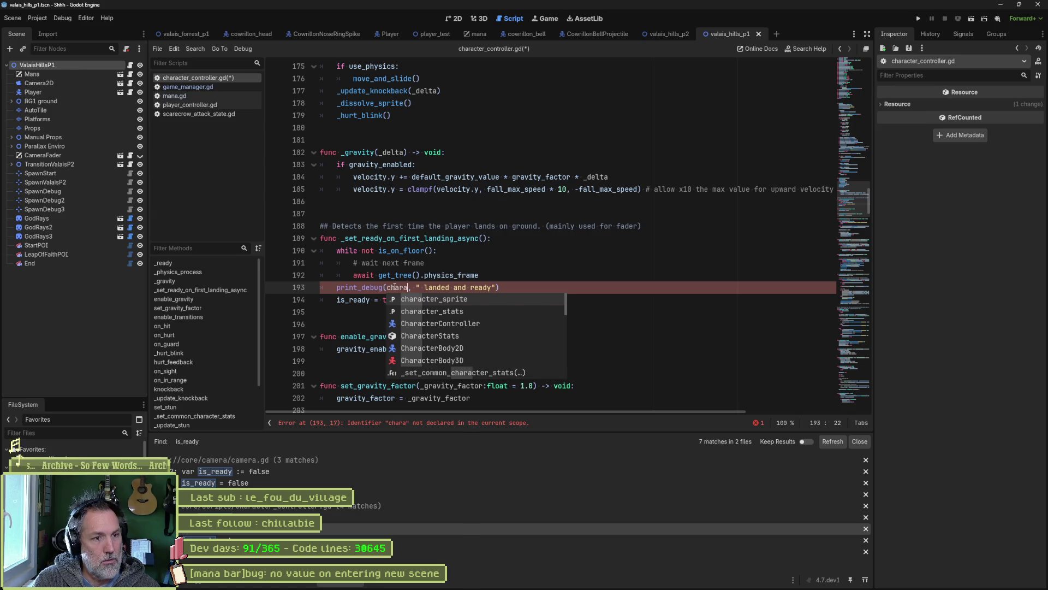
type("cter")
double_click(395, 286)
type("name")
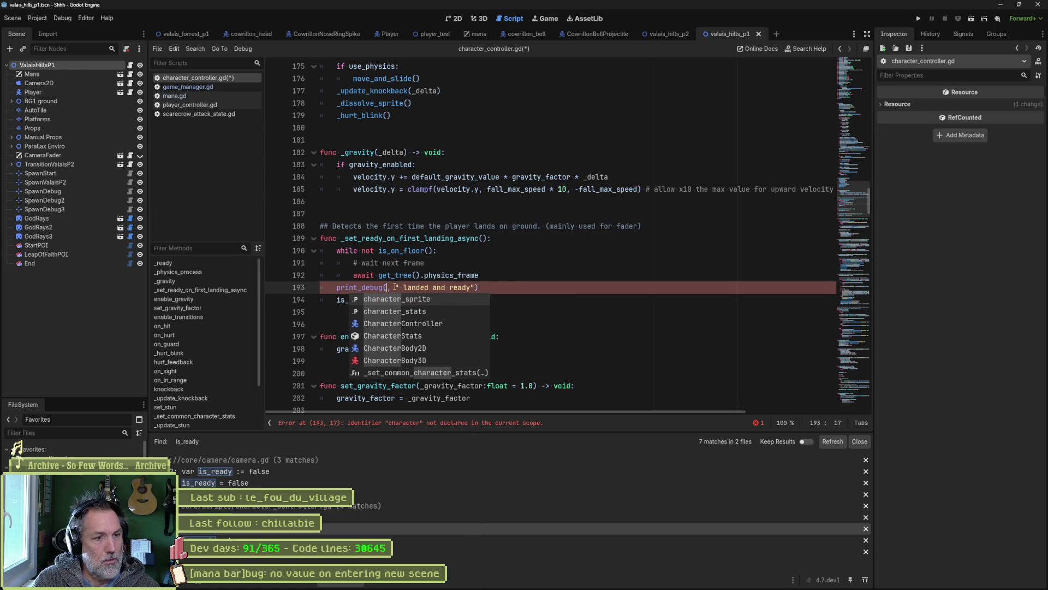
key("ctrl+s")
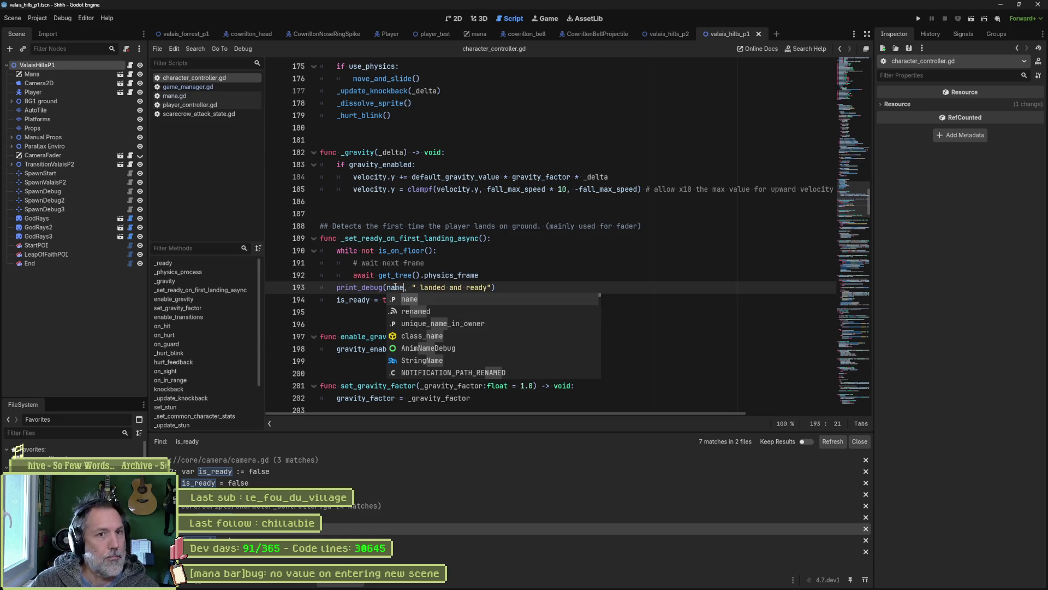
Run the scene and move the character right to see the landing messages.
key("F6")
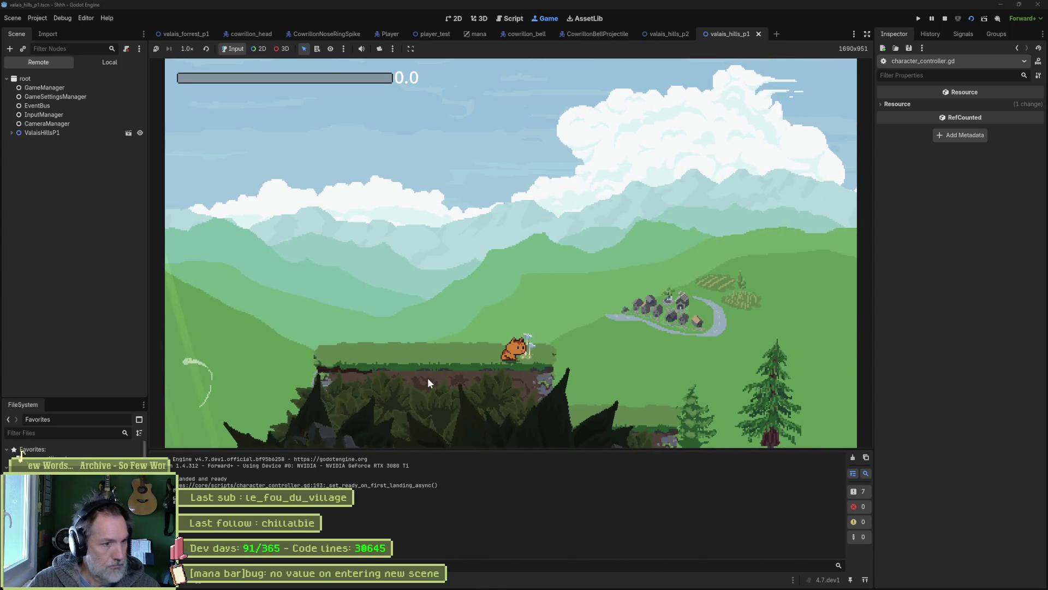
key("Right")
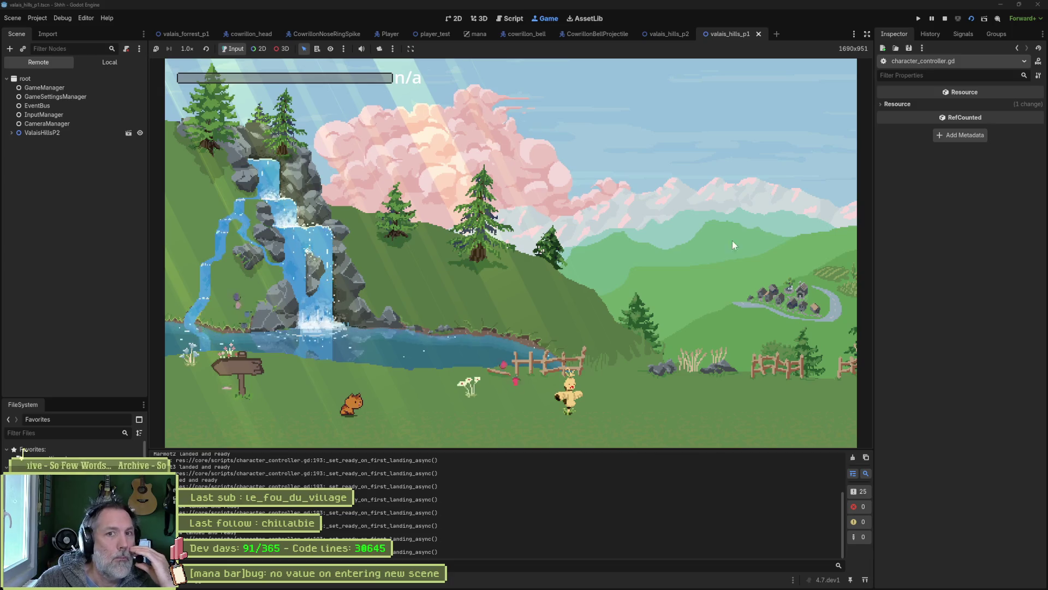
Stop the game, delete the landing debug print from character_controller.gd, and save it.
left_click(945, 20)
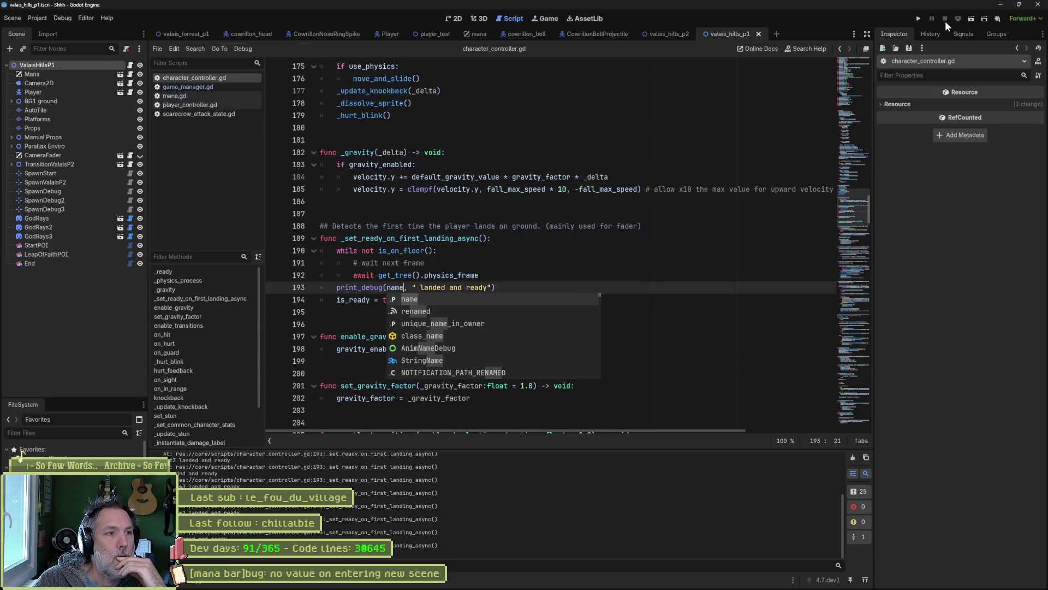
left_click(558, 288)
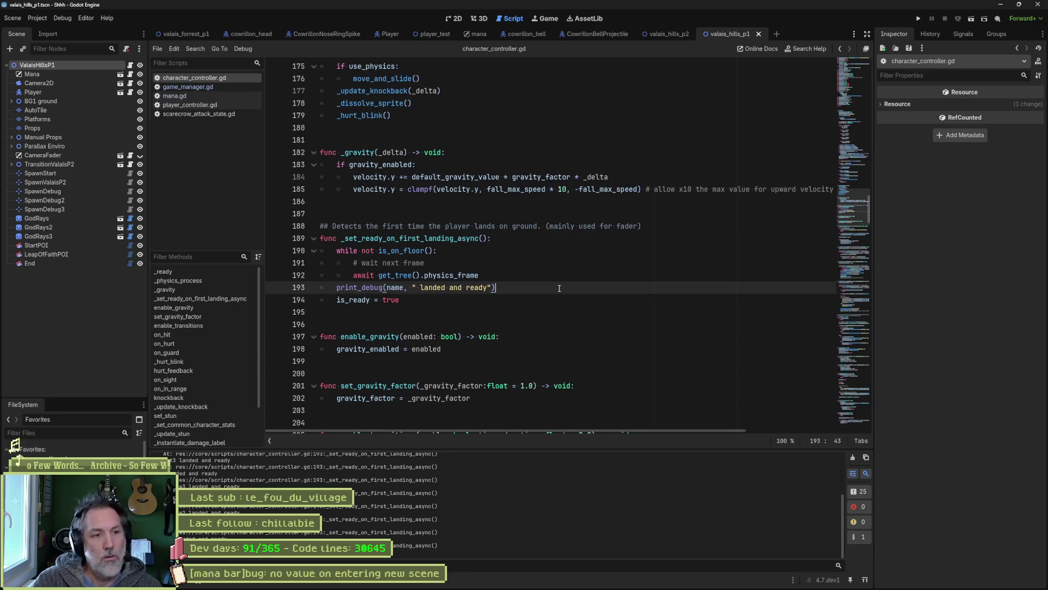
key("ctrl+shift+k")
key("Up")
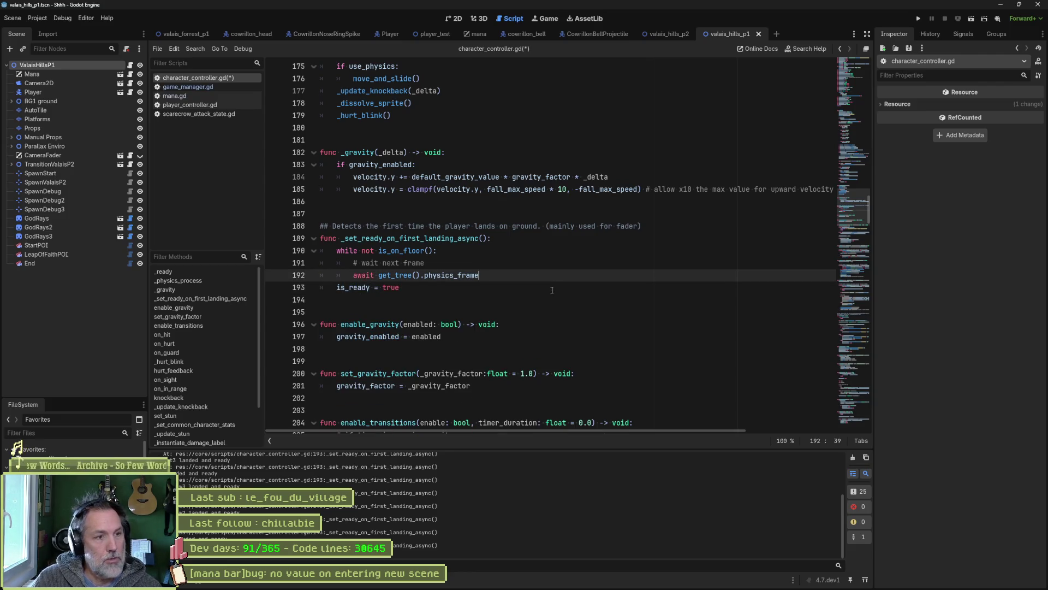
key("Return")
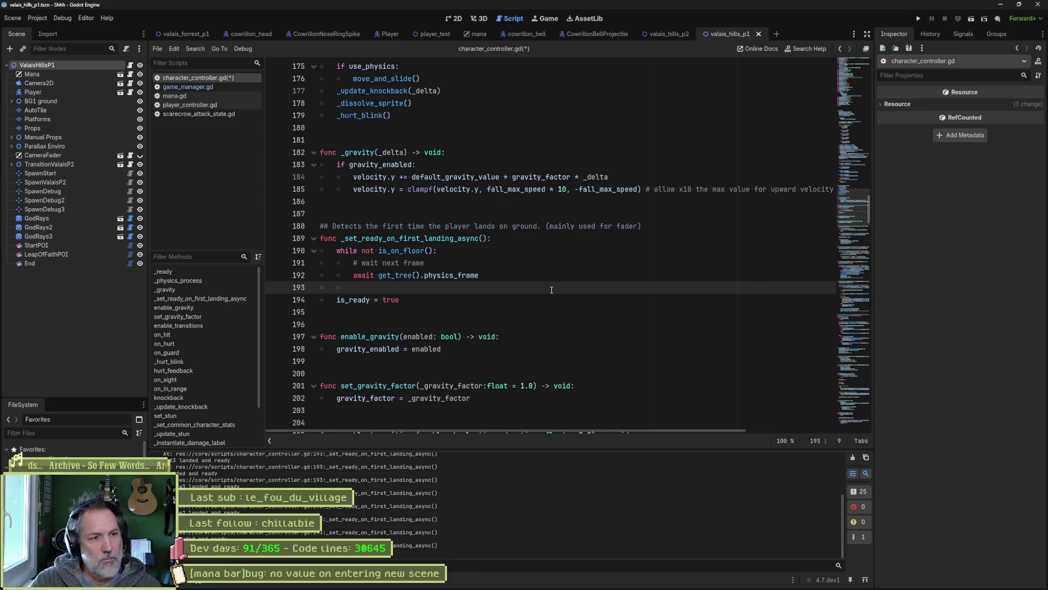
key("ctrl+s")
Follow is_ready to its setter, then through to set_character_controller_ready in game_manager.gd.
double_click(354, 299)
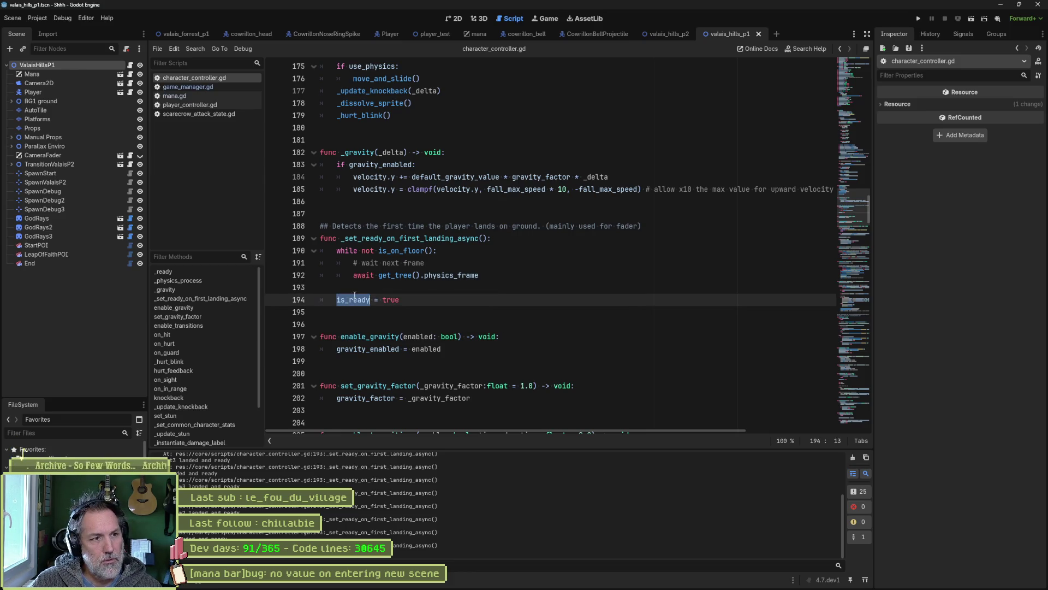
left_click(352, 301, "ctrl")
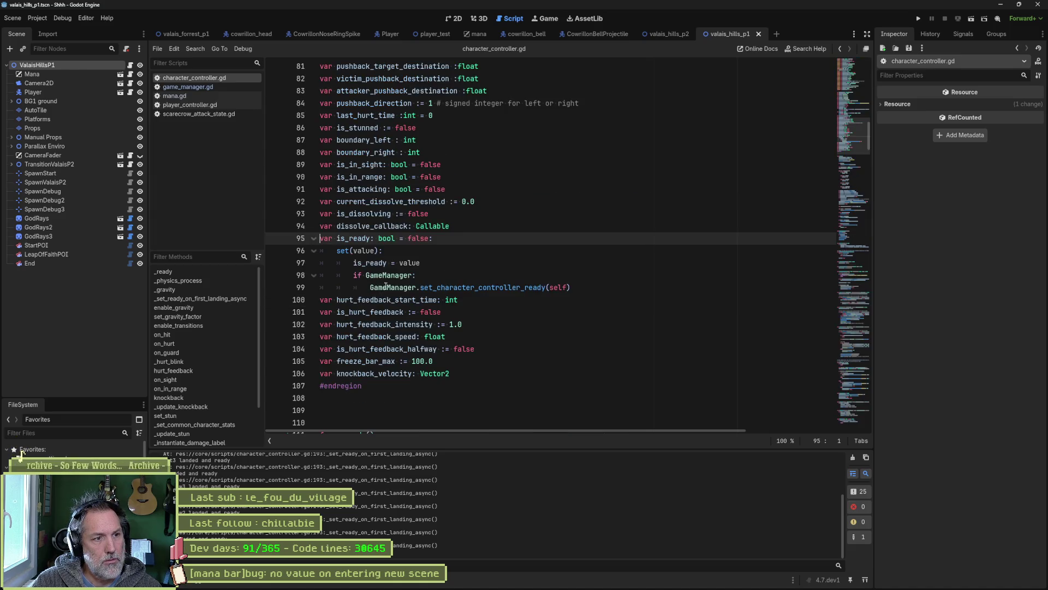
left_click(370, 255)
left_click(367, 262)
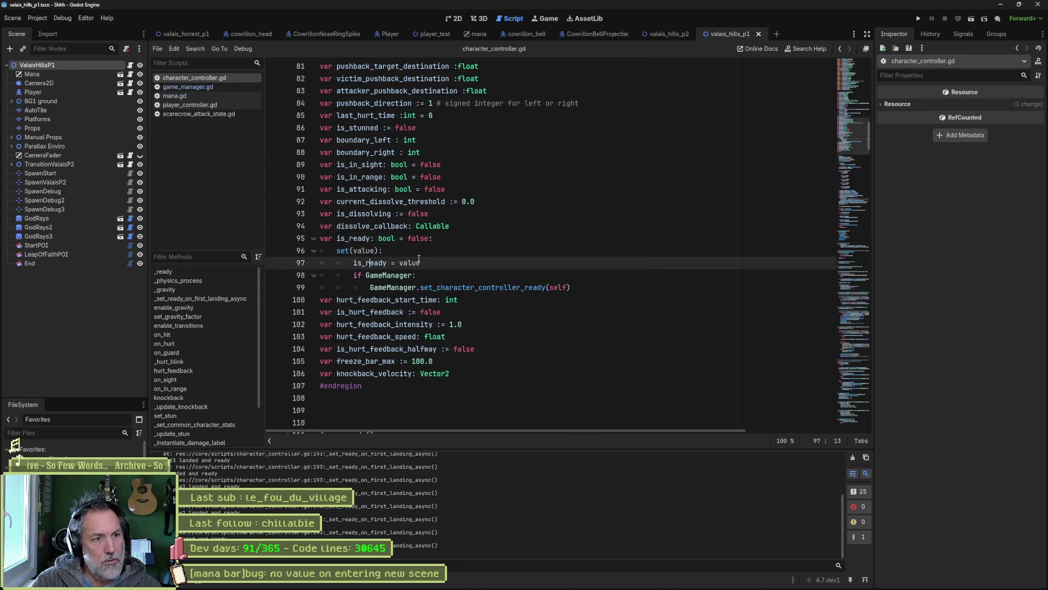
left_click(413, 275)
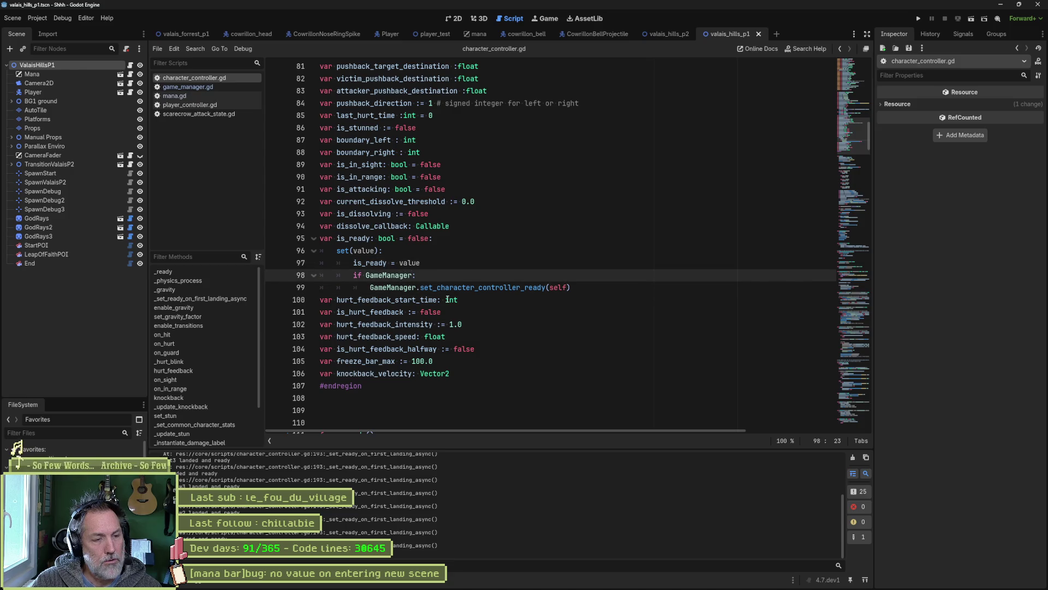
mouse_move(448, 299)
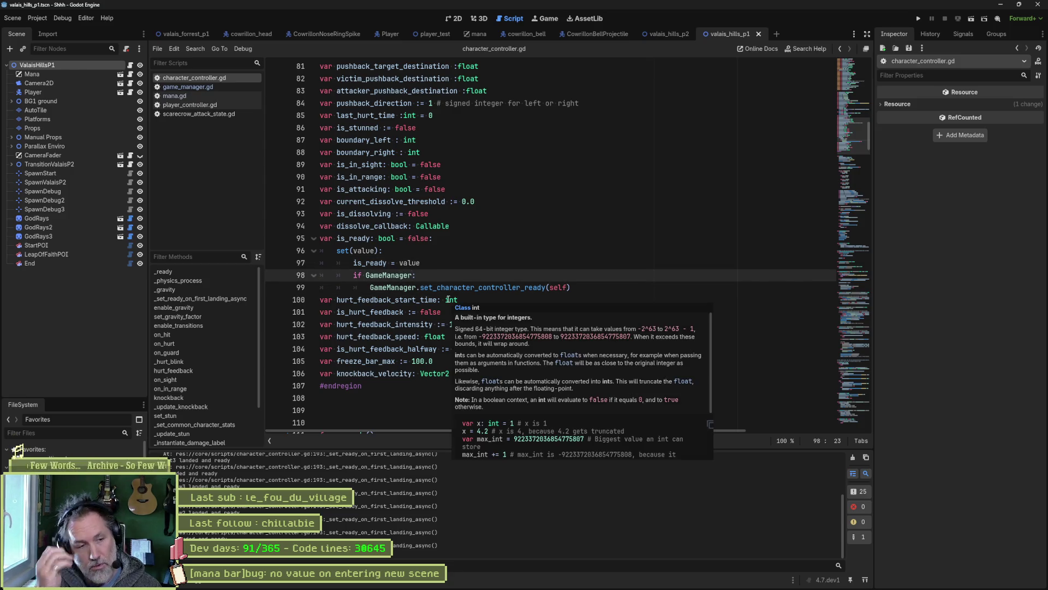
left_click(497, 288, "ctrl")
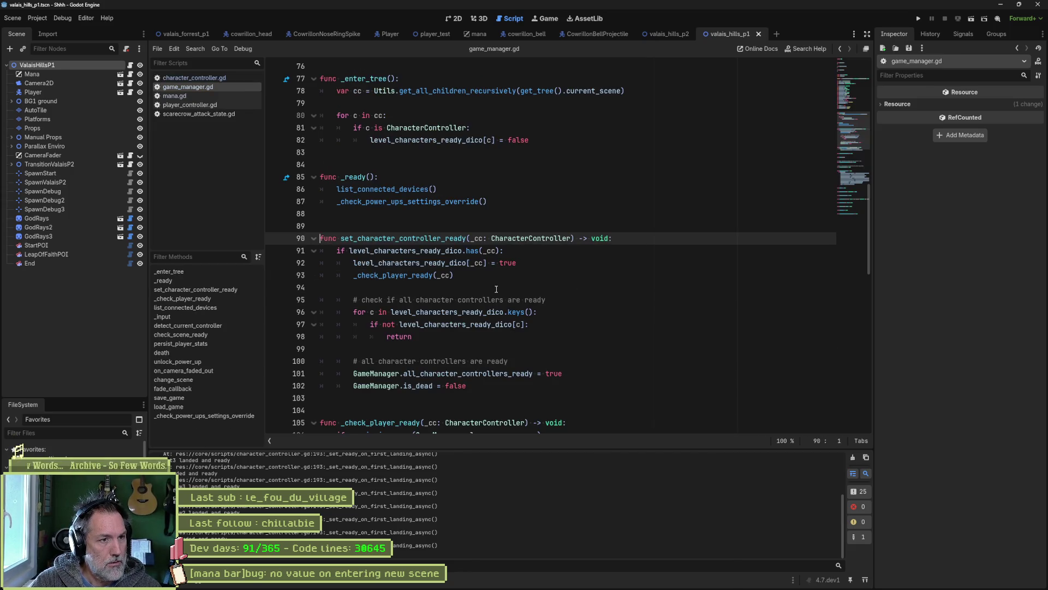
Add print_debug(_cc.name, " is ready") at the top of set_character_controller_ready and test-run the game.
left_click(633, 241)
key("Return")
type("print")
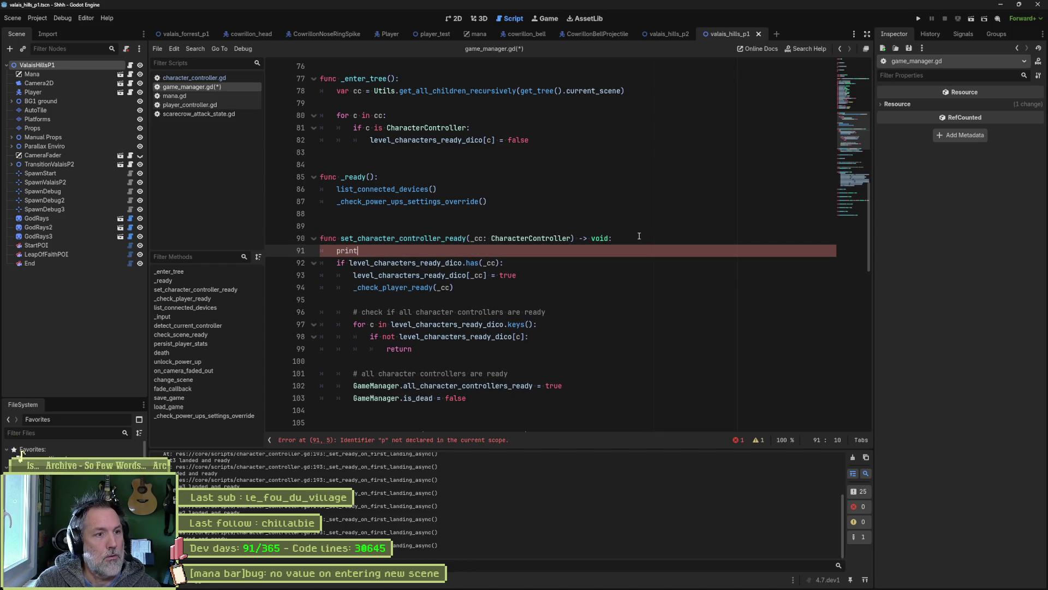
type("_de")
key("Return")
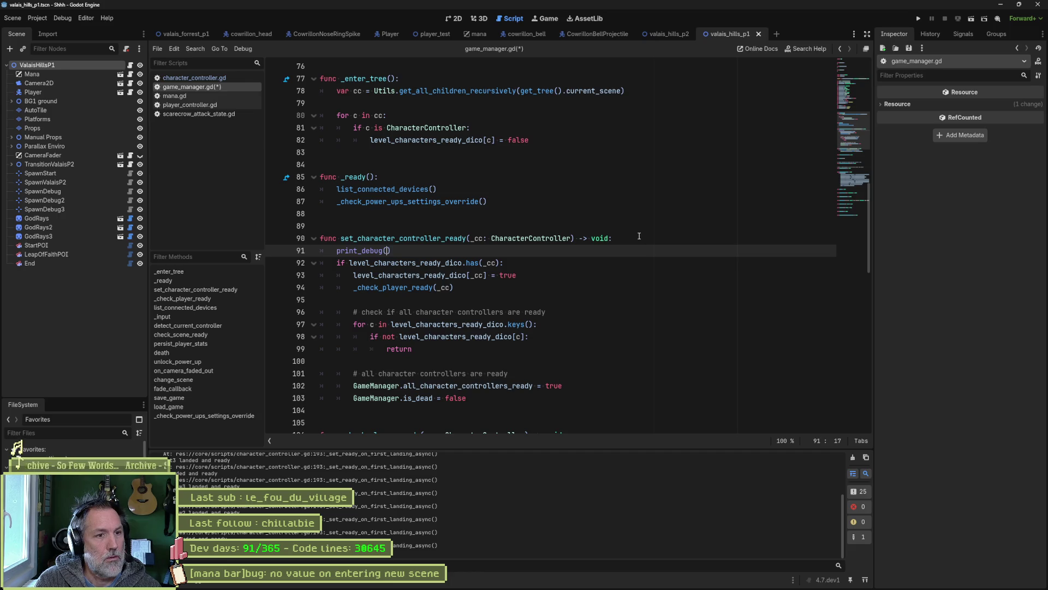
type("_cc.nam")
type("e, \" ")
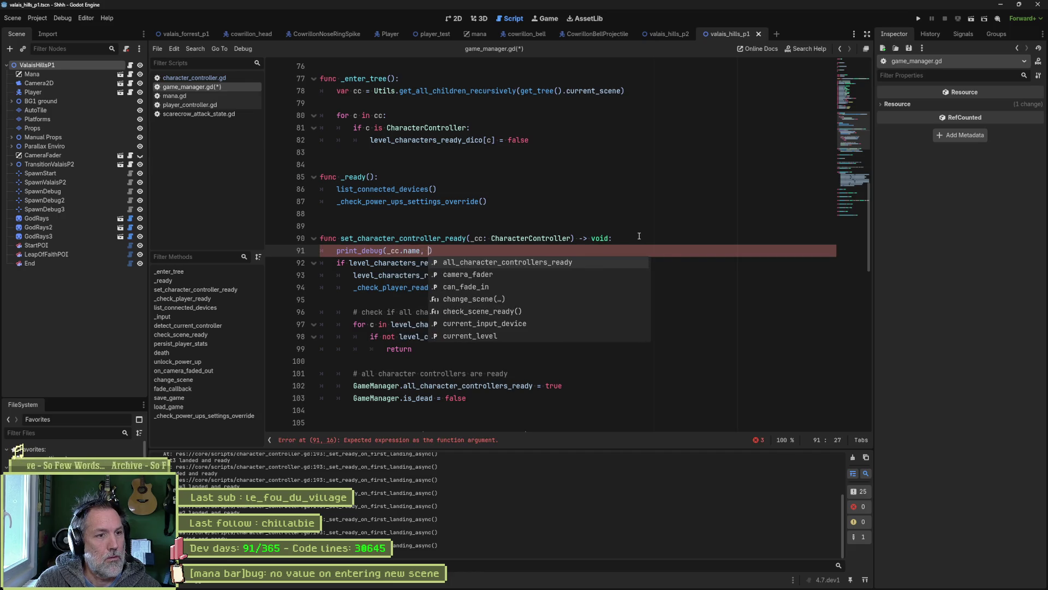
type("is ready")
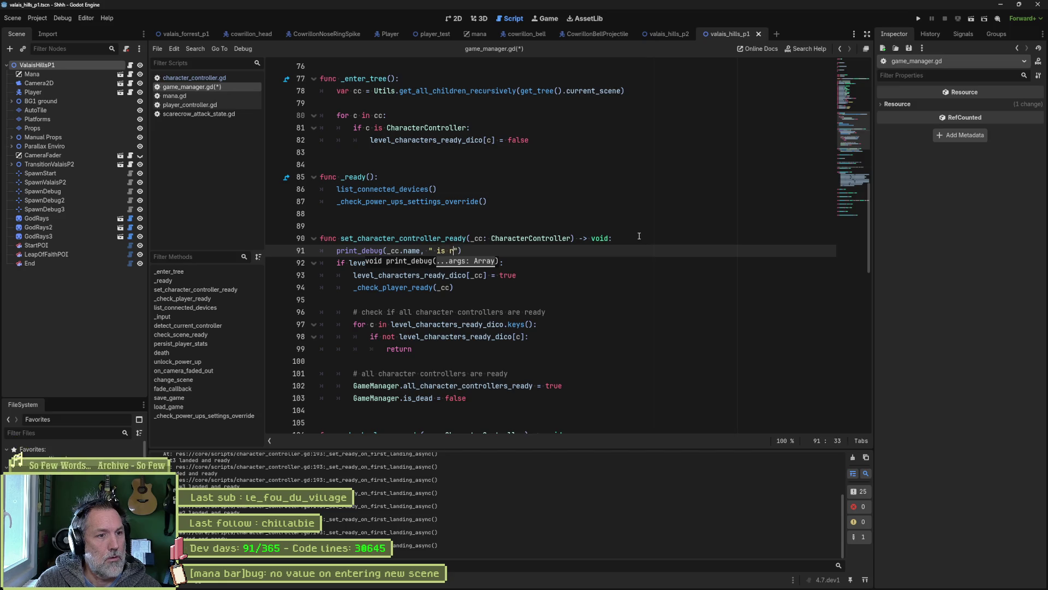
key("F5")
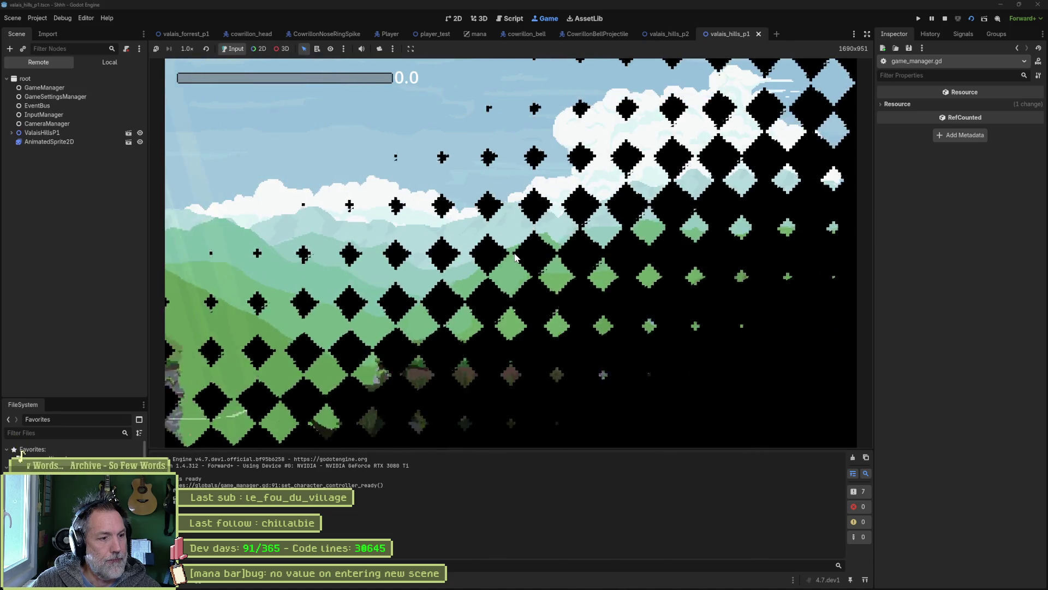
key("Right")
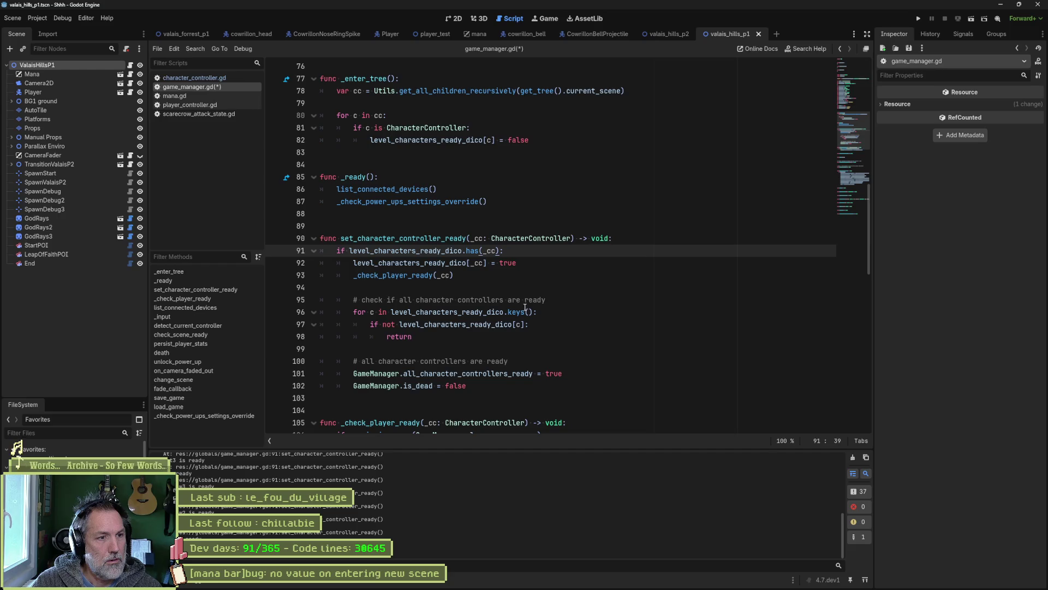
Add print_debug(self, " emit player ready") after the emit in _check_player_ready, then run the game.
key("Right")
key("Right")
key("Right")
left_click(498, 275)
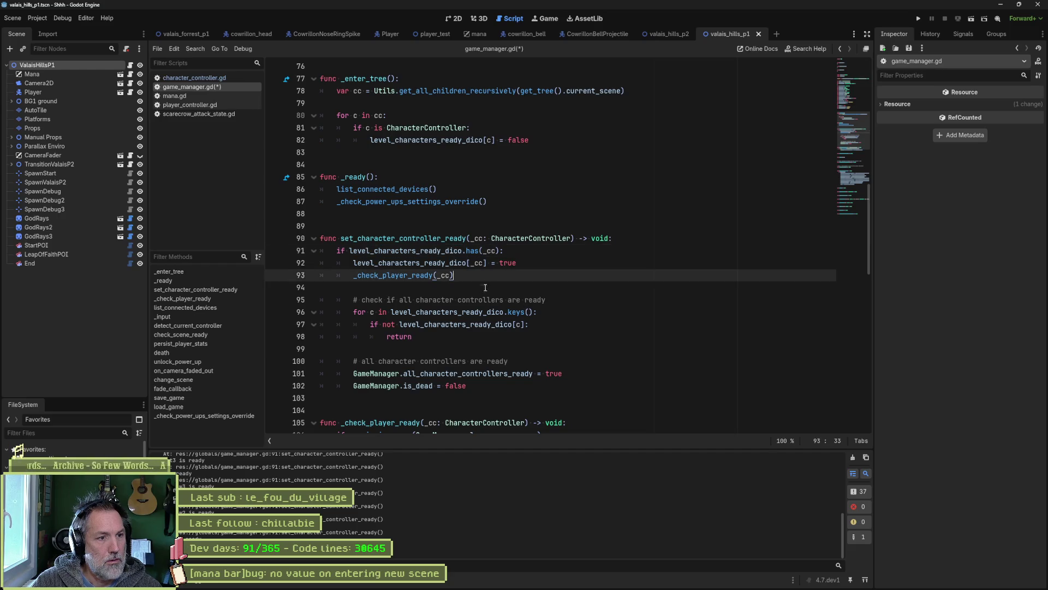
left_click(420, 275, "ctrl")
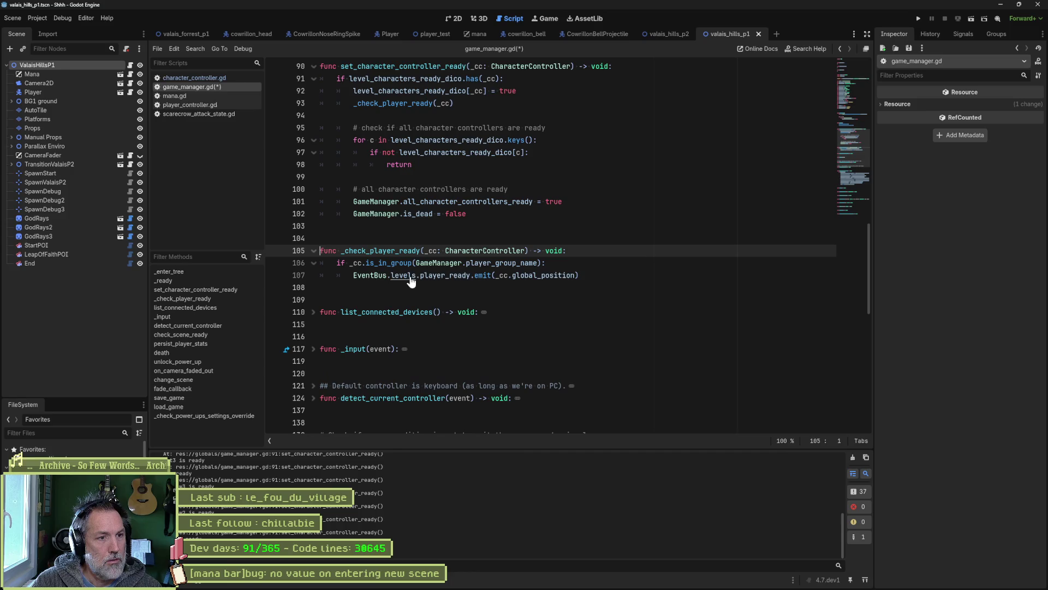
left_click(554, 263)
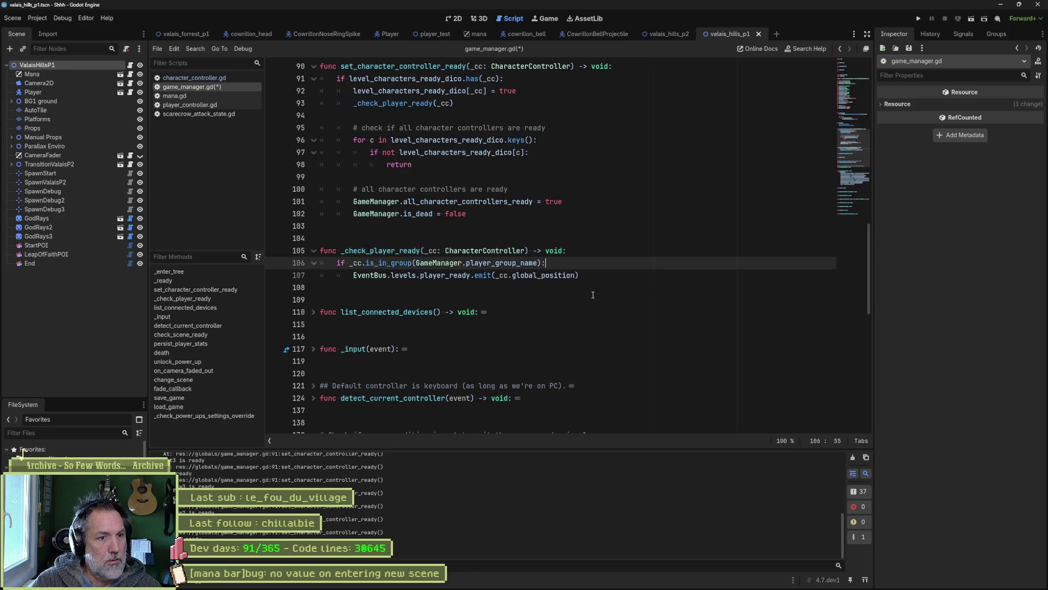
left_click(592, 276)
key("Return")
type("print_debug(self, \" emit ")
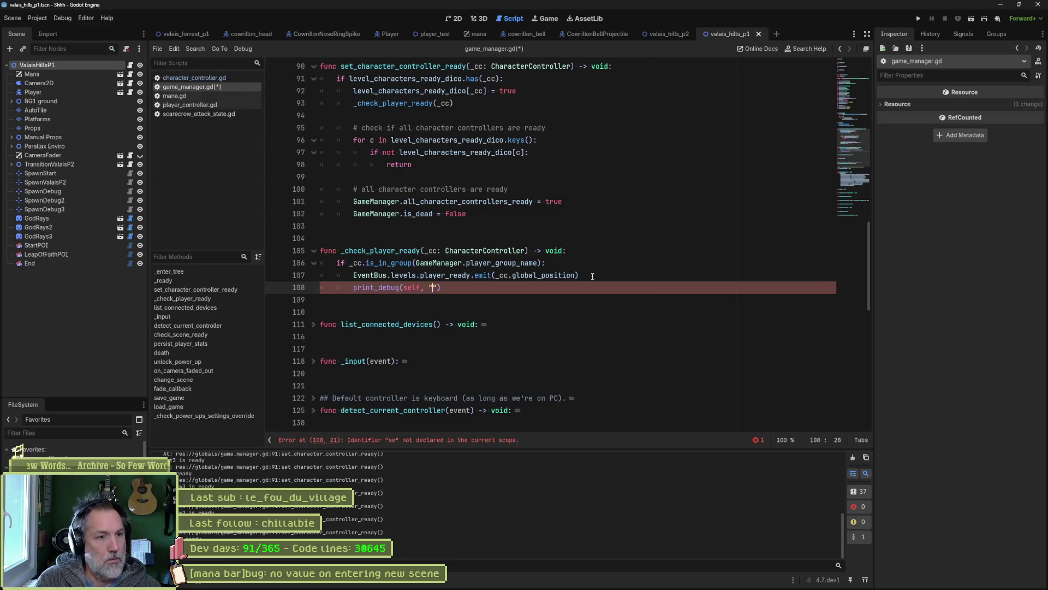
type("player ready")
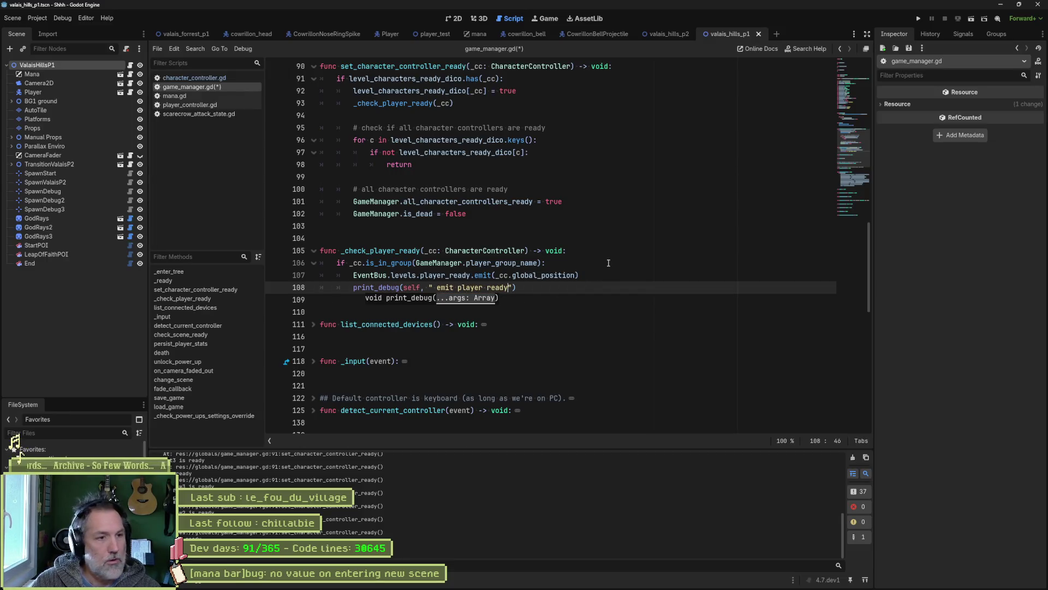
key("F5")
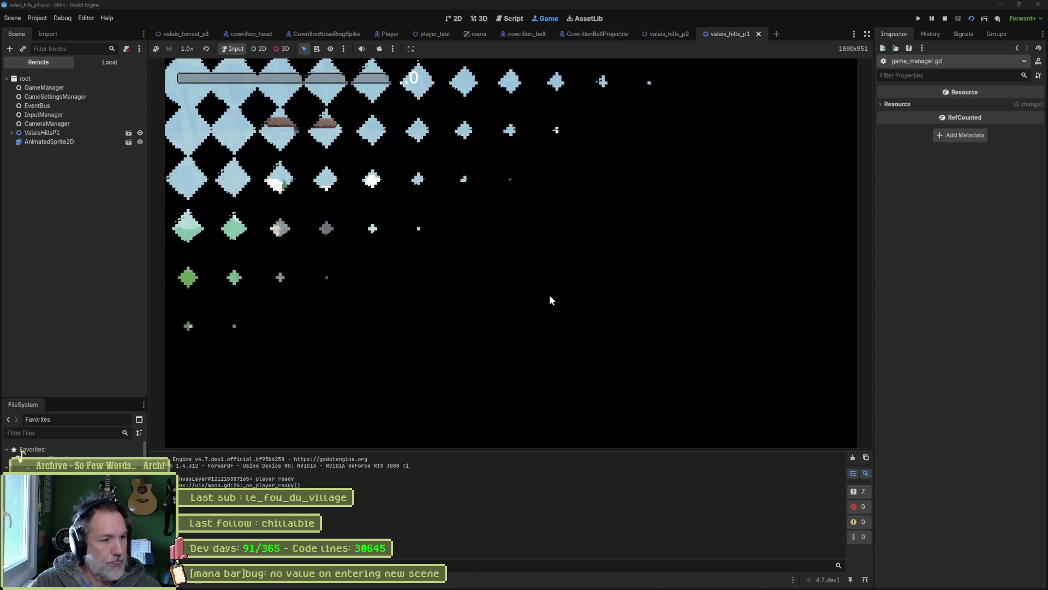
Trigger the scene change, stop the game, and cut the emit player ready debug print.
key("Right")
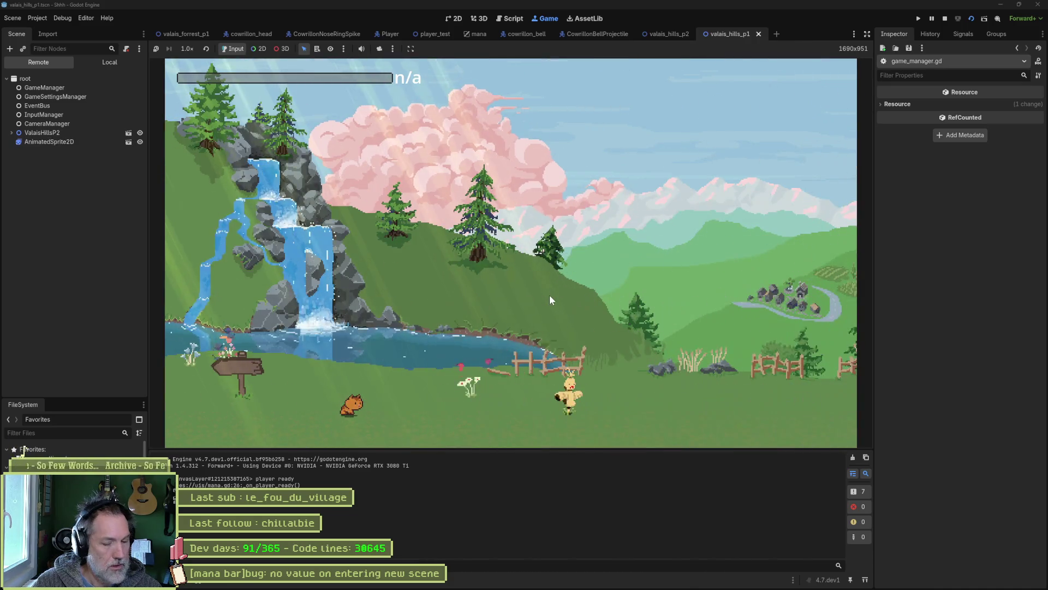
key("F8")
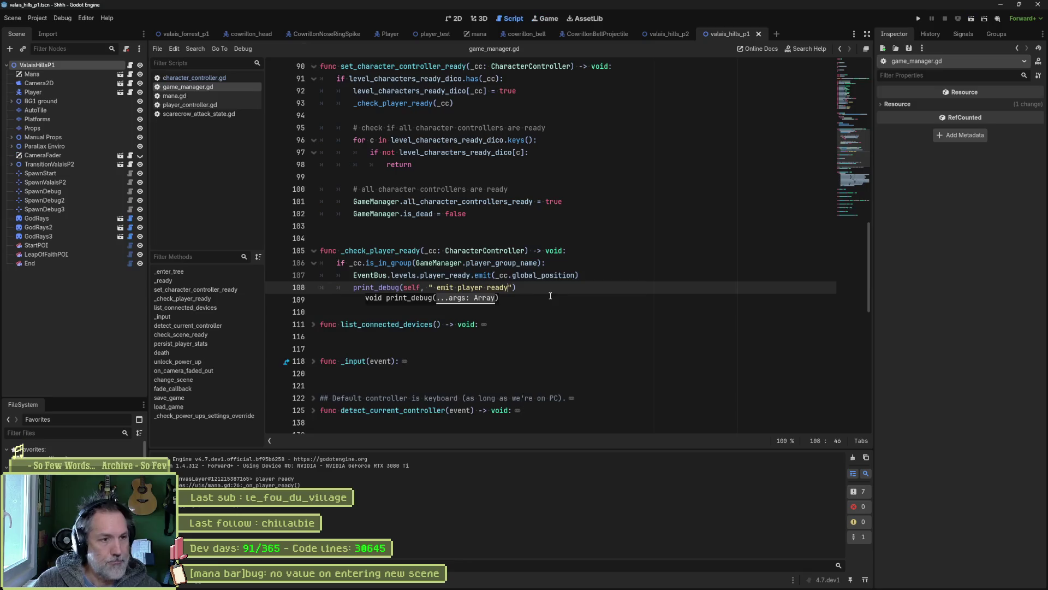
key("ctrl+x")
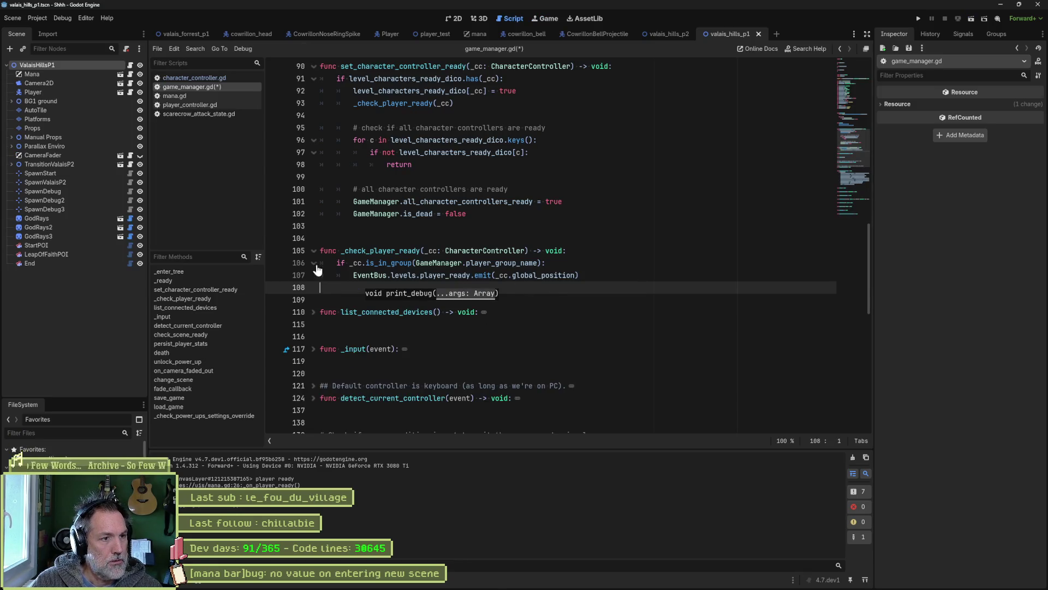
Set a breakpoint on line 106, debug-run through the scene transition, then stop.
left_click(281, 265)
key("F6")
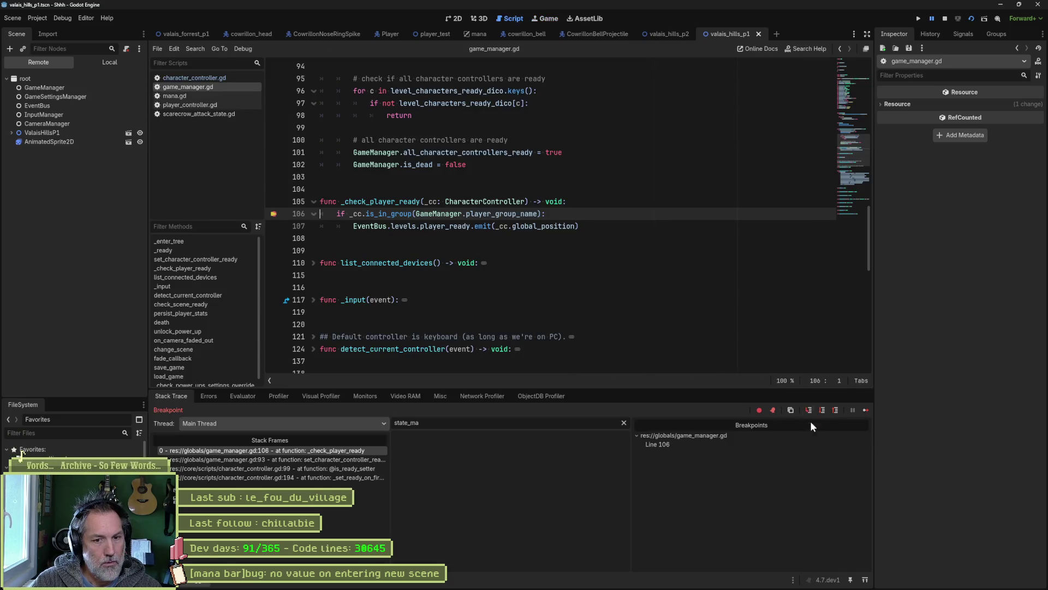
left_click(865, 409)
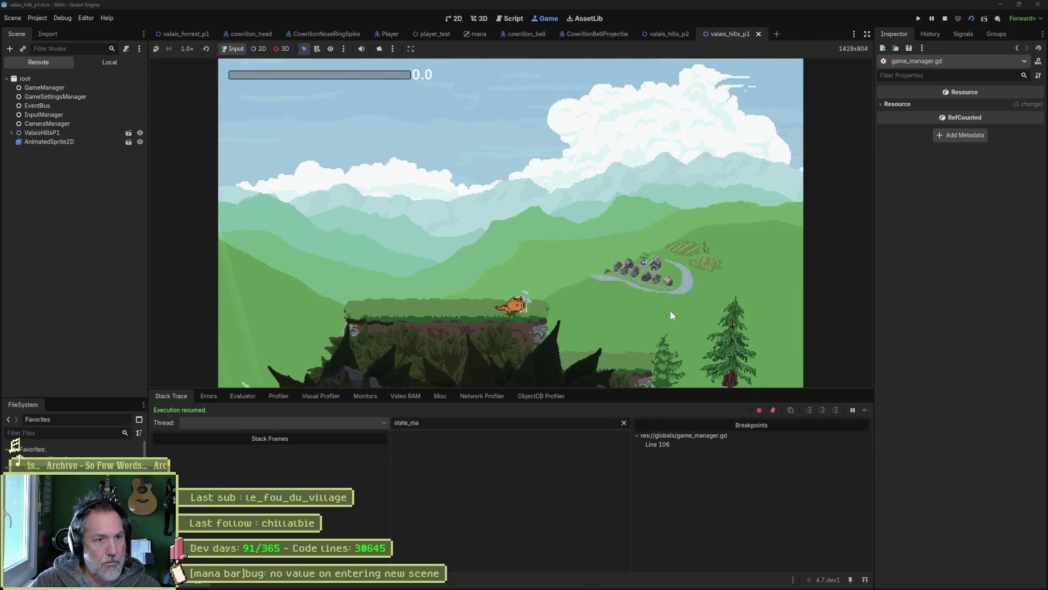
key("Right")
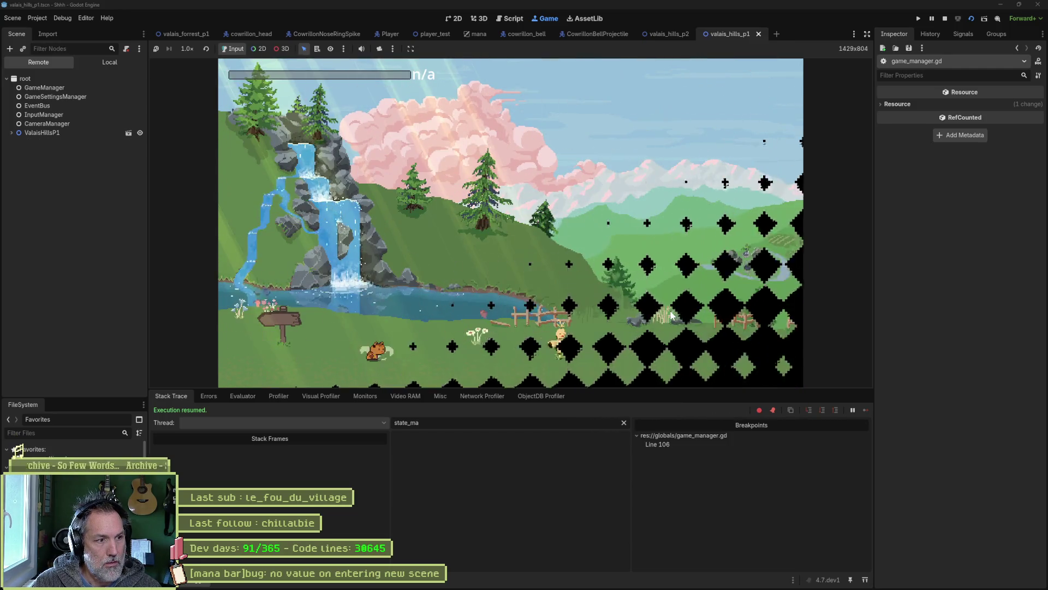
key("F8")
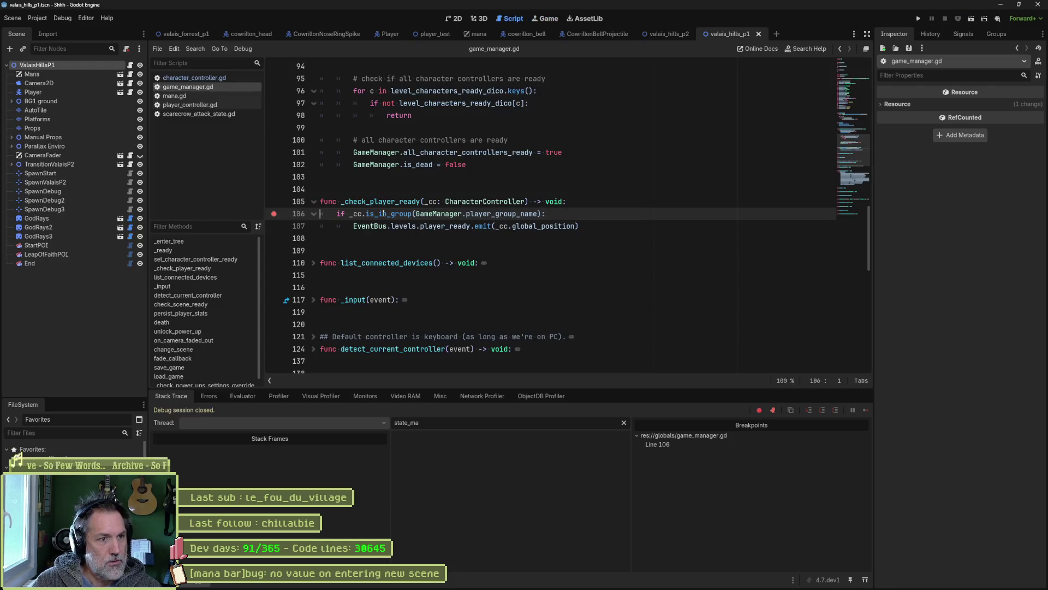
Remove the line-106 breakpoint and find where _check_player_ready is called (line 93).
left_click(274, 214)
double_click(382, 201)
scroll(492, 218, "up", 3)
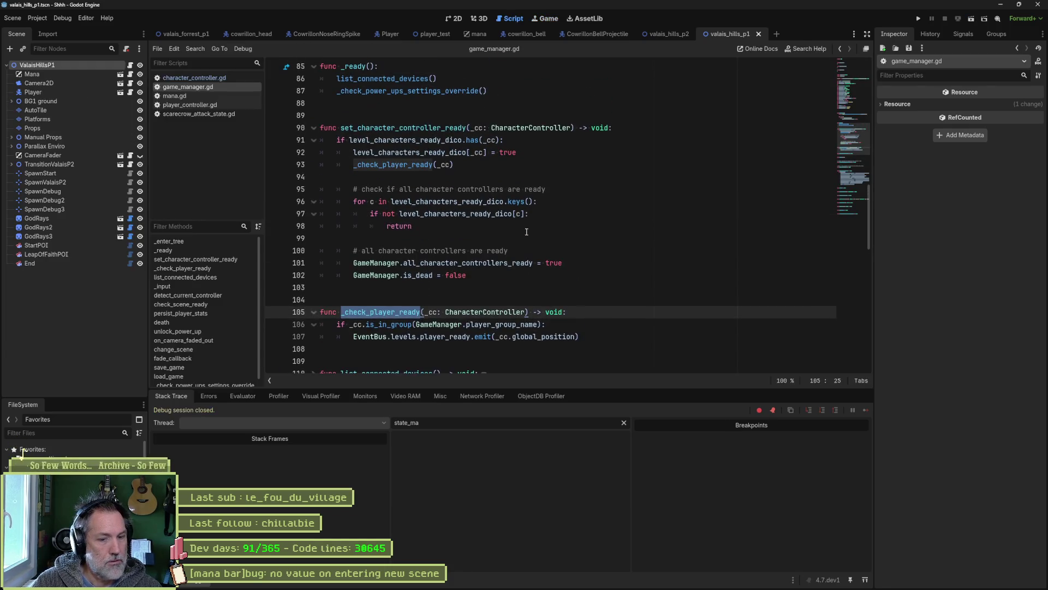
key("ctrl+shift+f")
left_click(522, 334)
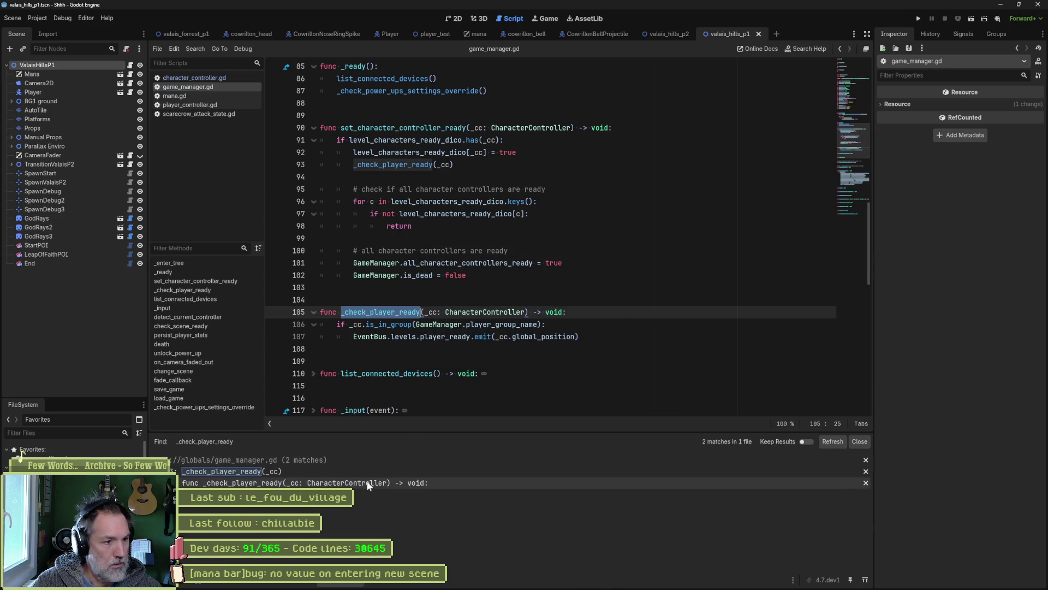
left_click(362, 471)
Set a breakpoint on line 91 and debug-run the game through a scene change.
scroll(437, 246, "up", 2)
left_click_drag(503, 213, 338, 213)
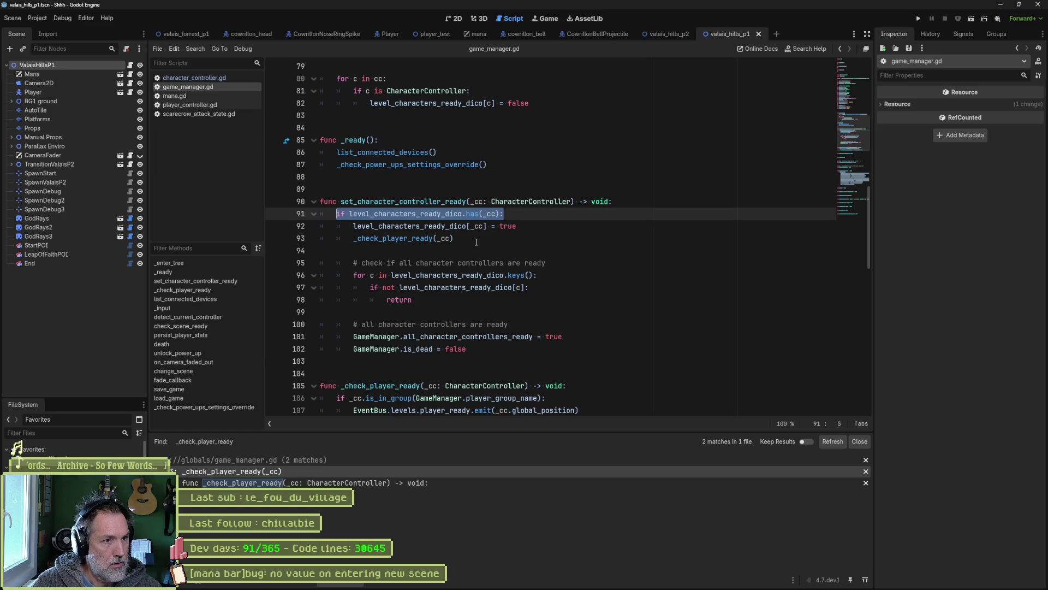
left_click(281, 214)
key("F5")
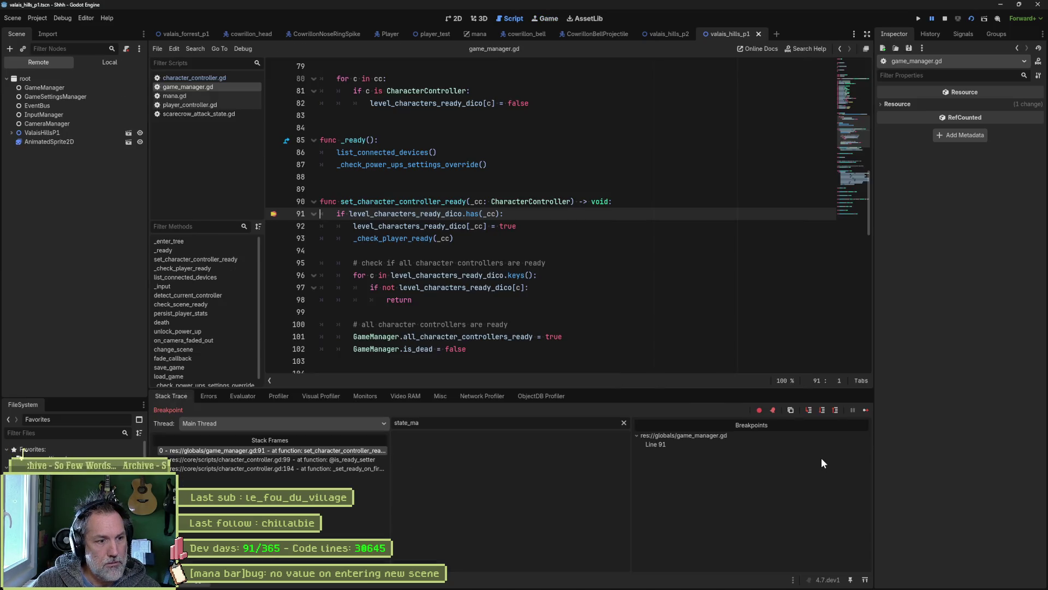
left_click(867, 410)
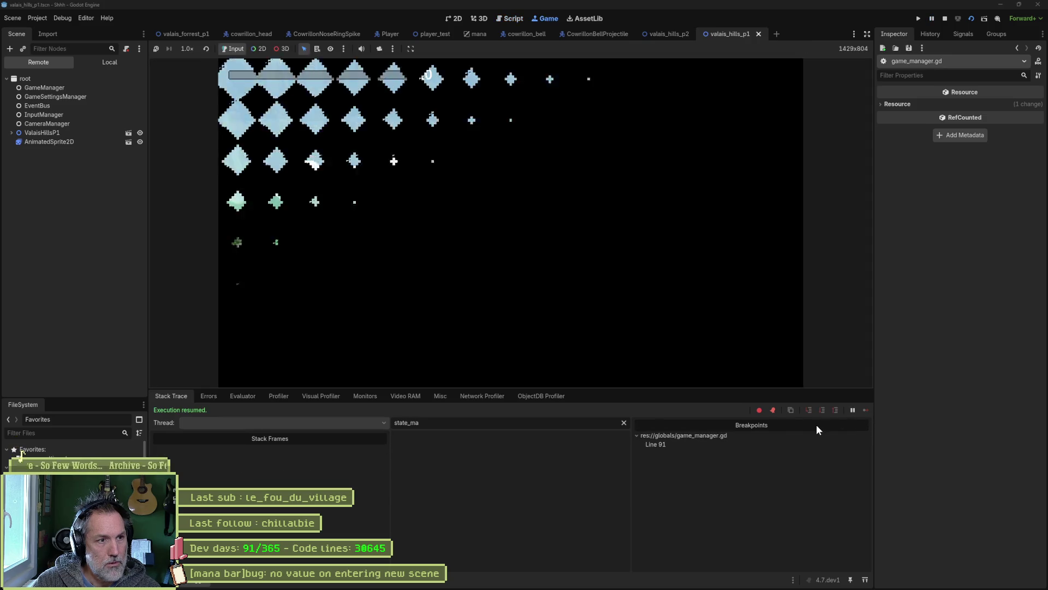
key("Right")
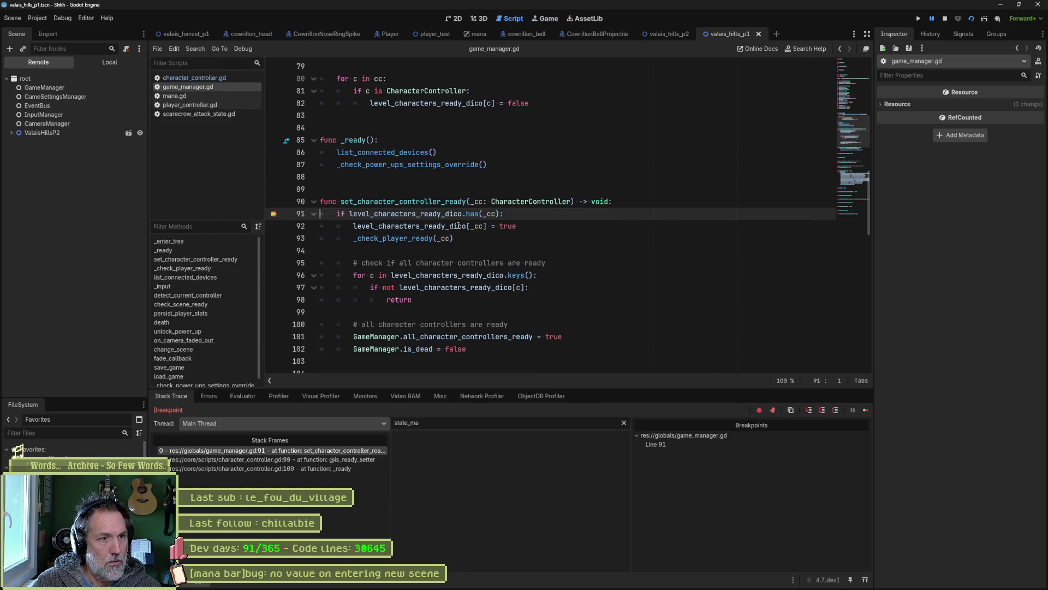
Evaluate level_characters_ready_dico in the Evaluator (a size-1 Dictionary), then stop the game.
double_click(453, 213)
left_click(242, 396)
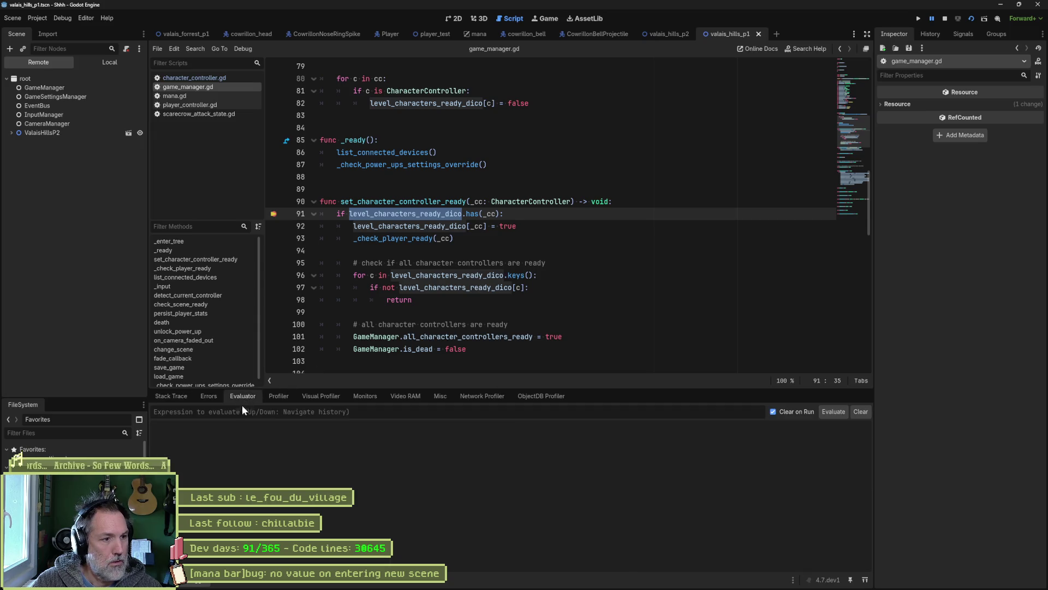
left_click(243, 411)
key("ctrl+v")
key("Return")
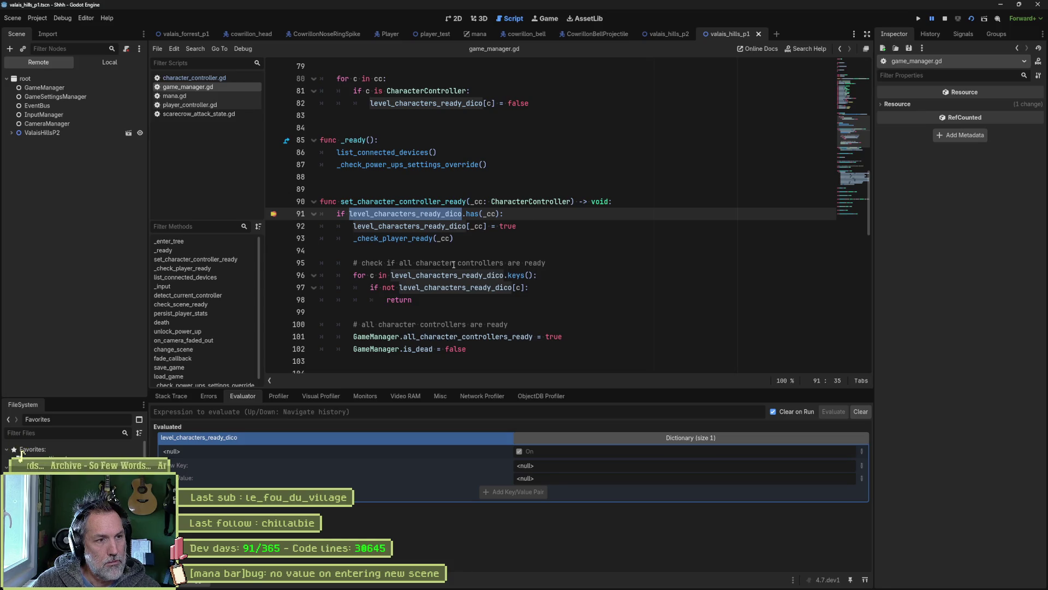
left_click(945, 18)
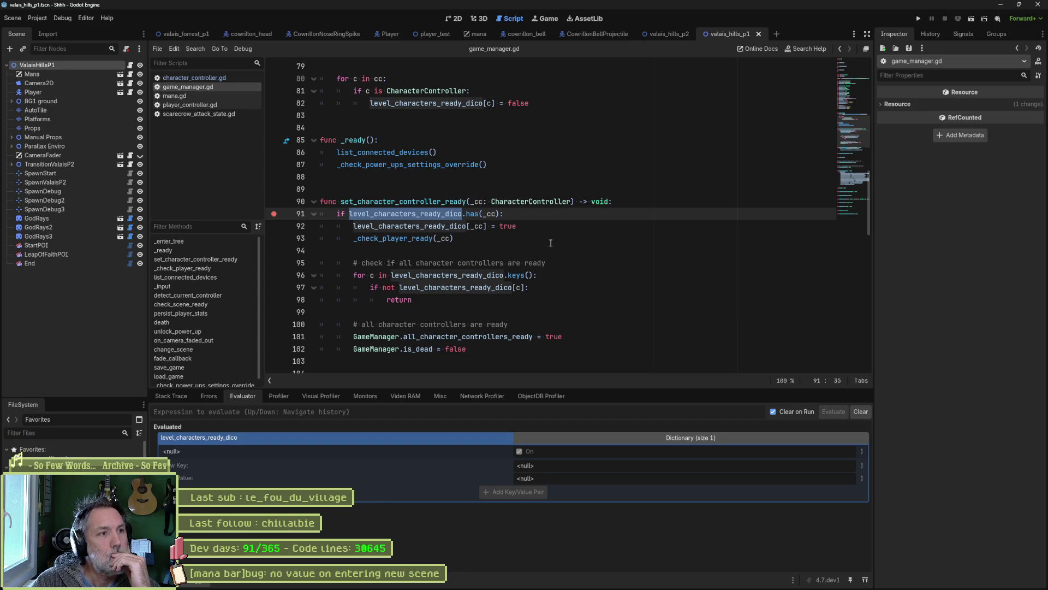
Run the valais_hills_p2 scene and evaluate level_characters_ready_dico at the breakpoint.
left_click(673, 34)
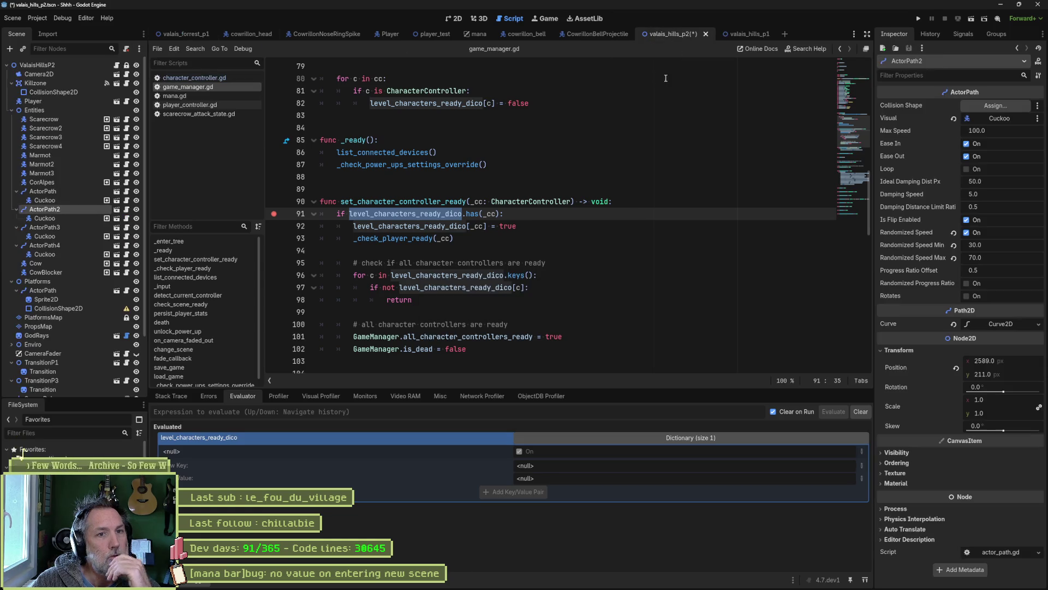
key("F6")
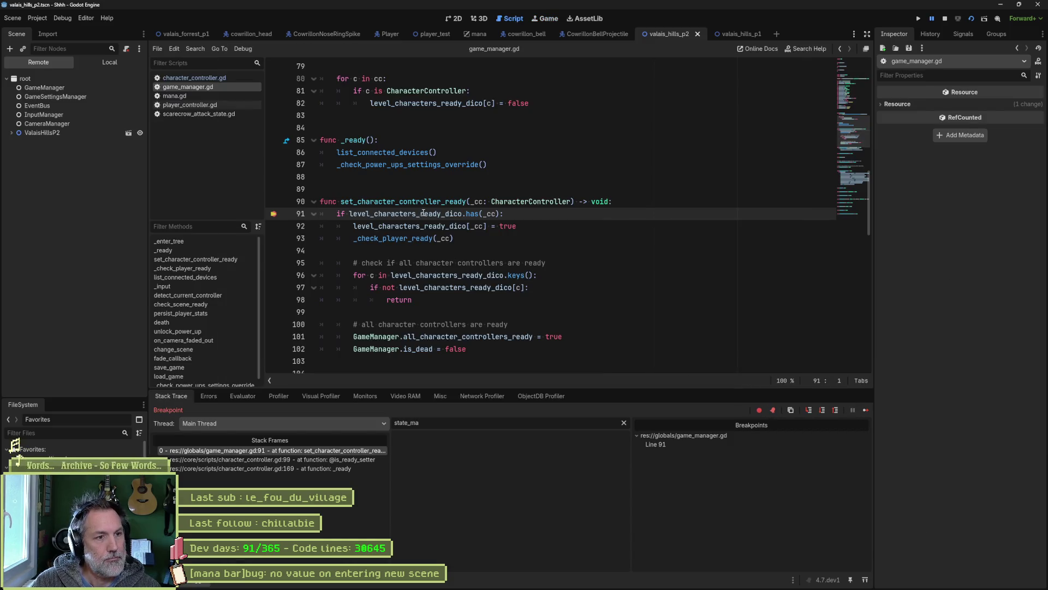
double_click(407, 213)
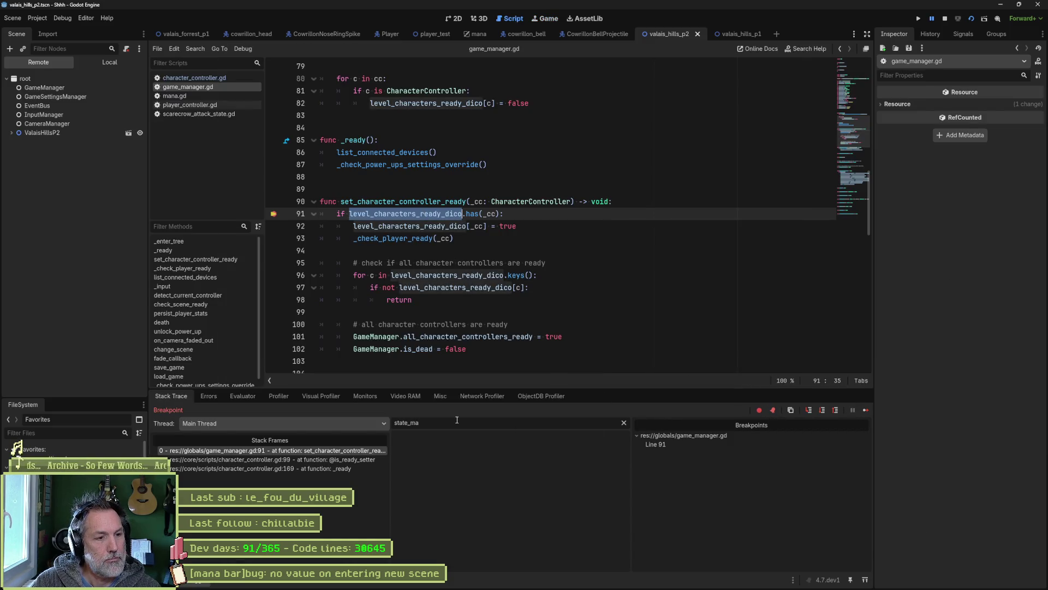
left_click(242, 396)
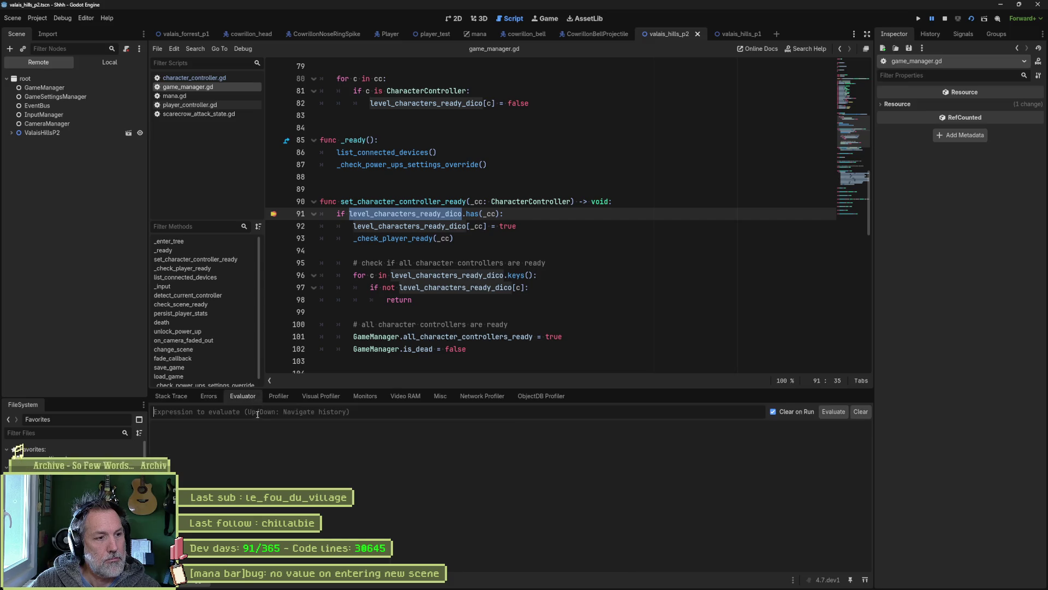
key("ctrl+shift+e")
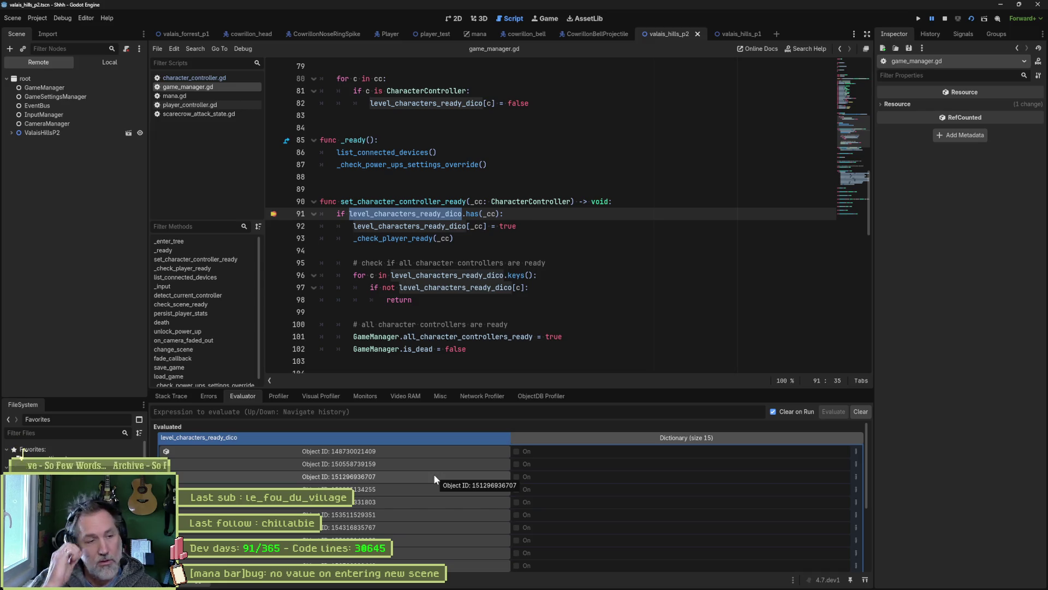
Stop the game and search all files for level_characters_ready_dico, finding 6 matches.
key("F8")
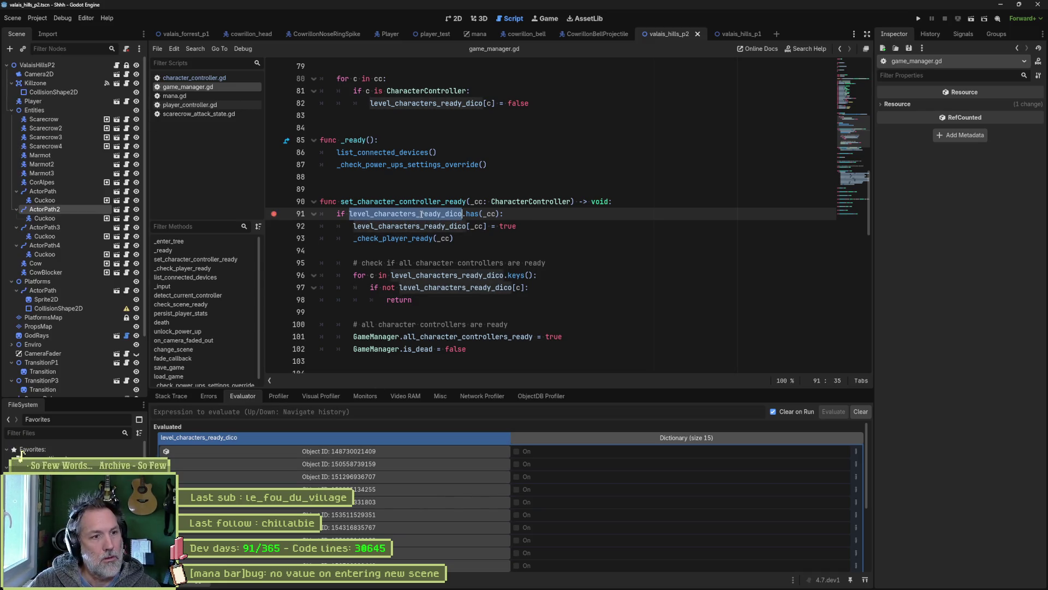
key("ctrl+shift+f")
left_click(521, 334)
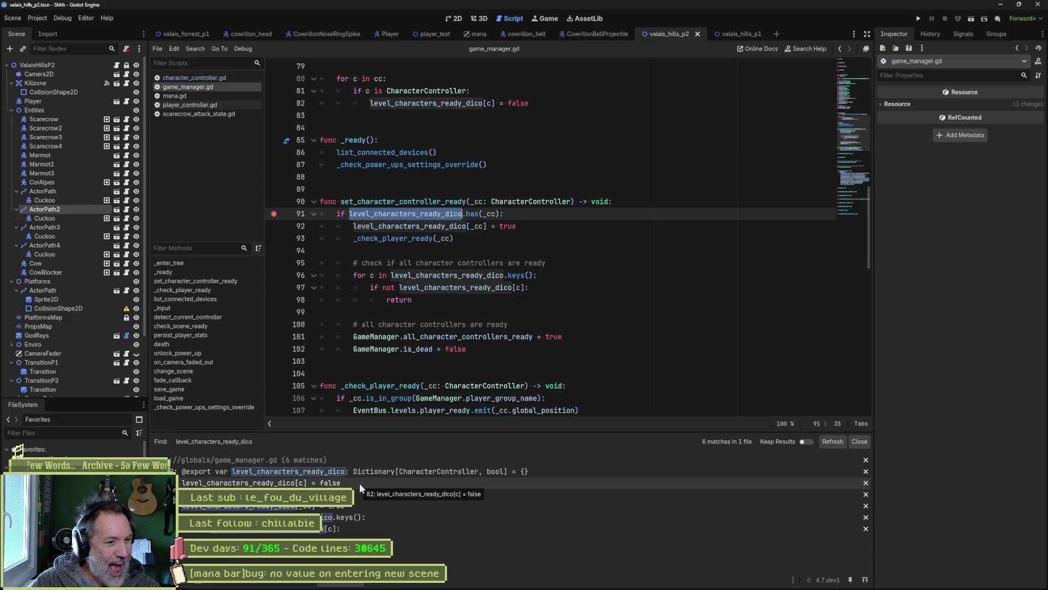
Jump to the line-82 assignment, breakpoint line 80 in _enter_tree, and run to hit it.
left_click(359, 483)
scroll(408, 298, "up", 1)
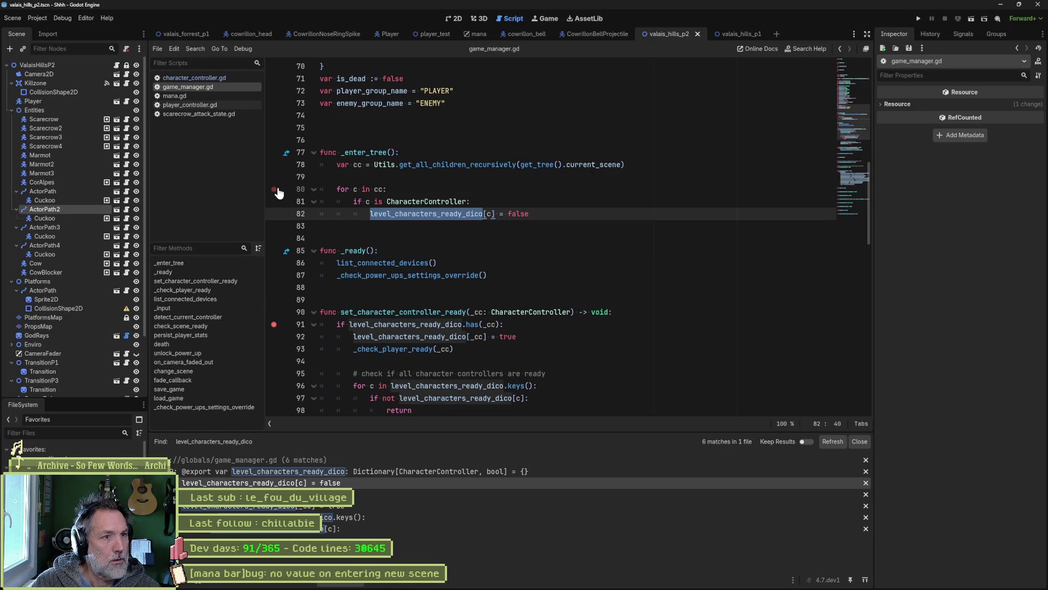
left_click(276, 190)
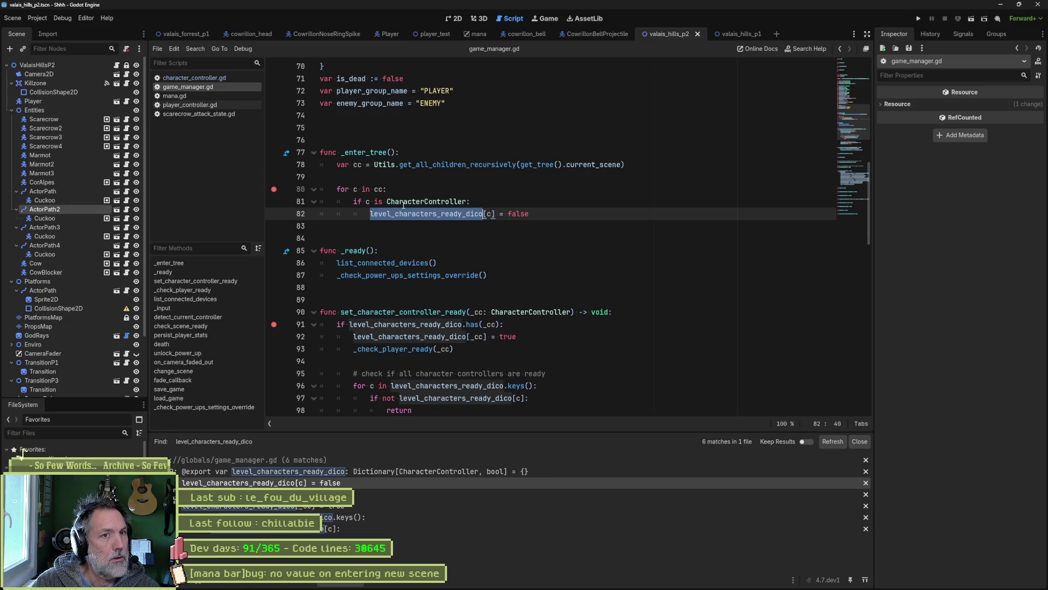
key("F6")
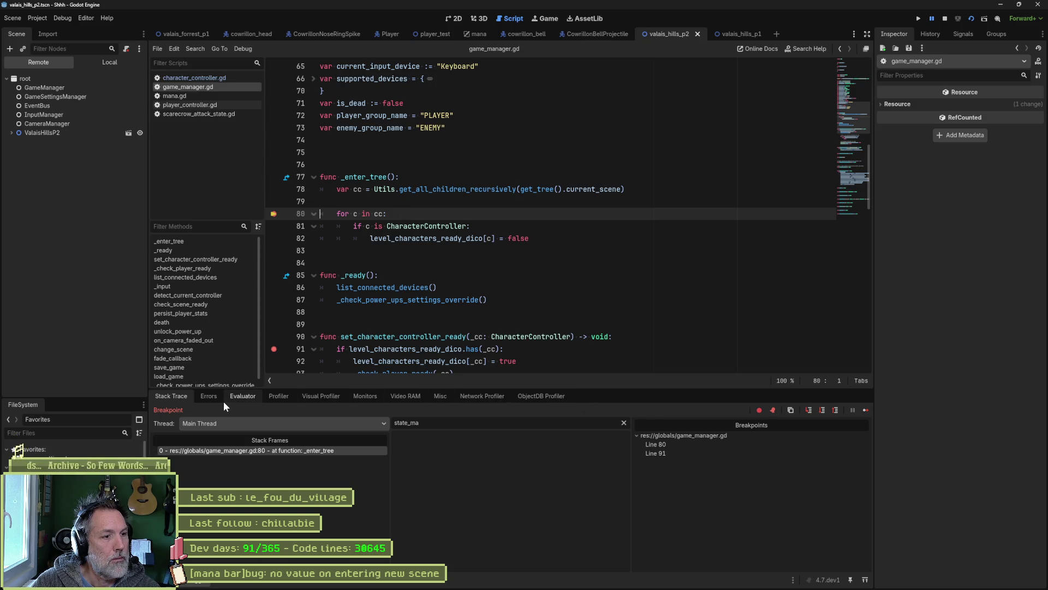
At the line-80 breakpoint, clear the variable filter, expand the cc array, continue once, then stop.
left_click(275, 397)
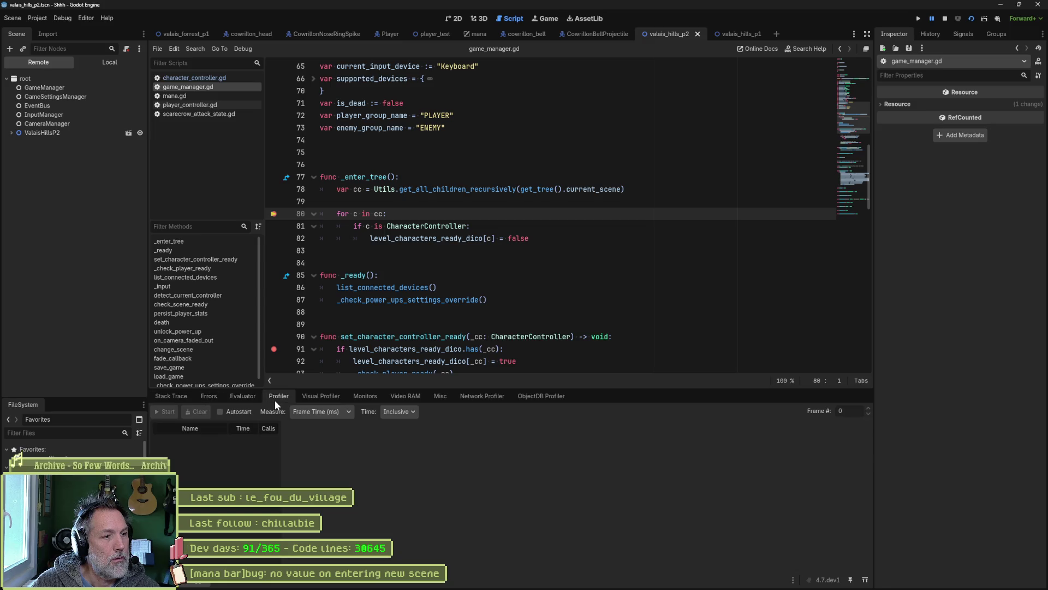
left_click(180, 395)
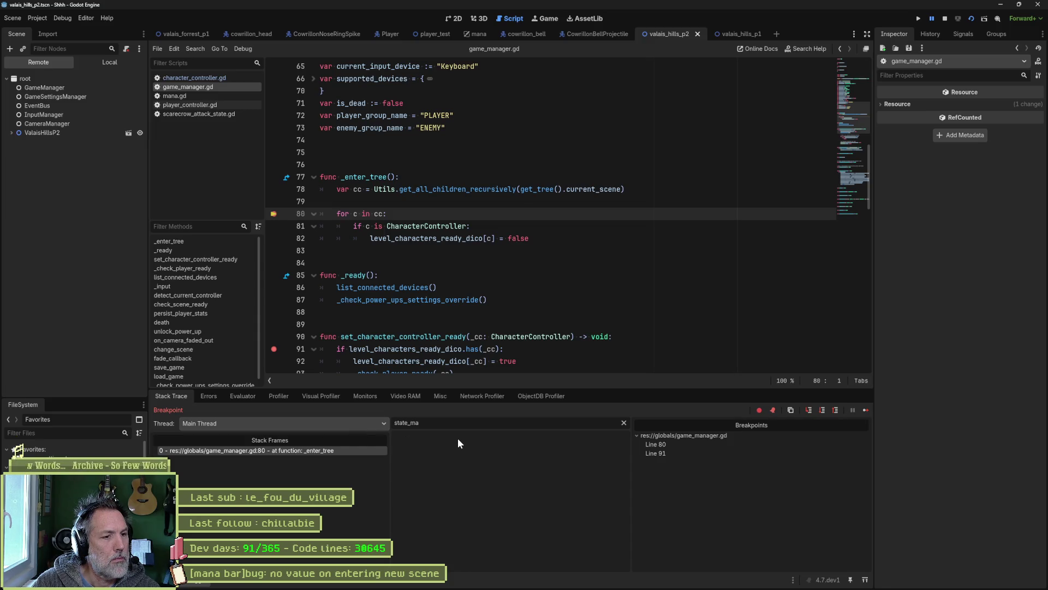
left_click(624, 422)
left_click(578, 450)
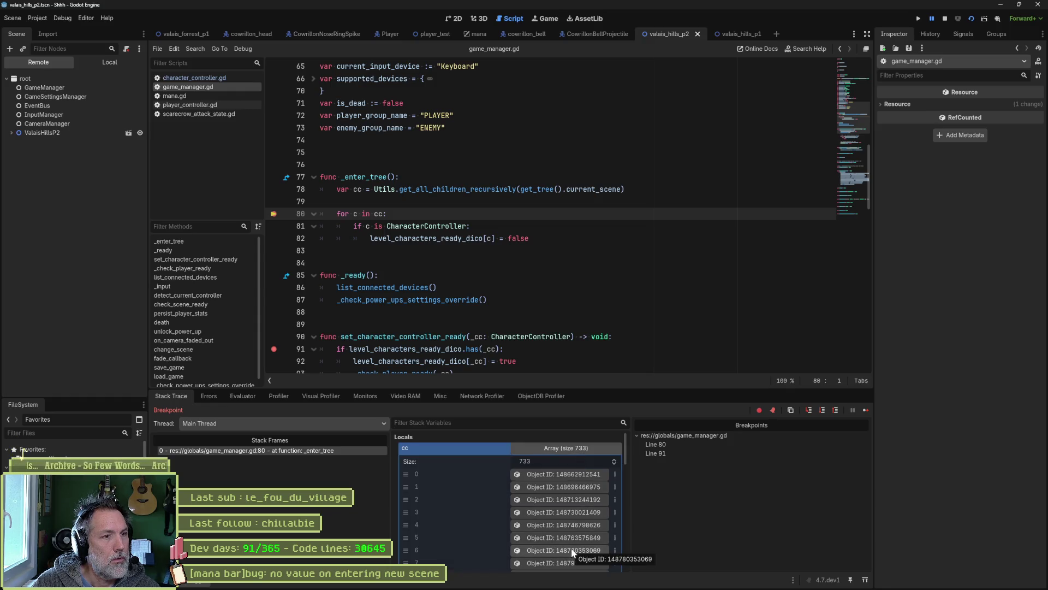
key("F5")
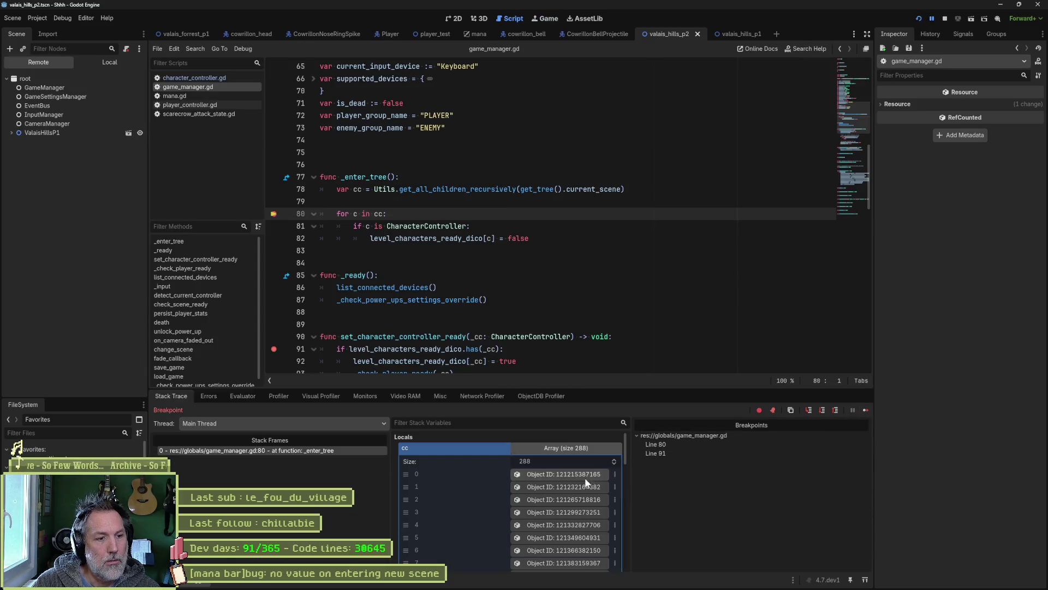
scroll(568, 485, "down", 5)
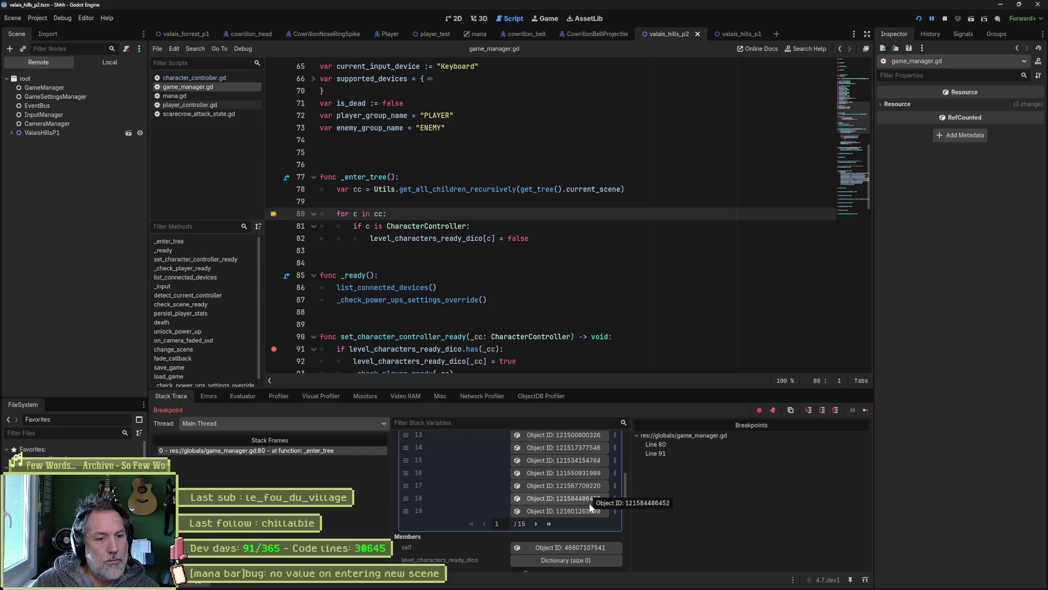
scroll(482, 481, "up", 3)
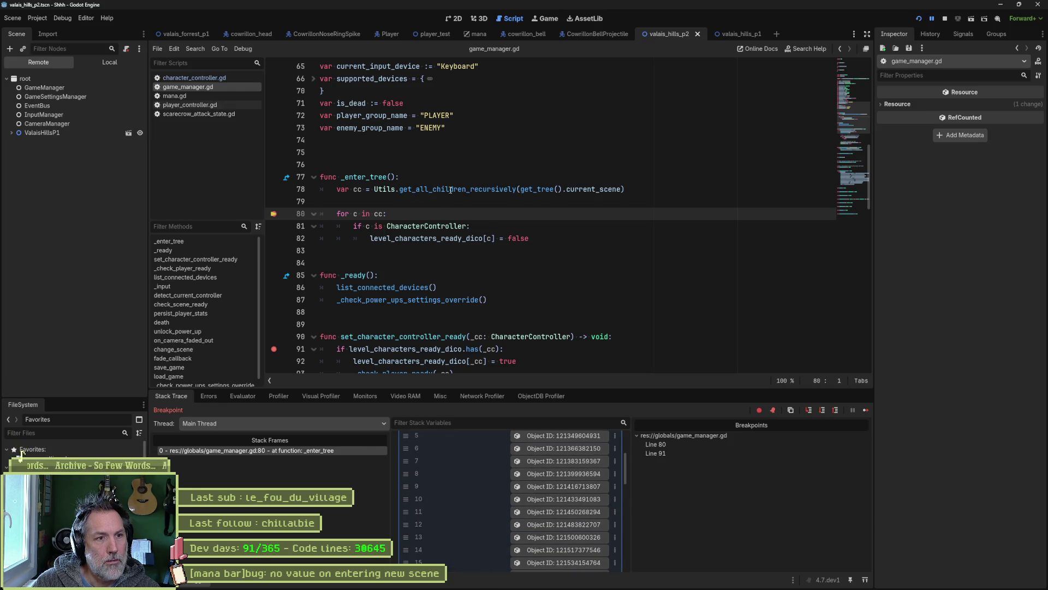
mouse_move(606, 189)
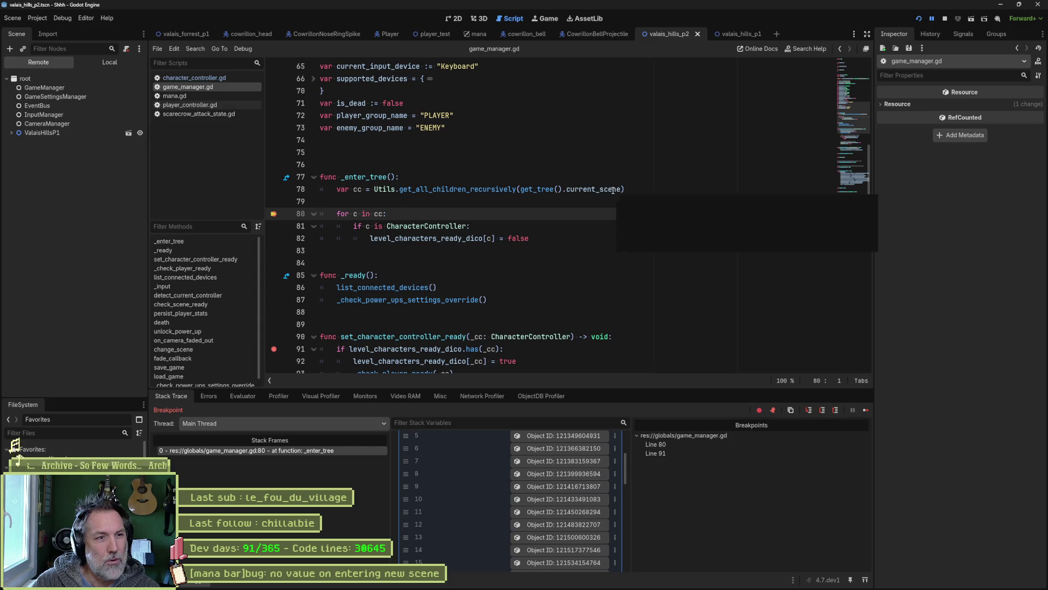
left_click(944, 20)
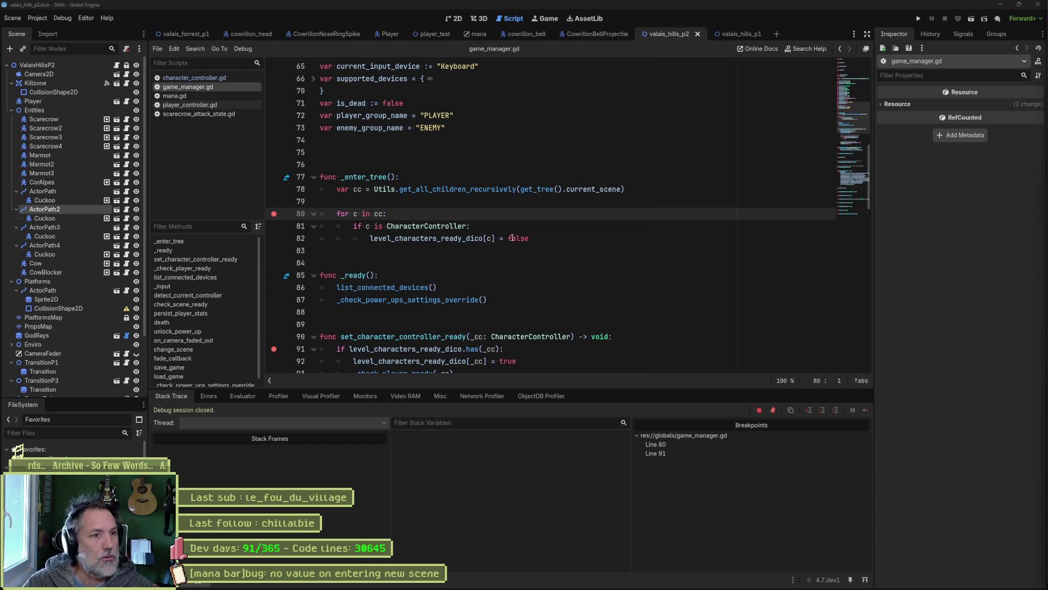
Debug-run past the line-80 and line-91 breakpoints, walk the cat to the signpost, then stop.
key("F5")
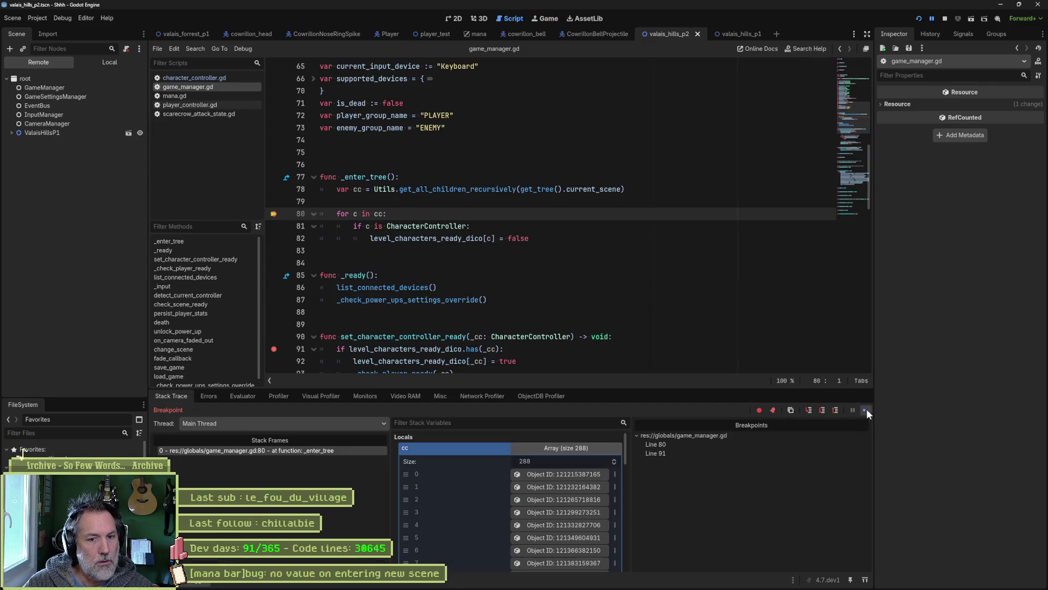
left_click(866, 410)
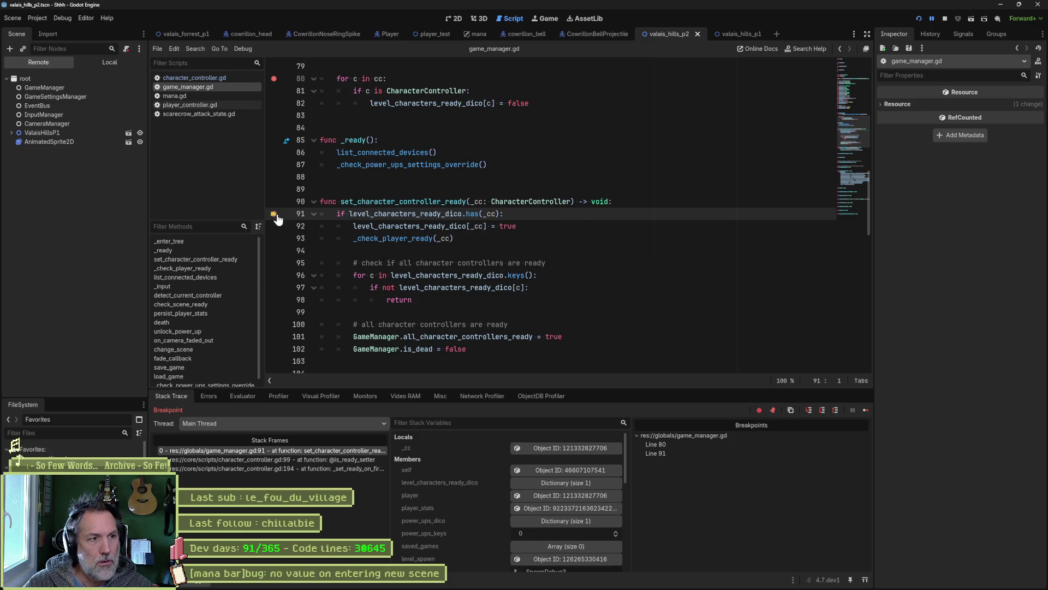
left_click(863, 410)
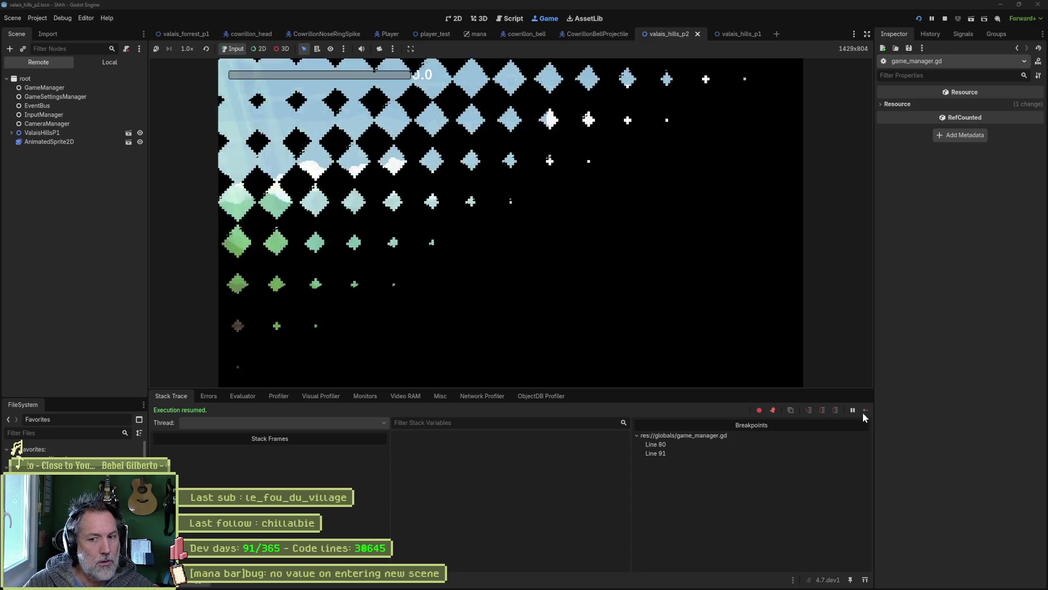
key("Right")
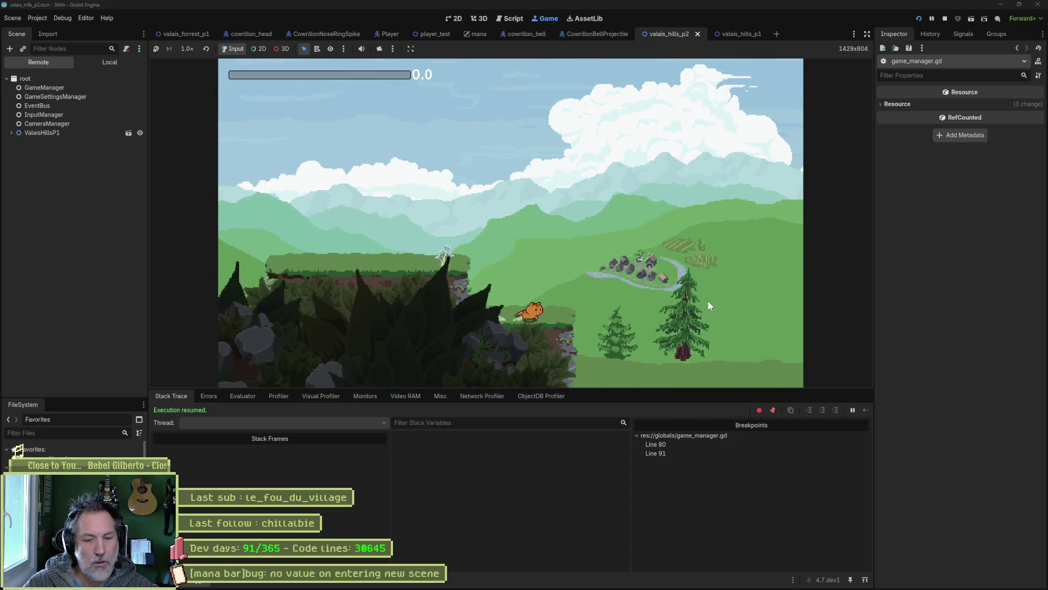
key("Right")
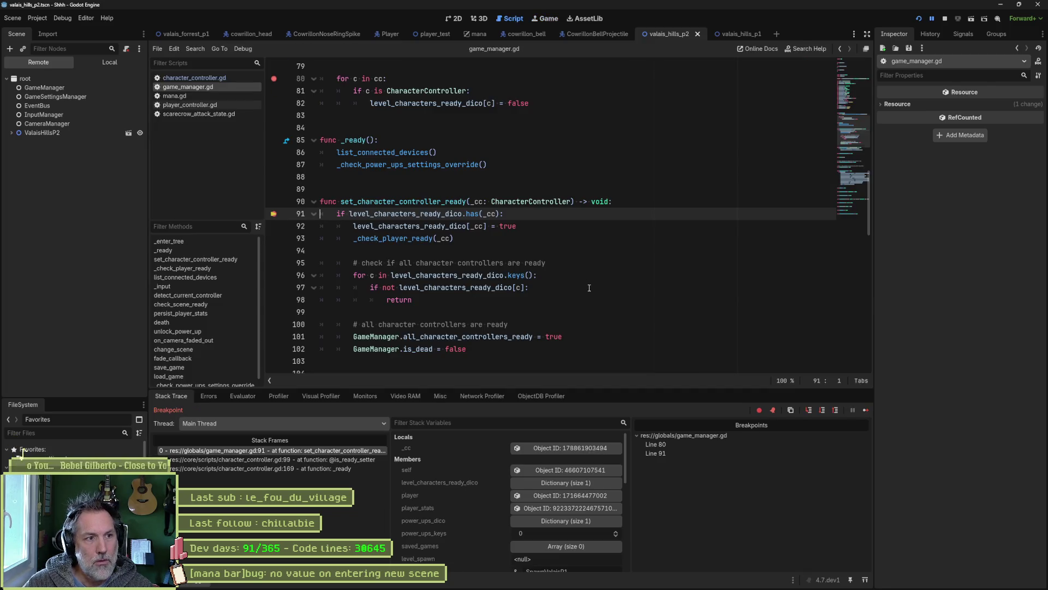
scroll(587, 285, "up", 5)
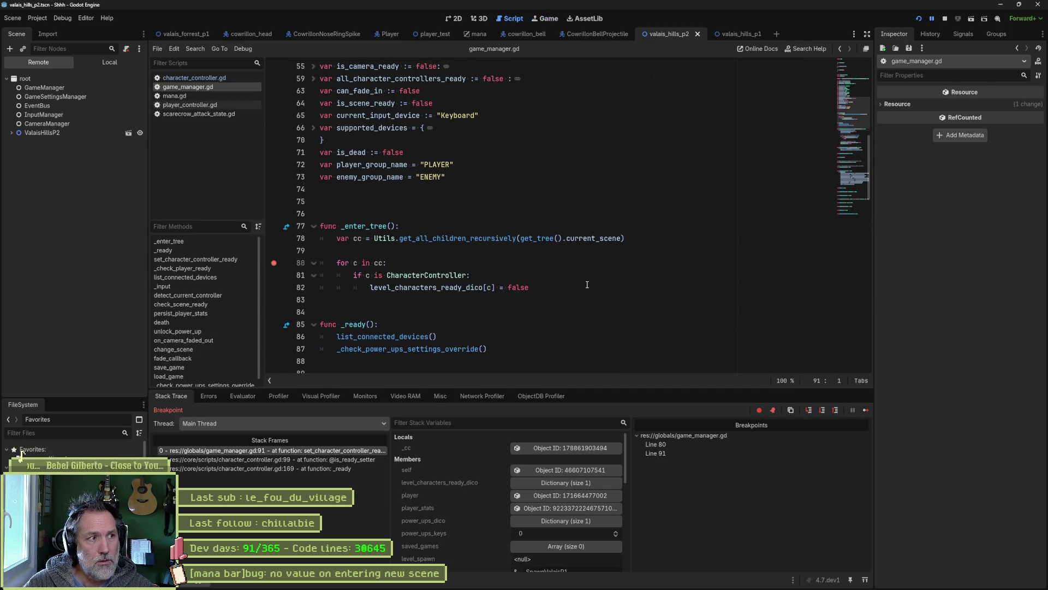
left_click(942, 19)
Select the _enter_tree function name and bring the Asana board to the front.
mouse_move(399, 239)
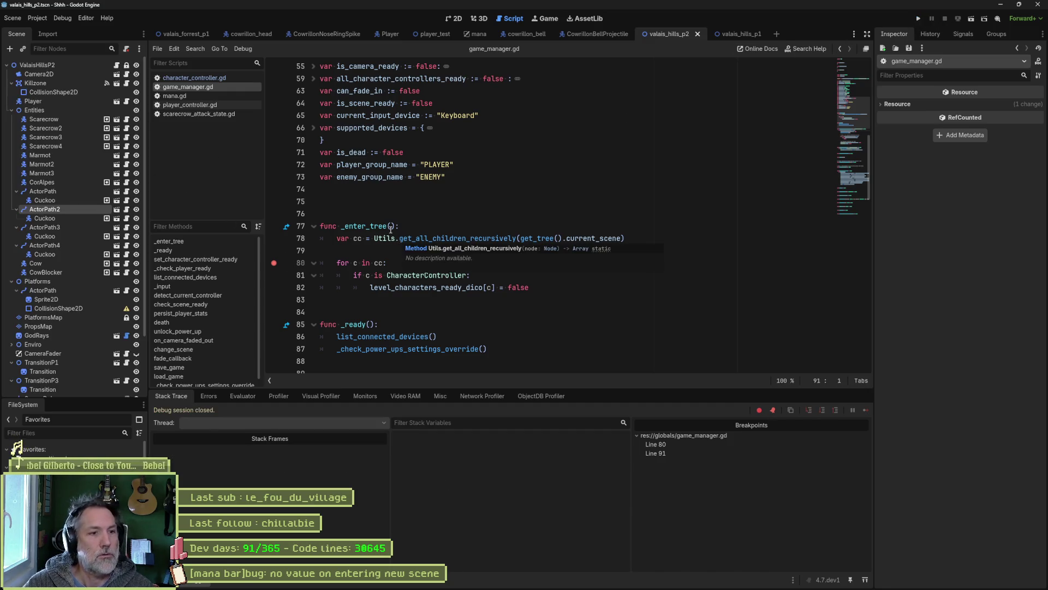
double_click(363, 226)
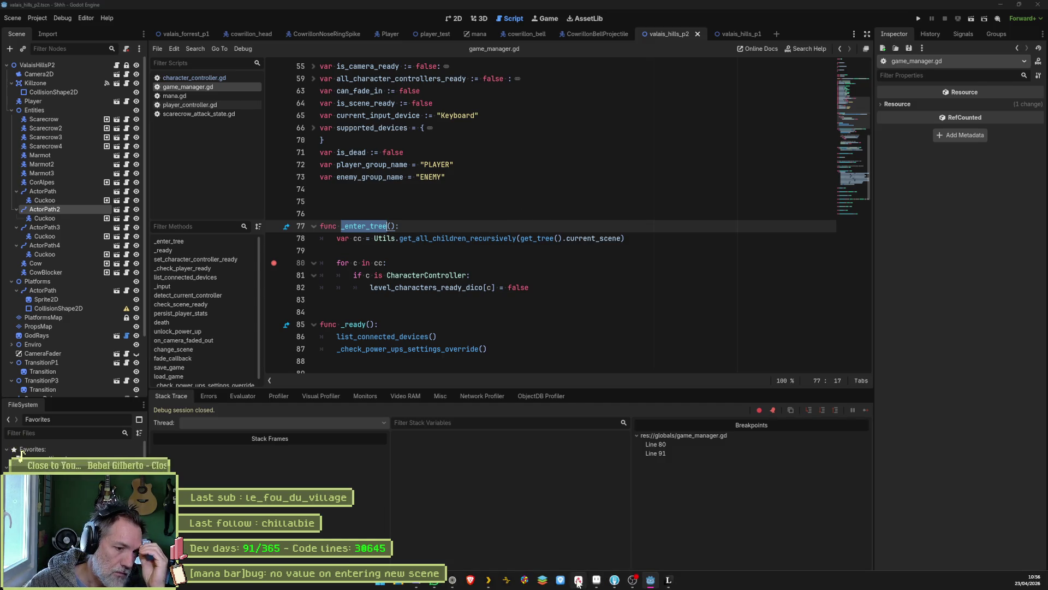
left_click(578, 579)
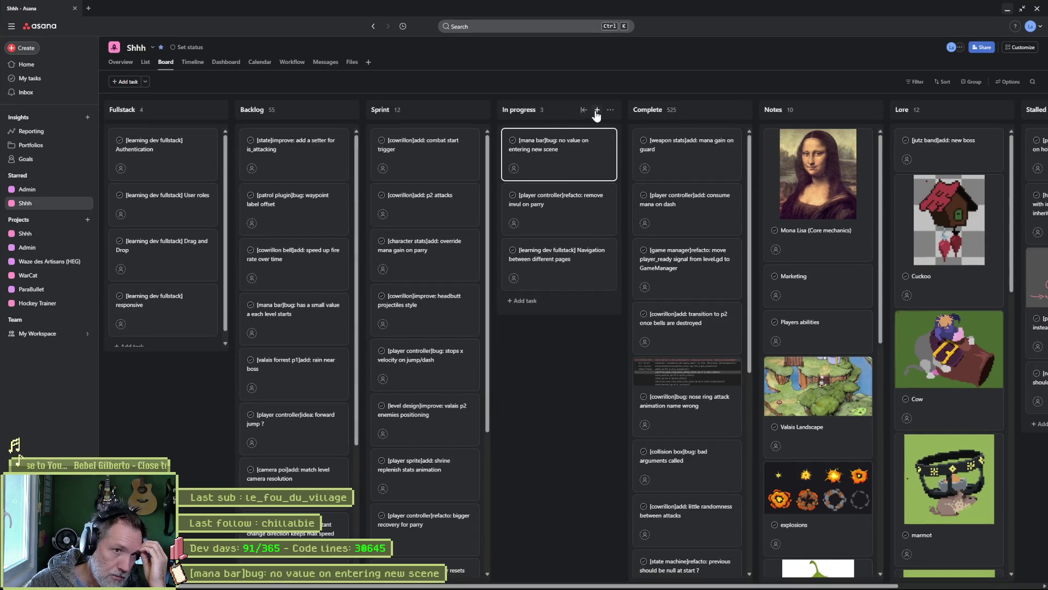
Add an In progress task '[game manager]bug: find character controllers on scene change' and open its details.
left_click(595, 109)
type("[")
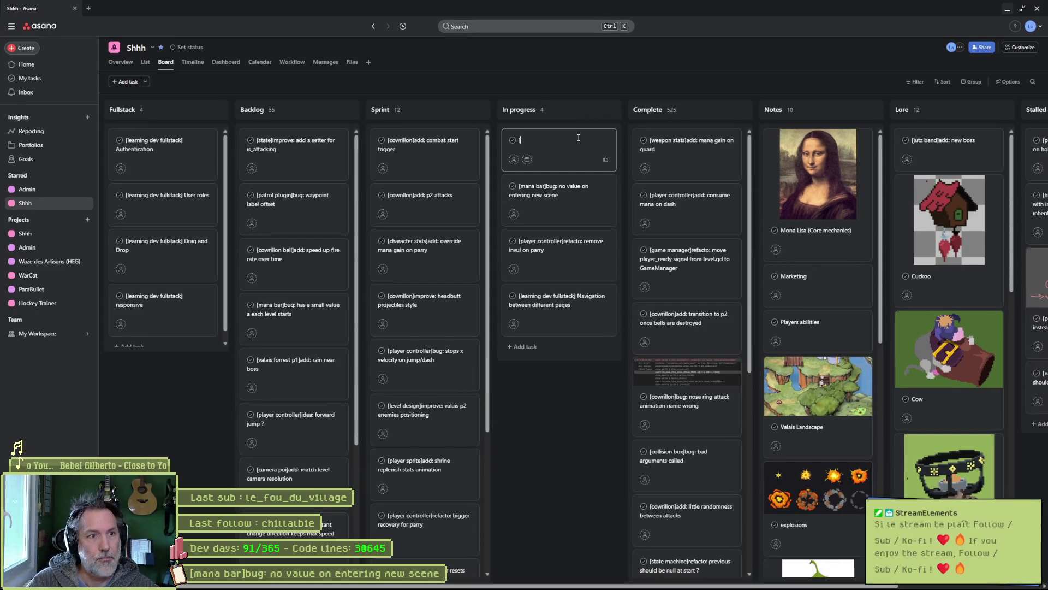
key("BackSpace")
type("[")
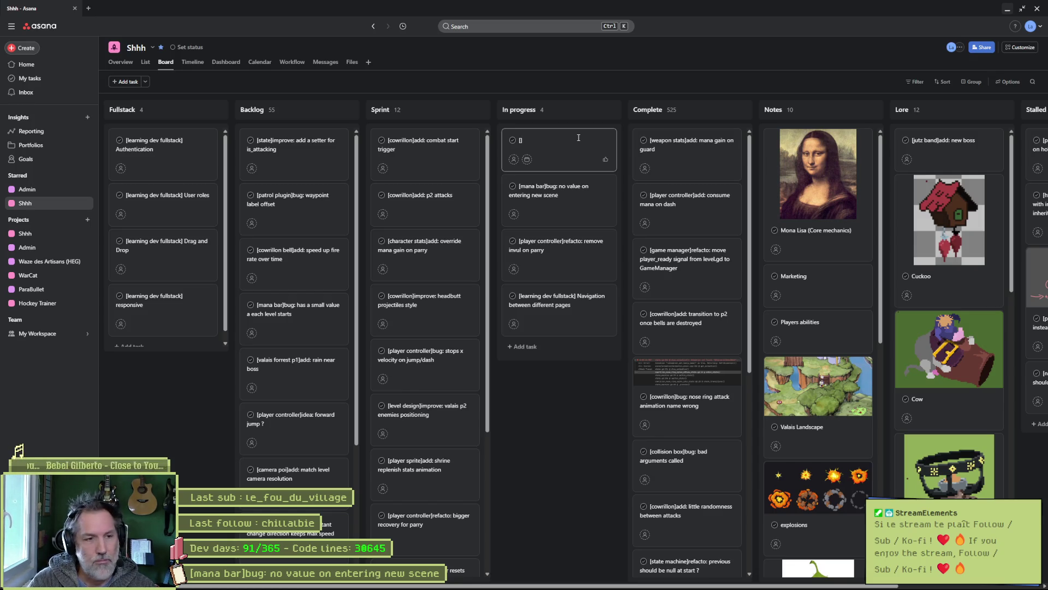
type("game manager")
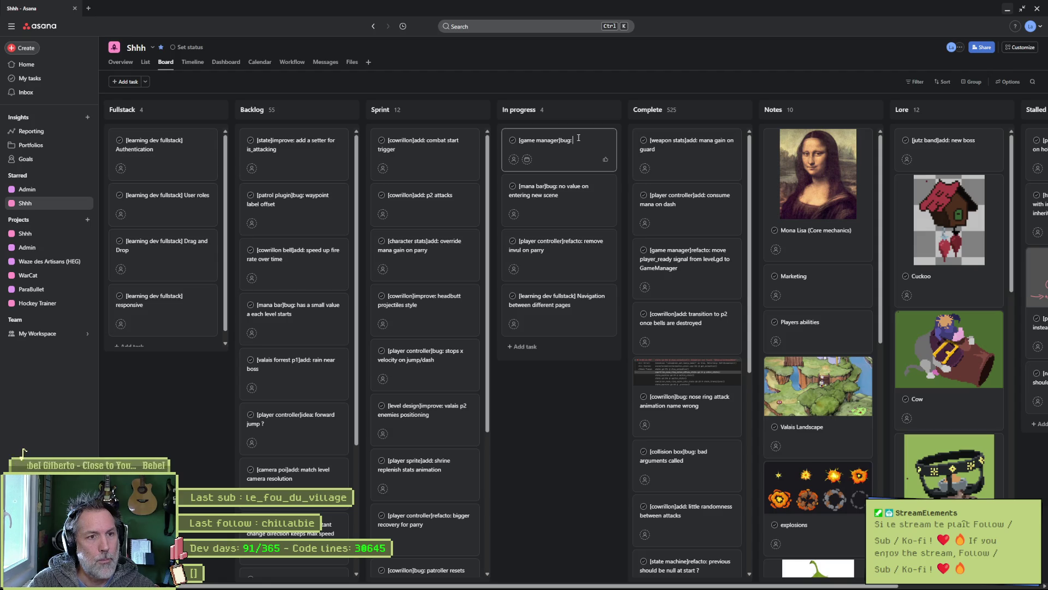
type("]bug: find charact")
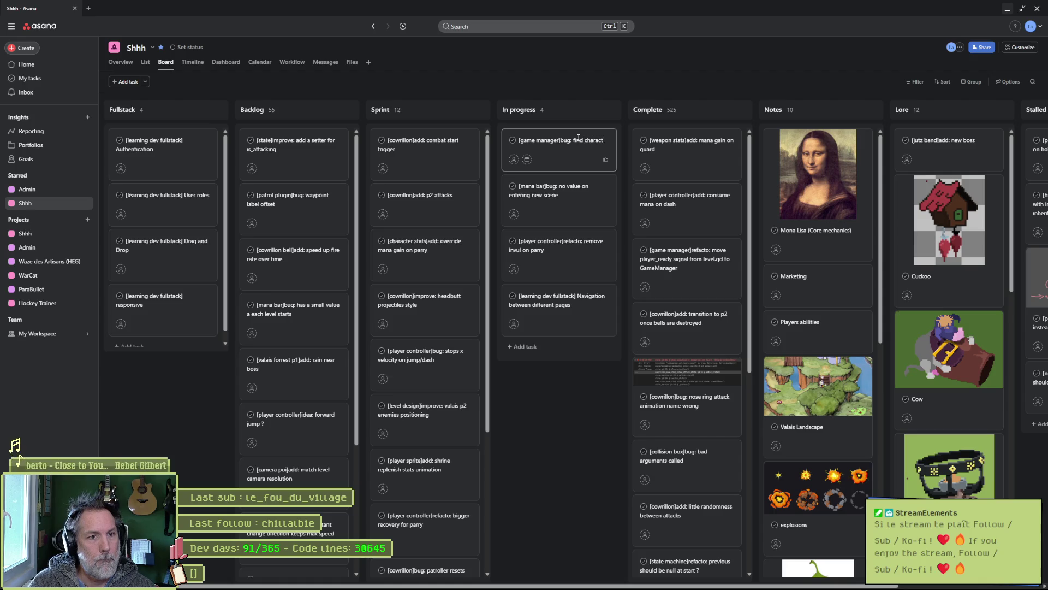
type("er controllers")
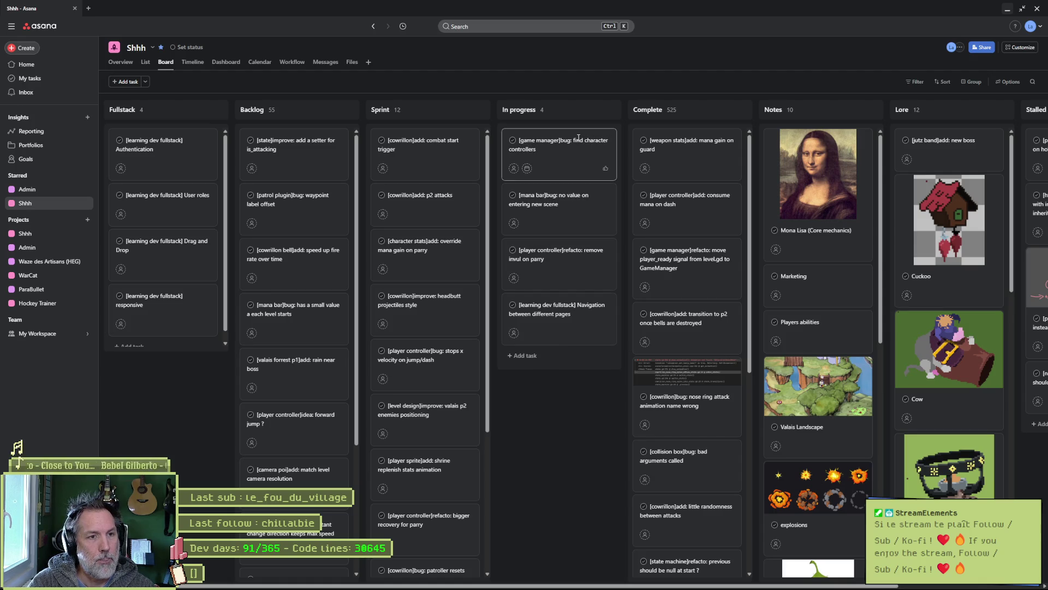
type(" on scene change")
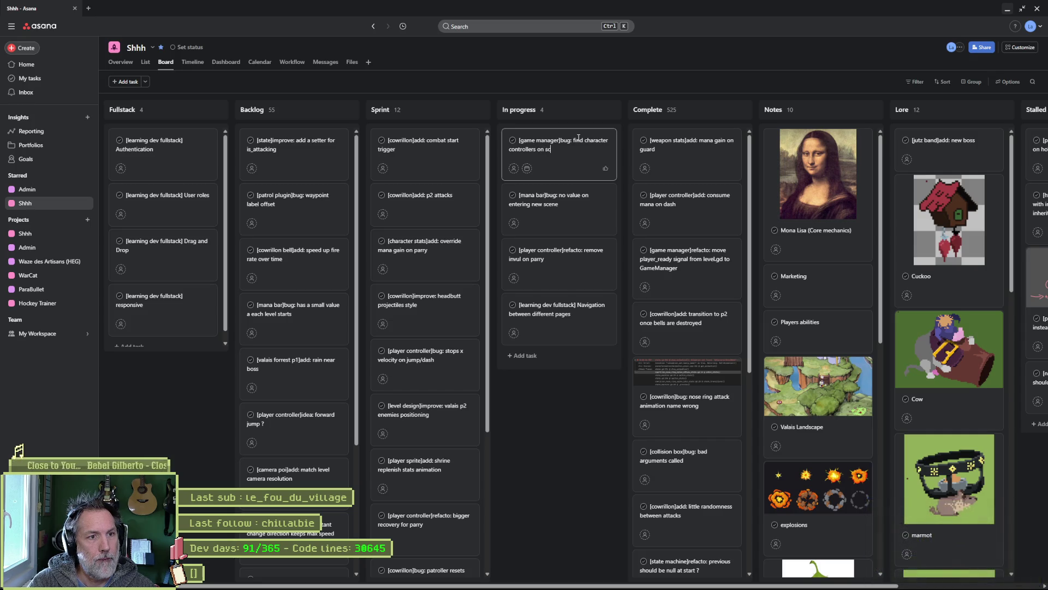
key("Return")
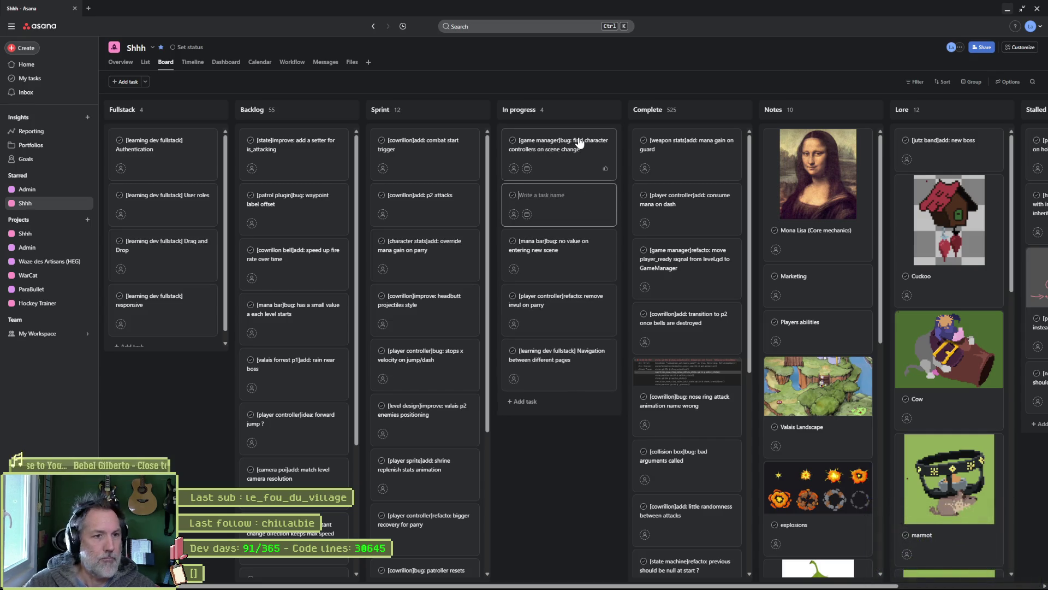
left_click(578, 143)
Note in the Asana task description that enter_tree runs only once because it is a singleton, then close the task.
left_click(853, 260)
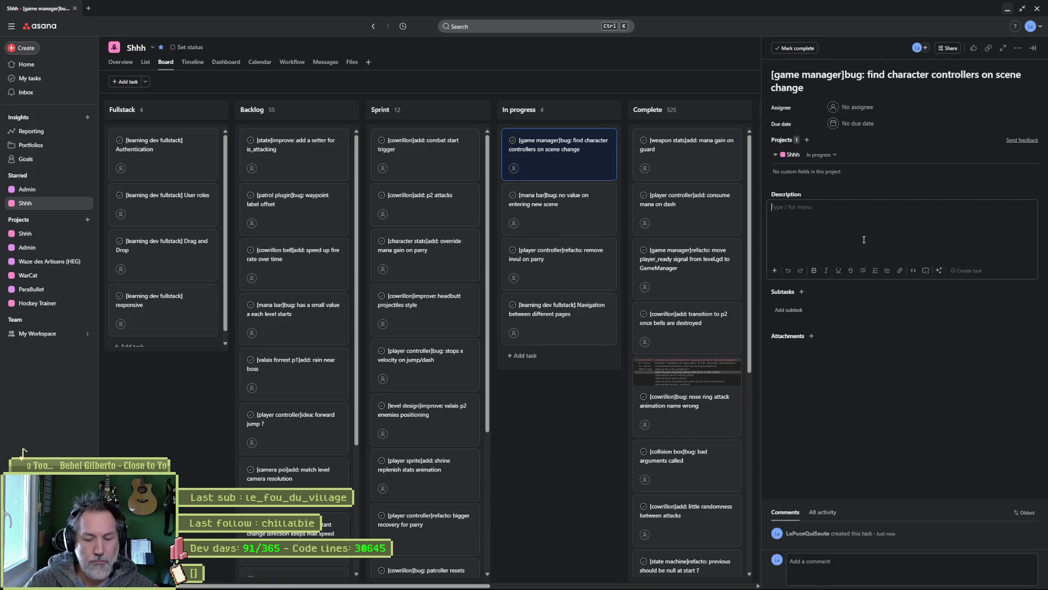
type("is now using")
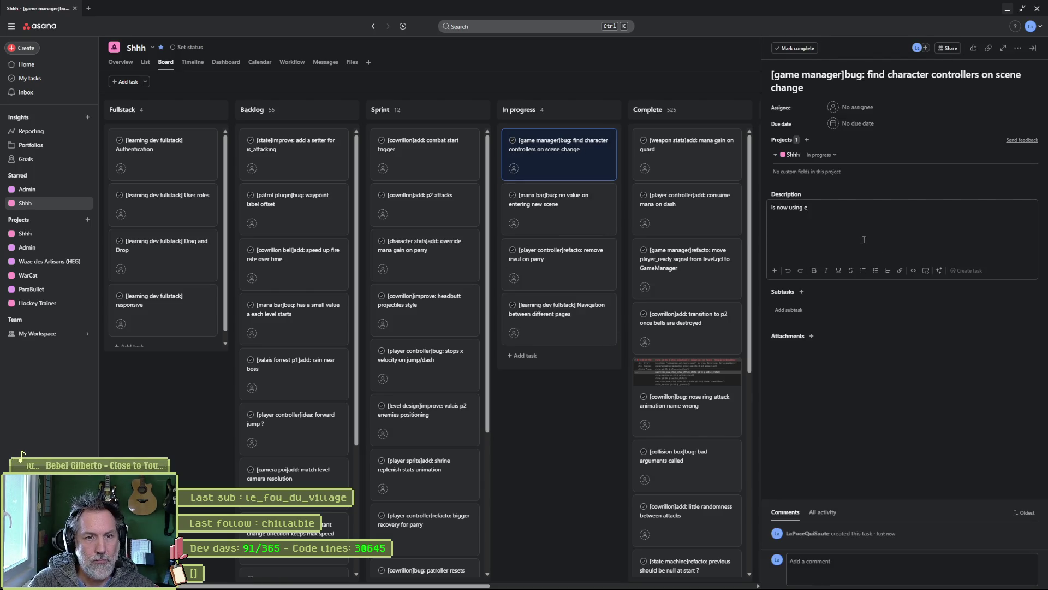
type("er_tree but e")
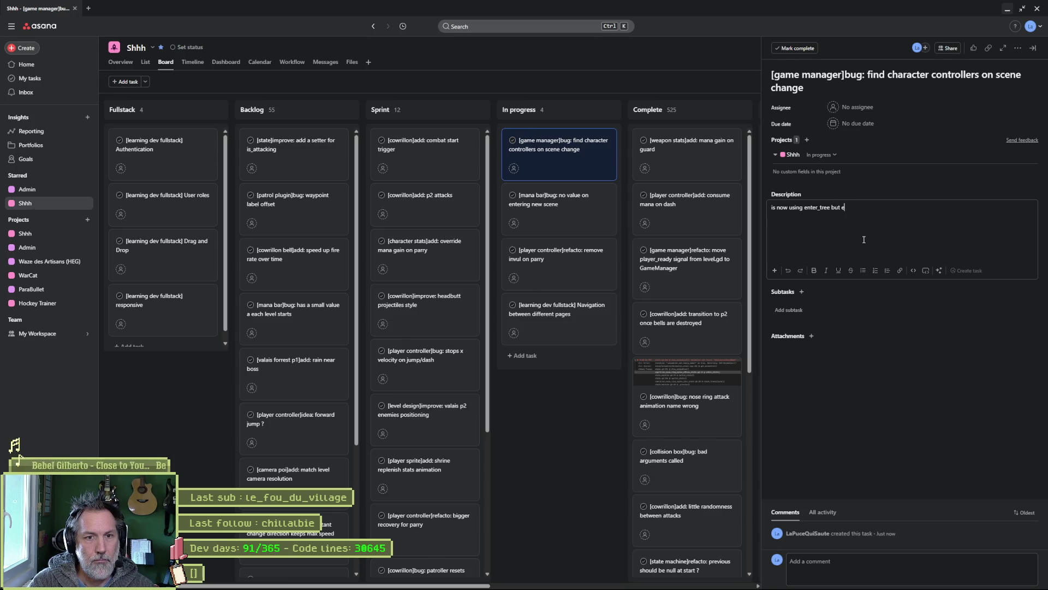
type("nters it on")
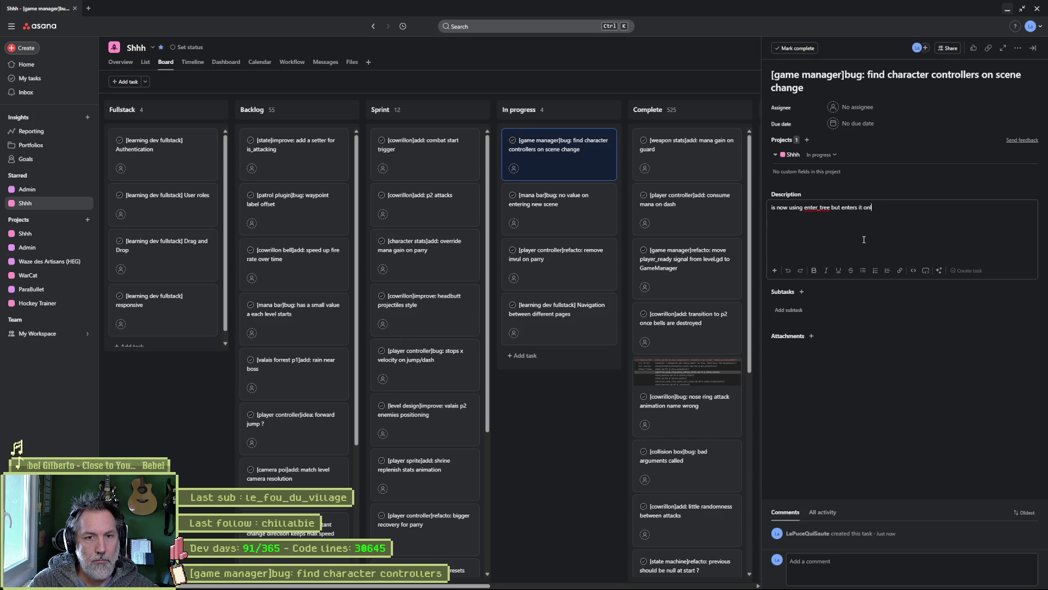
type("ly once as")
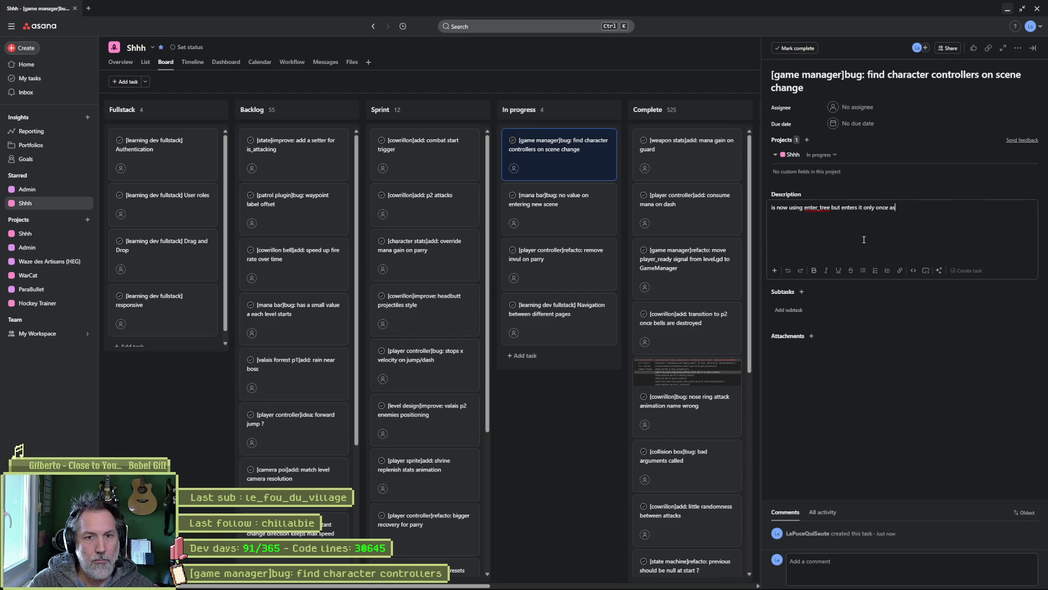
type("in")
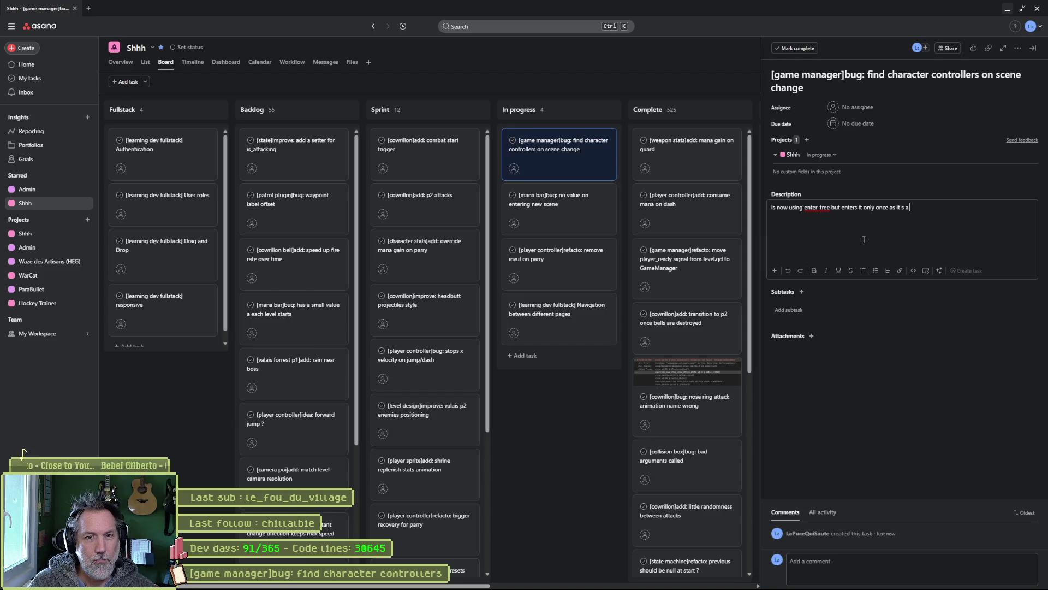
key("BackSpace")
type("is a sing")
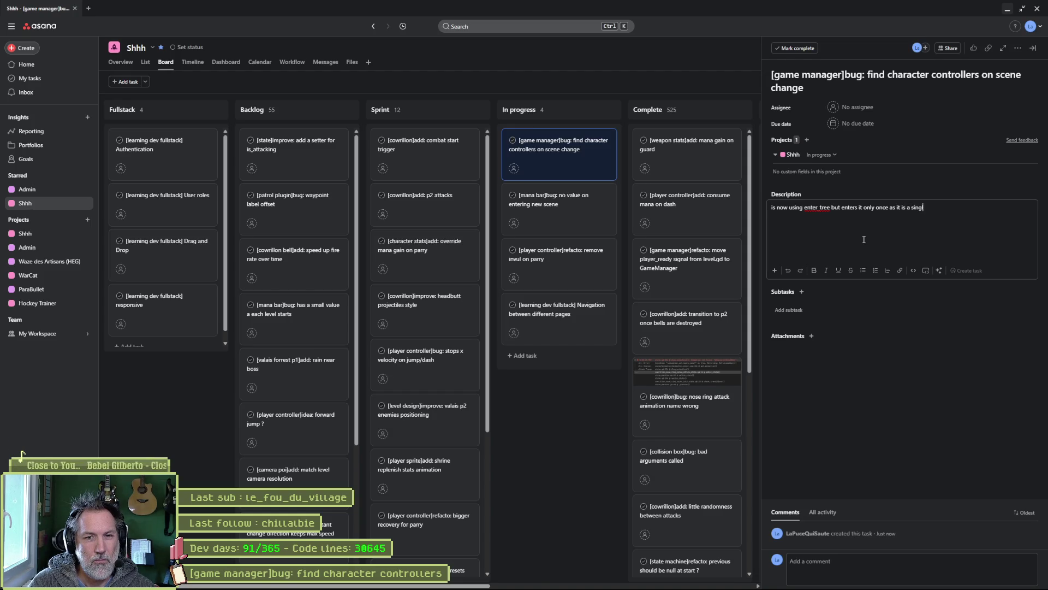
type("leton")
key("Return")
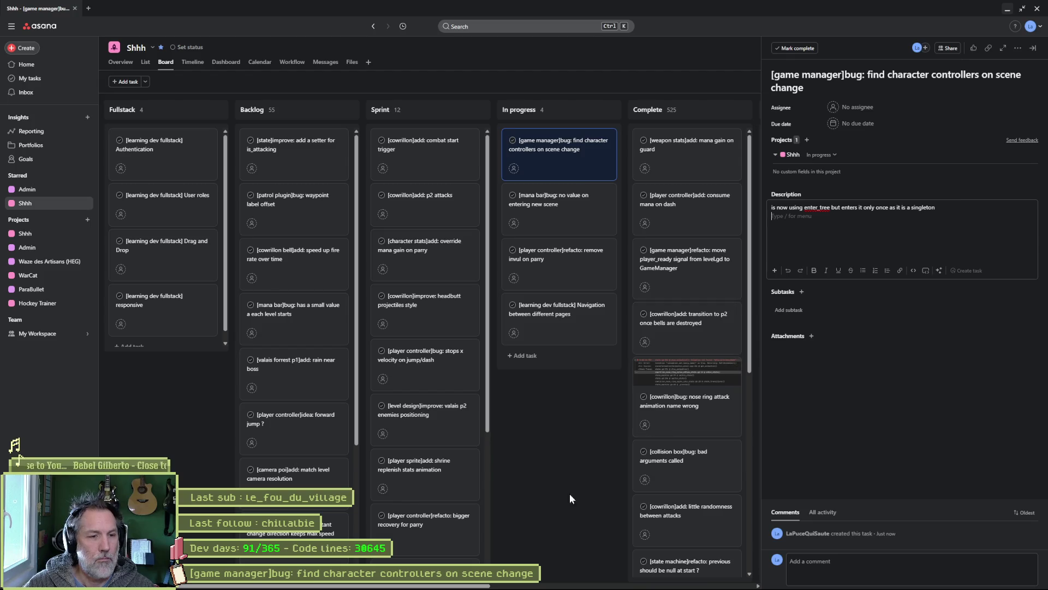
left_click(570, 495)
key("alt+Tab")
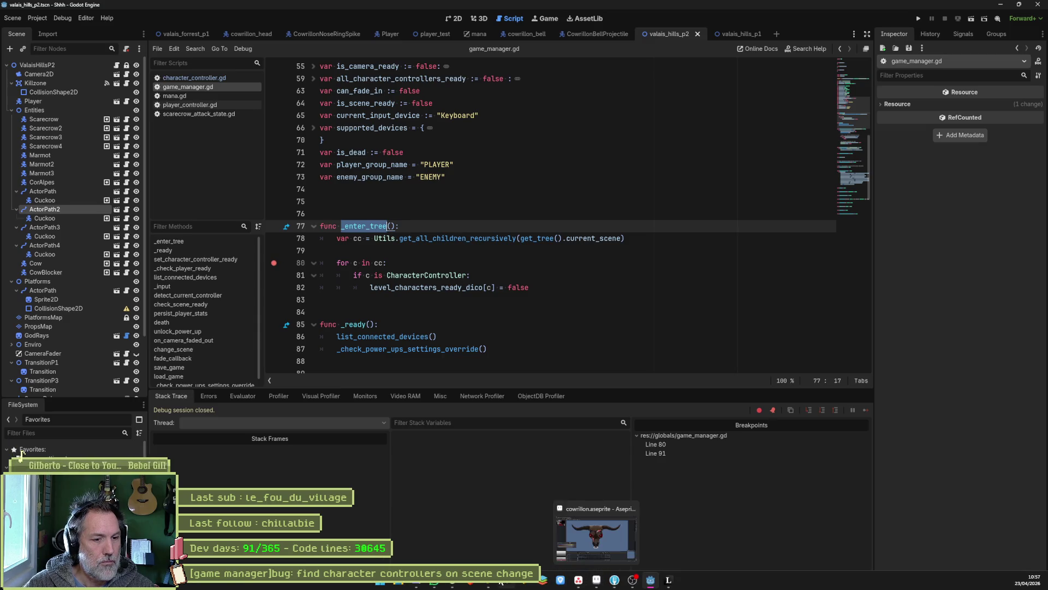
Ask ChatGPT in French which Godot event fires on scene change and whether it runs for the first scene.
left_click(460, 584)
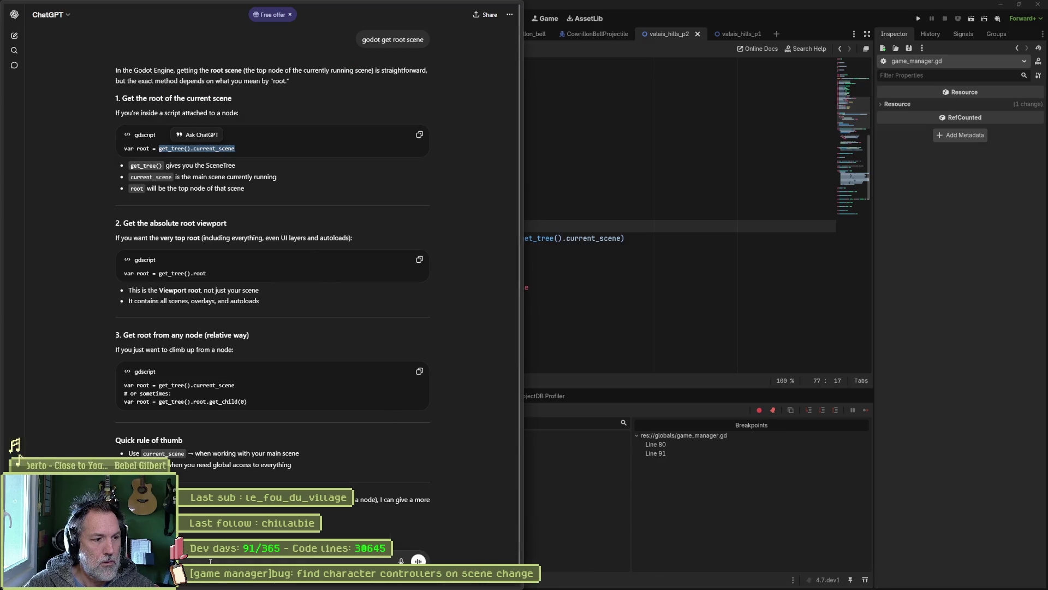
left_click(234, 557)
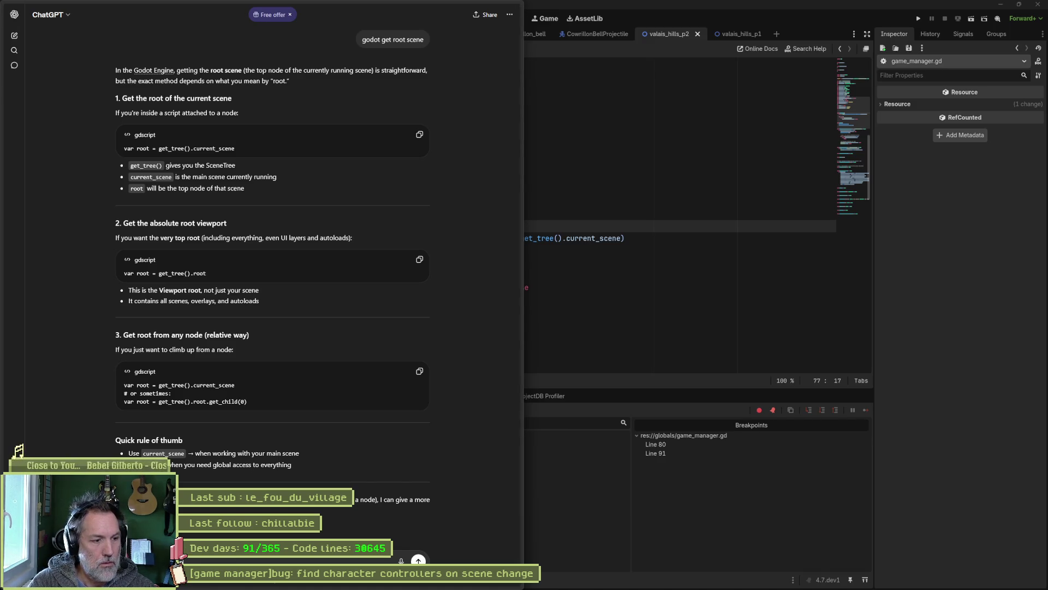
type("tree()")
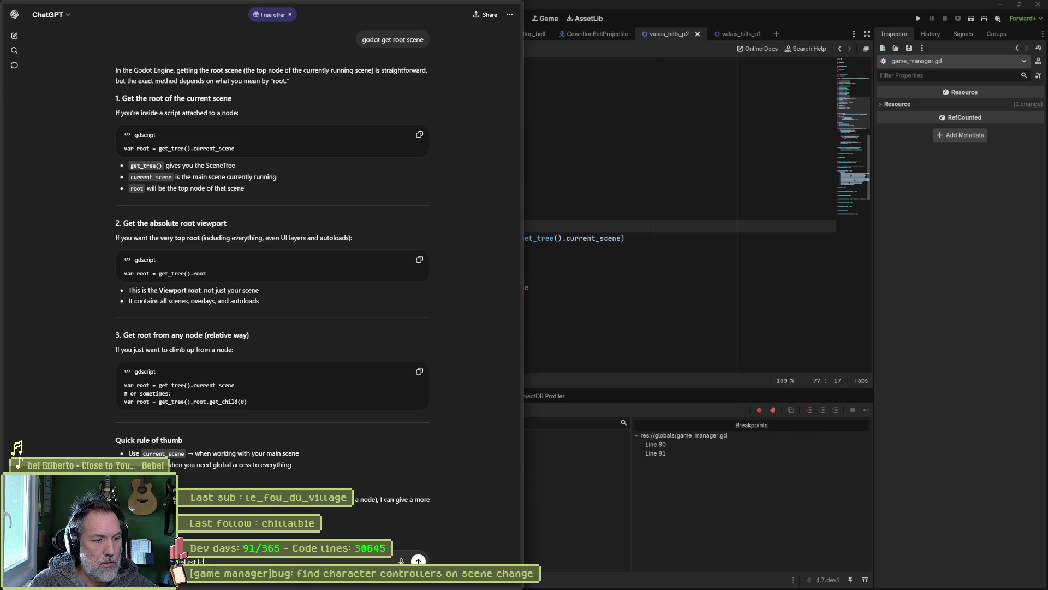
type("evenement pour")
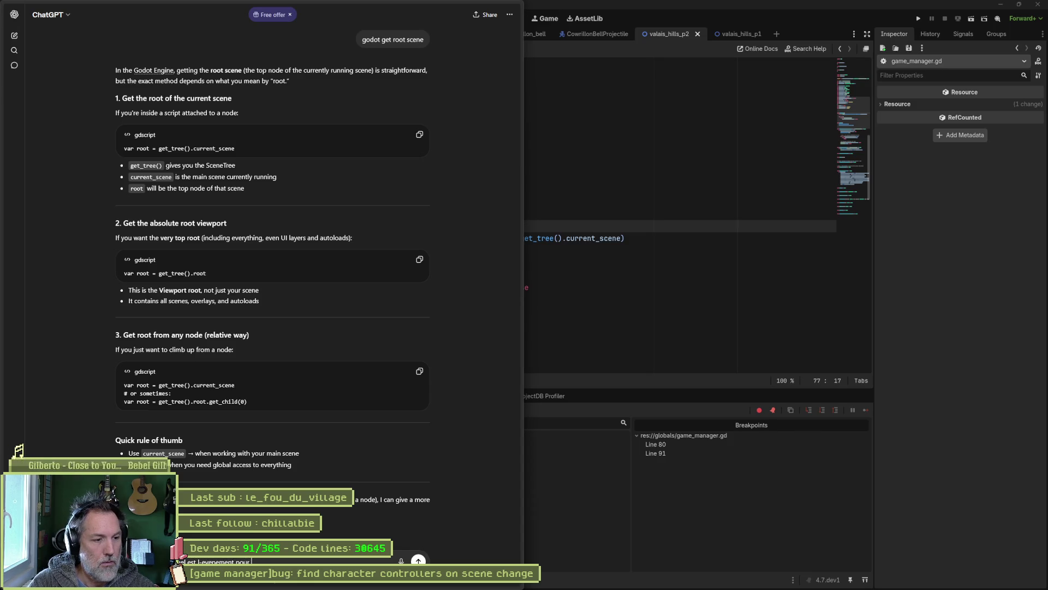
type("et est-ce qu-")
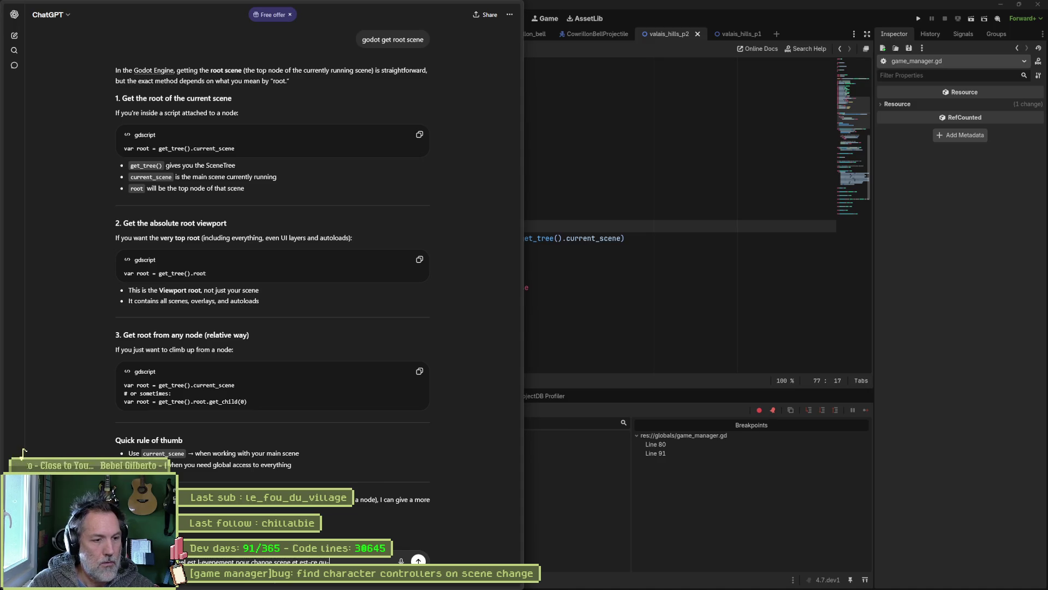
type("ele")
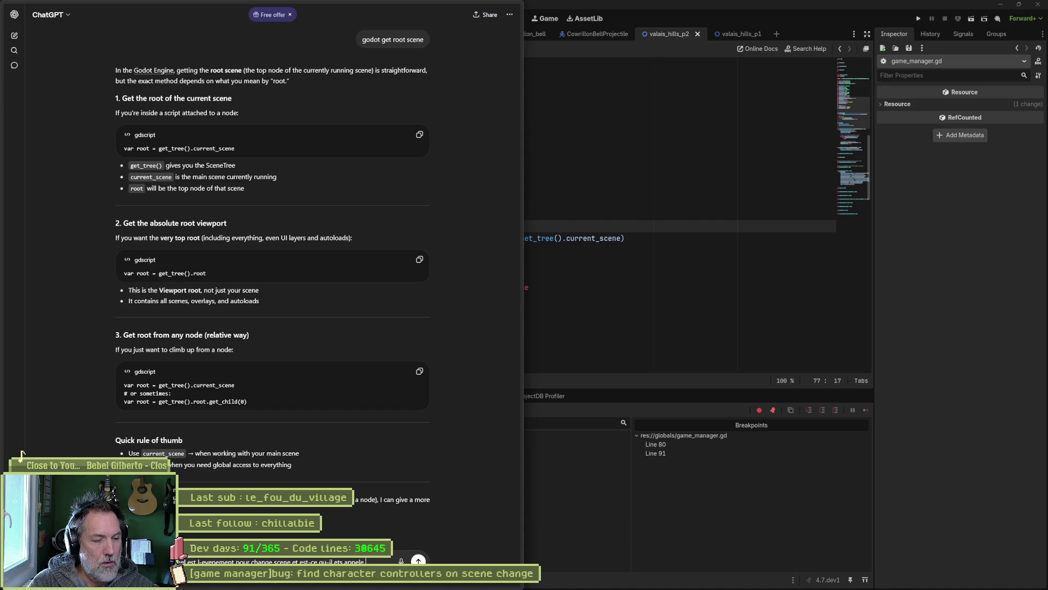
type("erture")
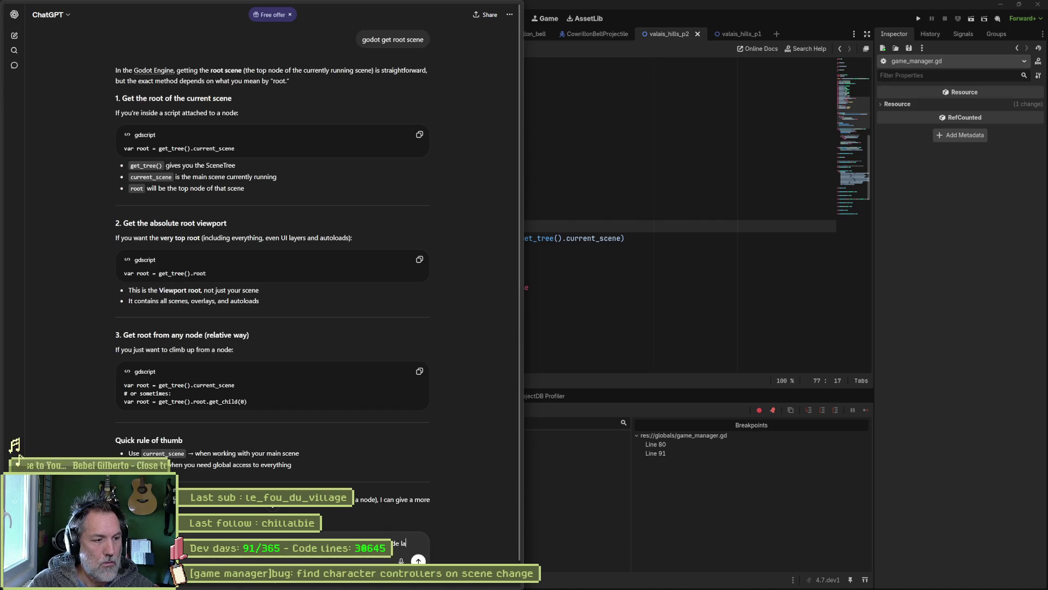
type(" scene et est-ce qu-il ets appele a l-ouverture")
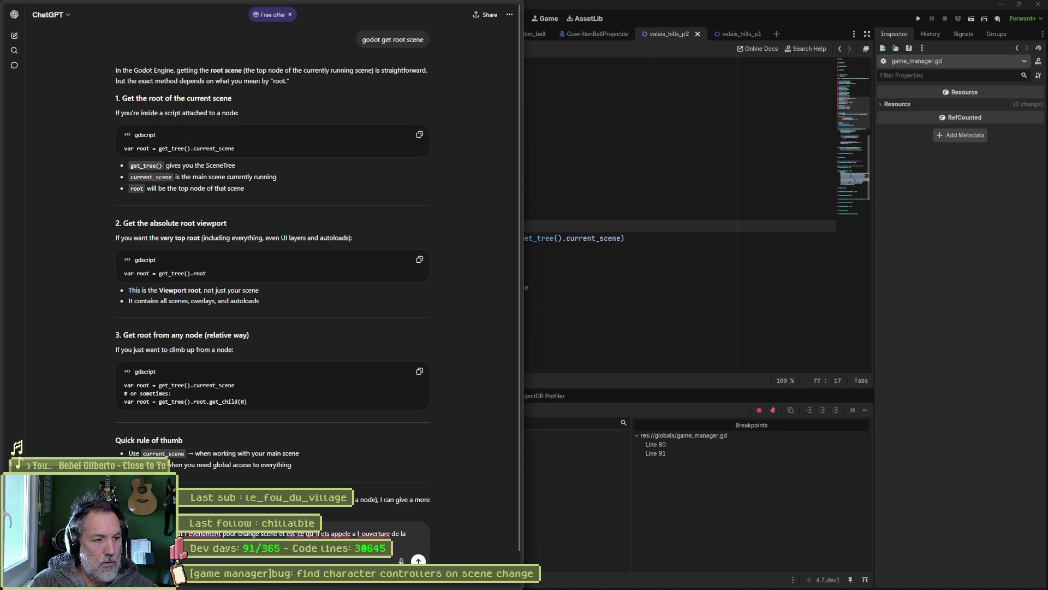
key("Return")
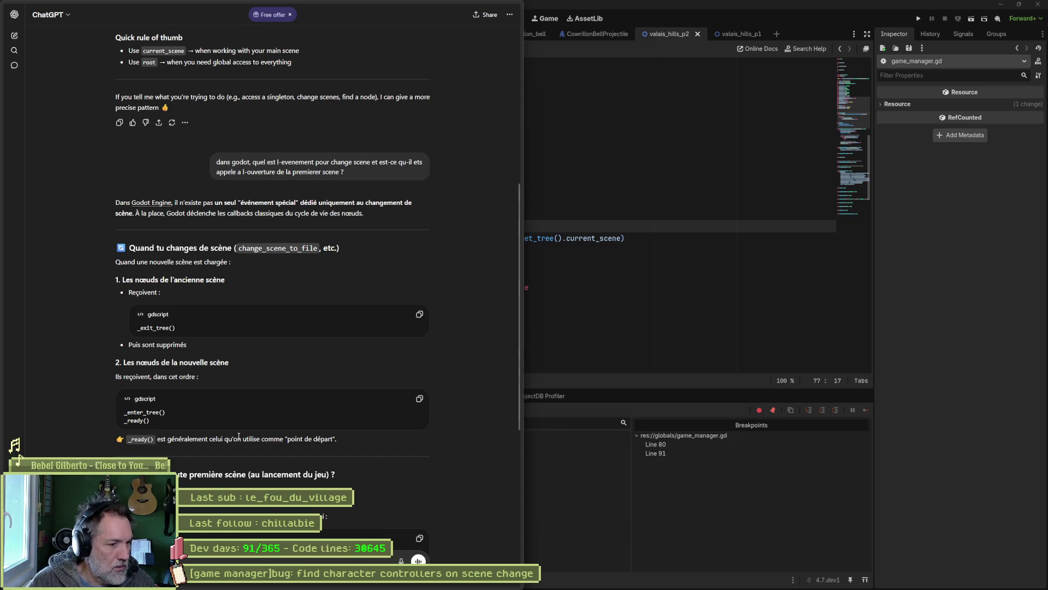
Scroll through ChatGPT's answer down to the SceneTree scene_changed signal example.
scroll(116, 410, "down", 2)
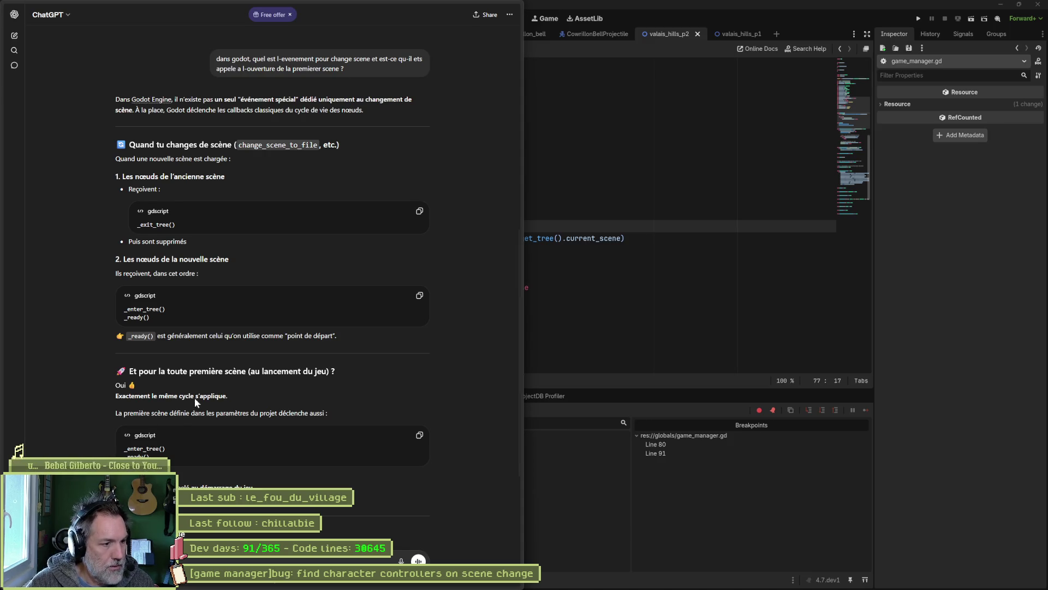
scroll(201, 382, "down", 2)
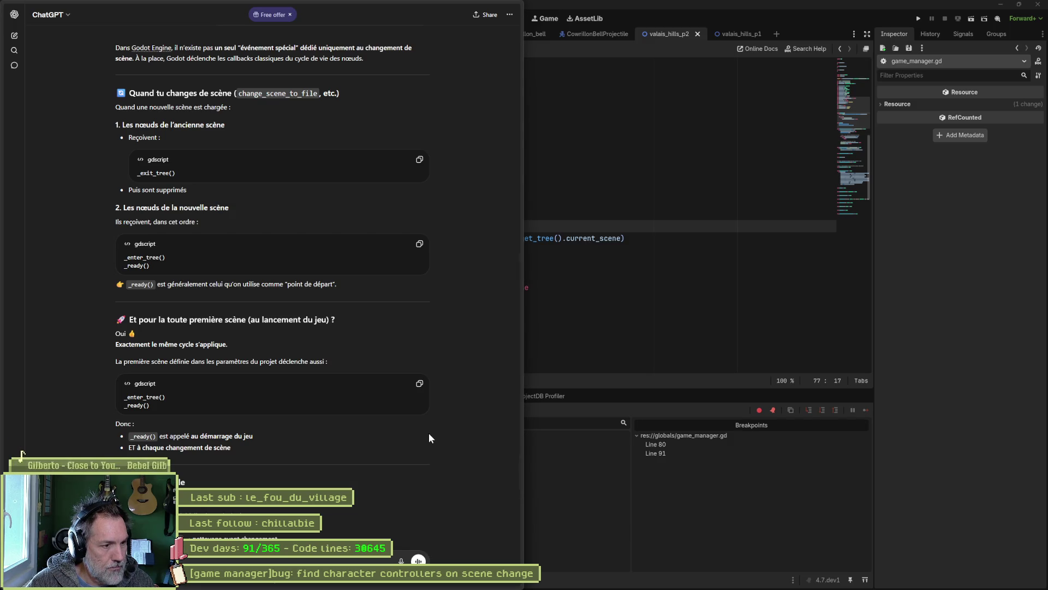
scroll(429, 436, "down", 3)
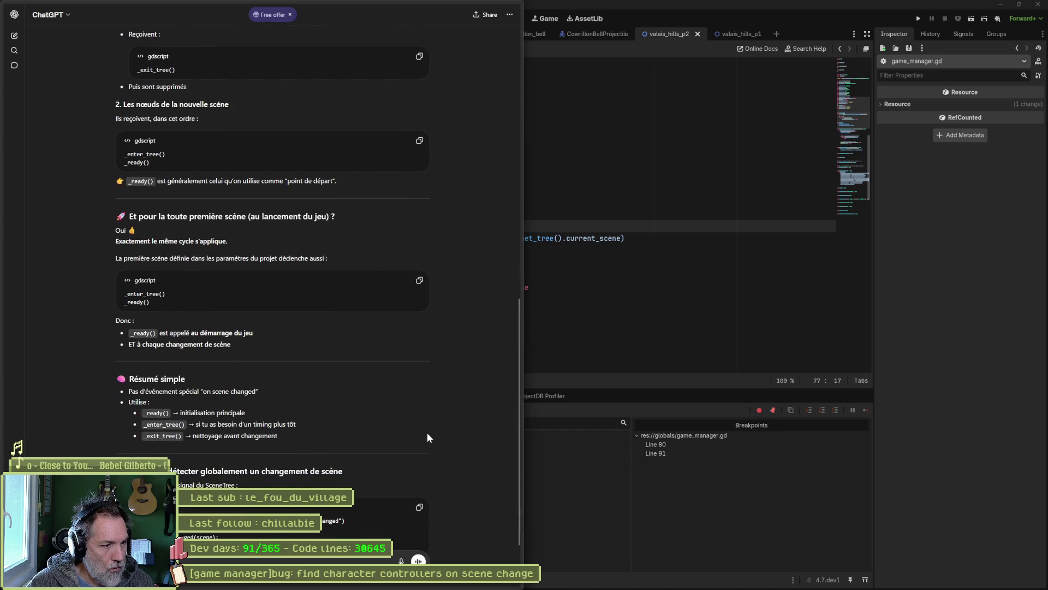
scroll(427, 433, "down", 3)
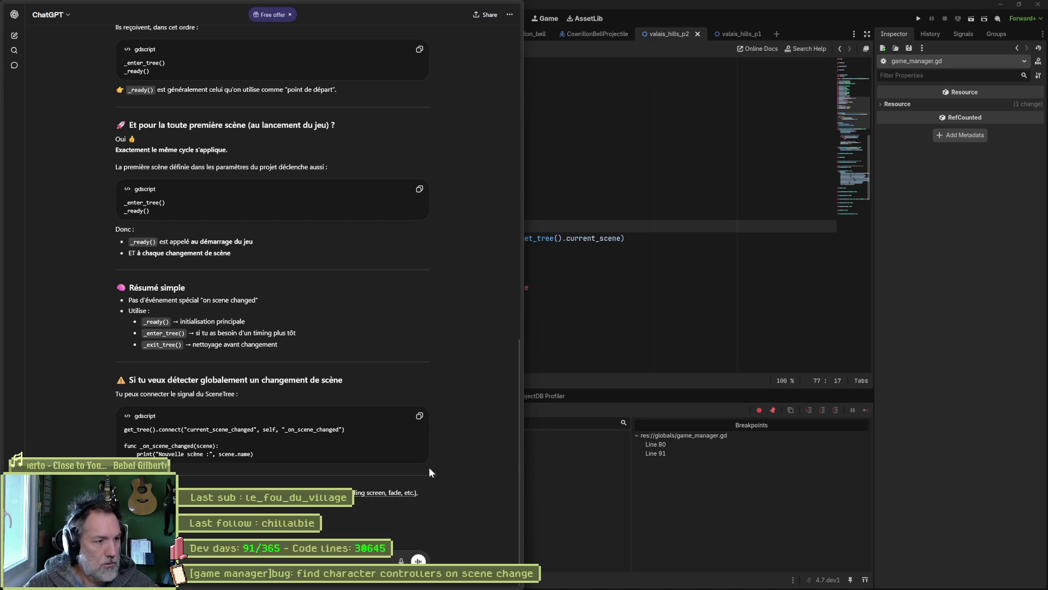
Add get_tree().scene_changed.connect(_on_scene_changed) at the top of _enter_tree and check the signal's docs.
left_click(551, 214)
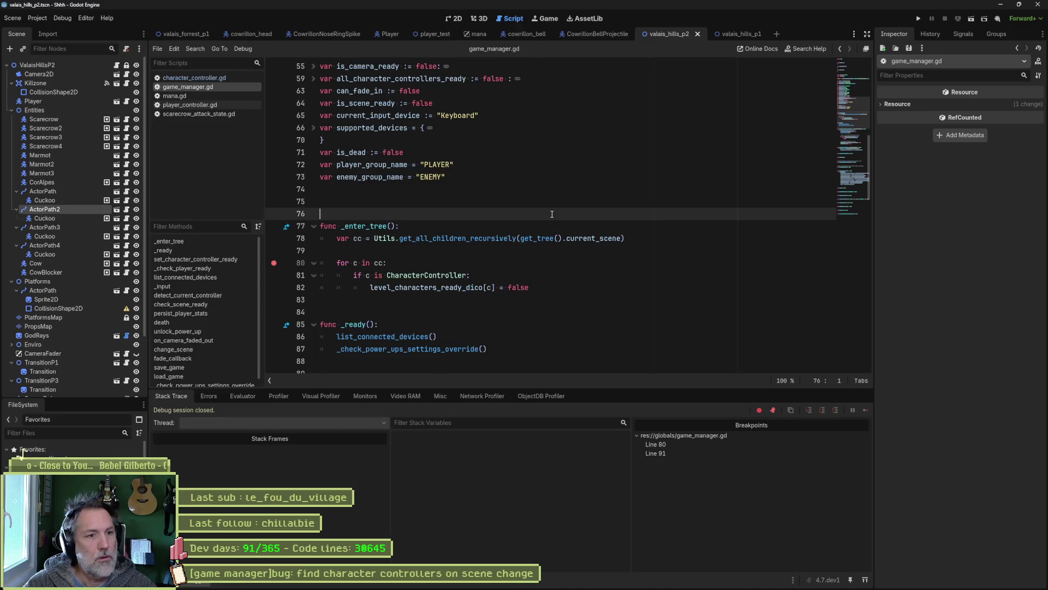
left_click(474, 227)
key("Return")
type("get_")
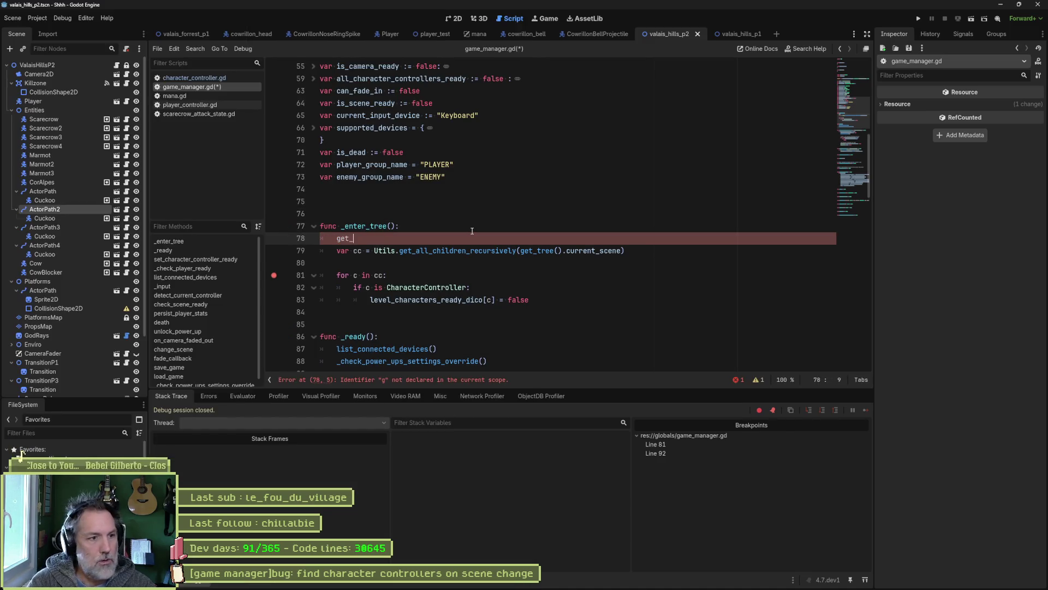
type("tree().")
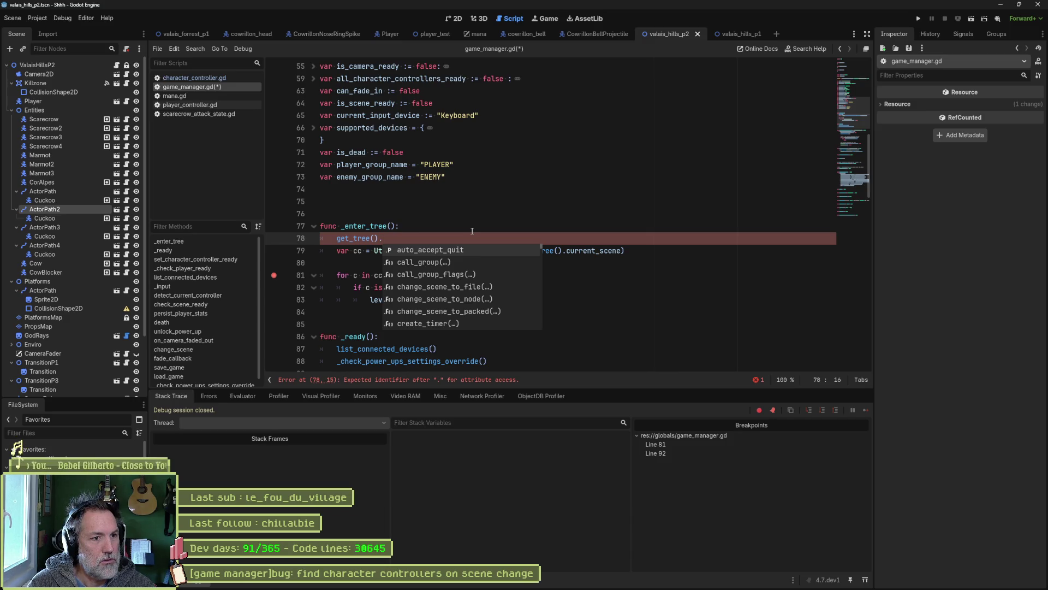
type("change")
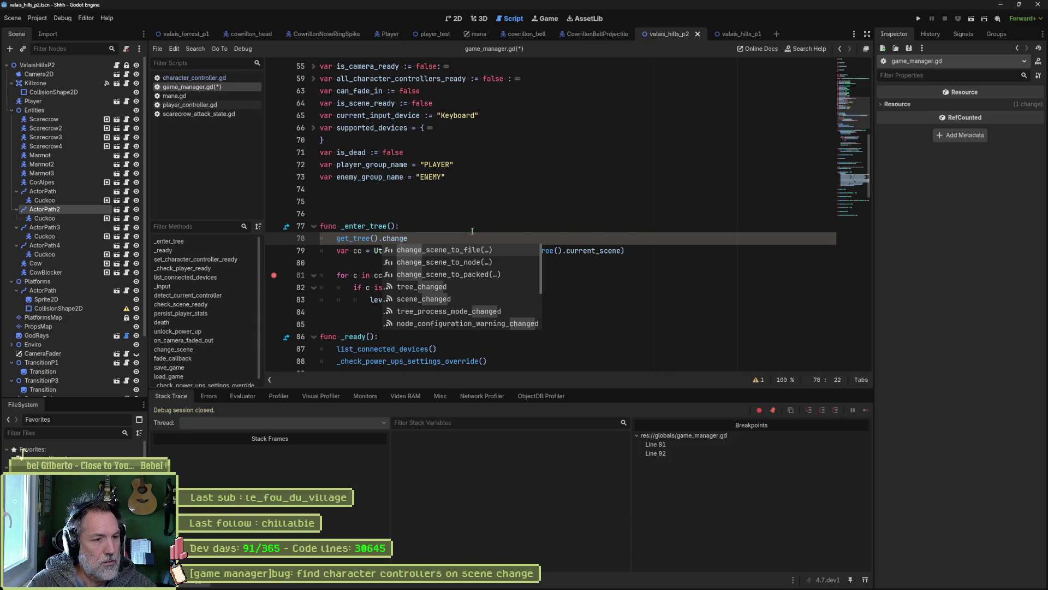
key("Down")
key("Down")
key("Down")
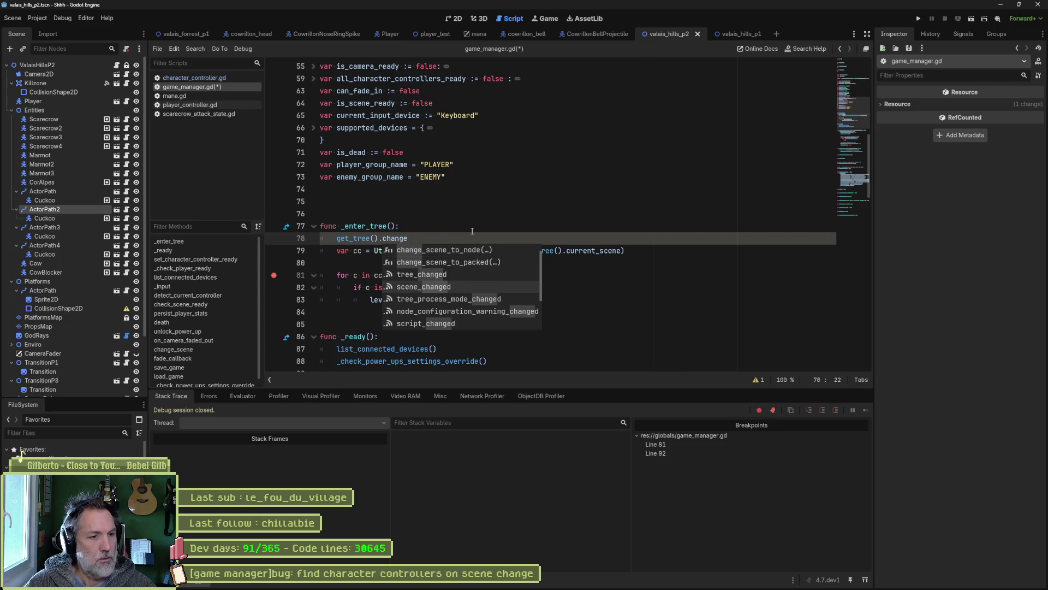
key("Return")
type(".connect")
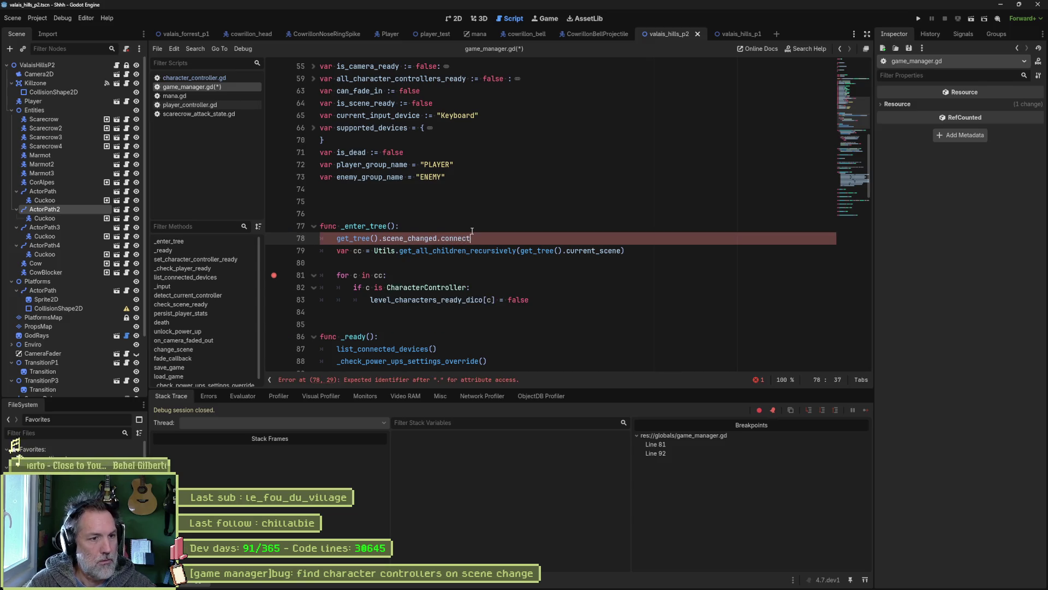
type("(_on_scene_changed")
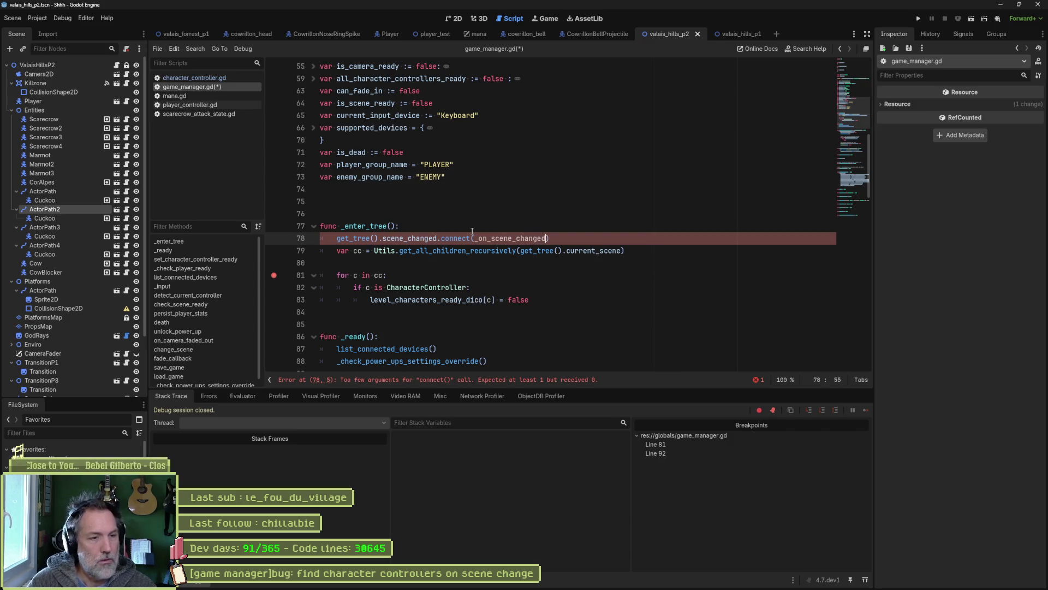
left_click(418, 239, "ctrl")
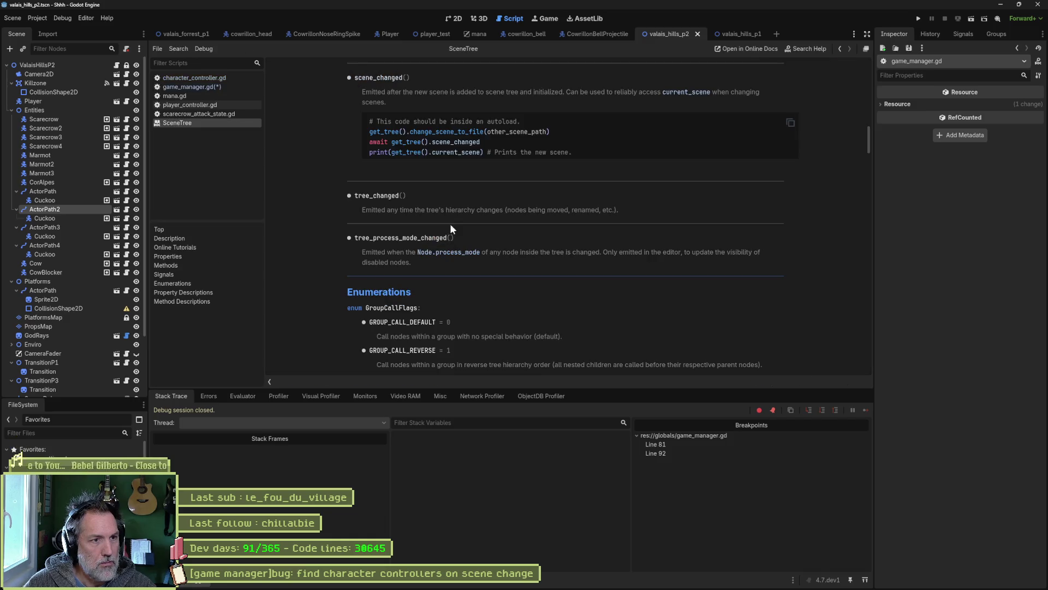
key("alt+Left")
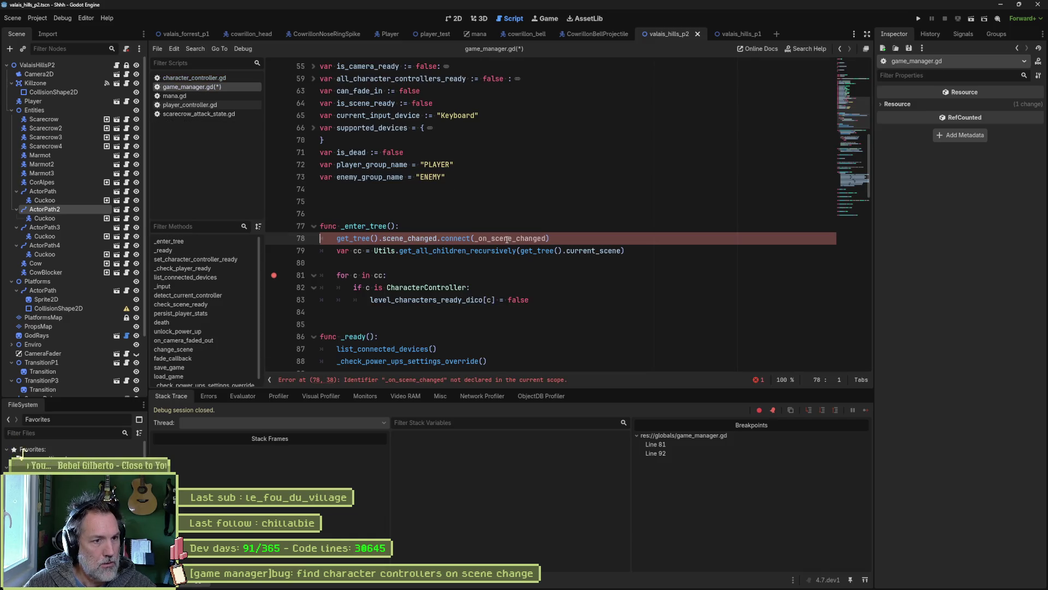
Add a func _on_scene_changed() -> void: handler with a placeholder pass body below the loop.
left_click(470, 324)
key("Return")
key("Return")
key("Up")
key("Up")
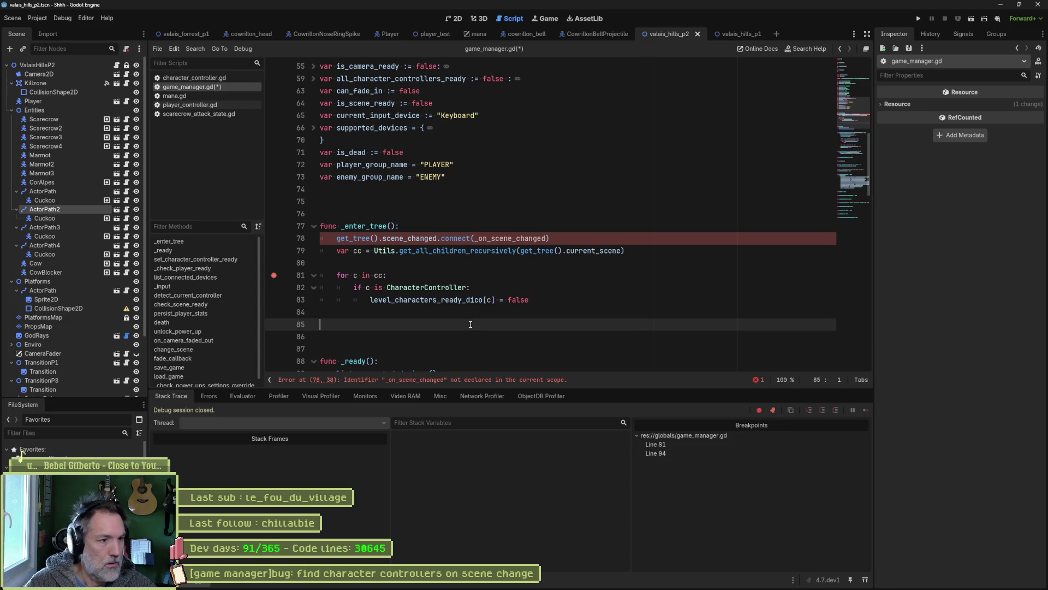
key("Return")
type("func _on_scene_changed() -")
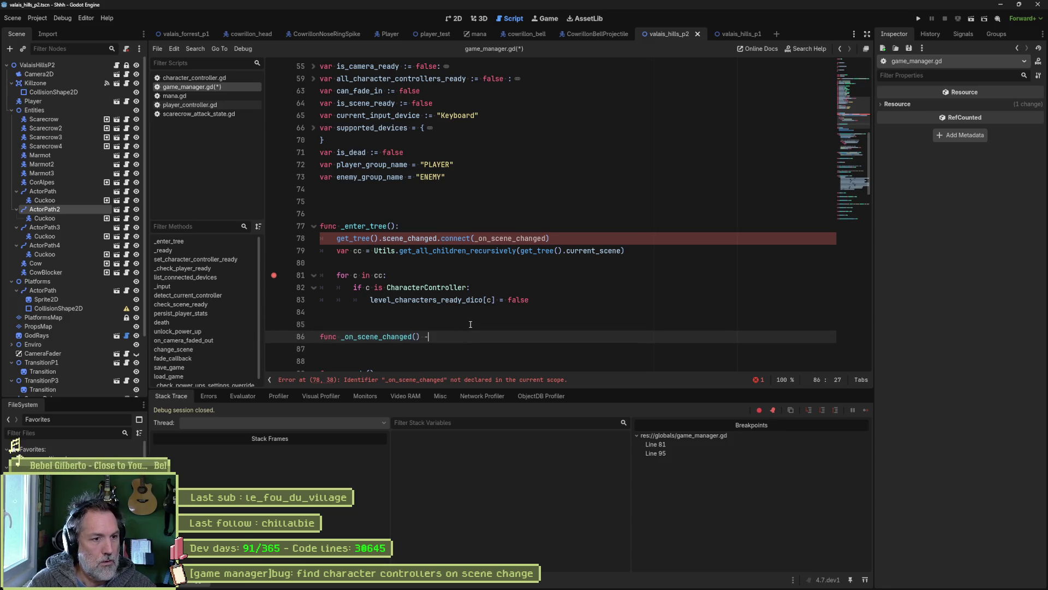
type("> void:")
key("Return")
type("pass")
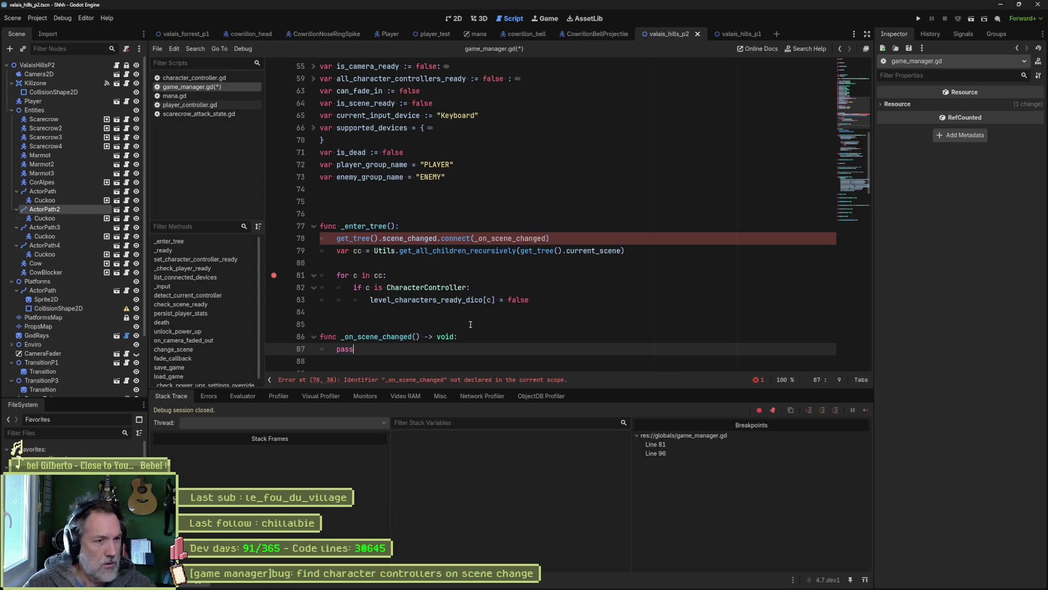
Move the var cc loop out of _enter_tree into a new get_character_controllers() -> void function.
left_click_drag(532, 300, 554, 238)
key("Delete")
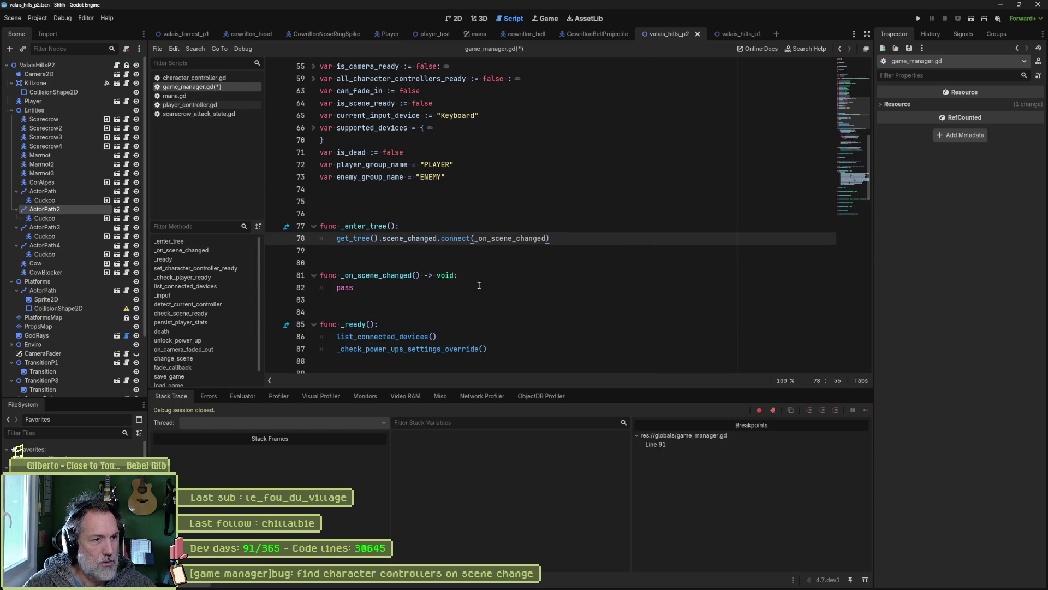
key("Return")
key("Return")
key("Return")
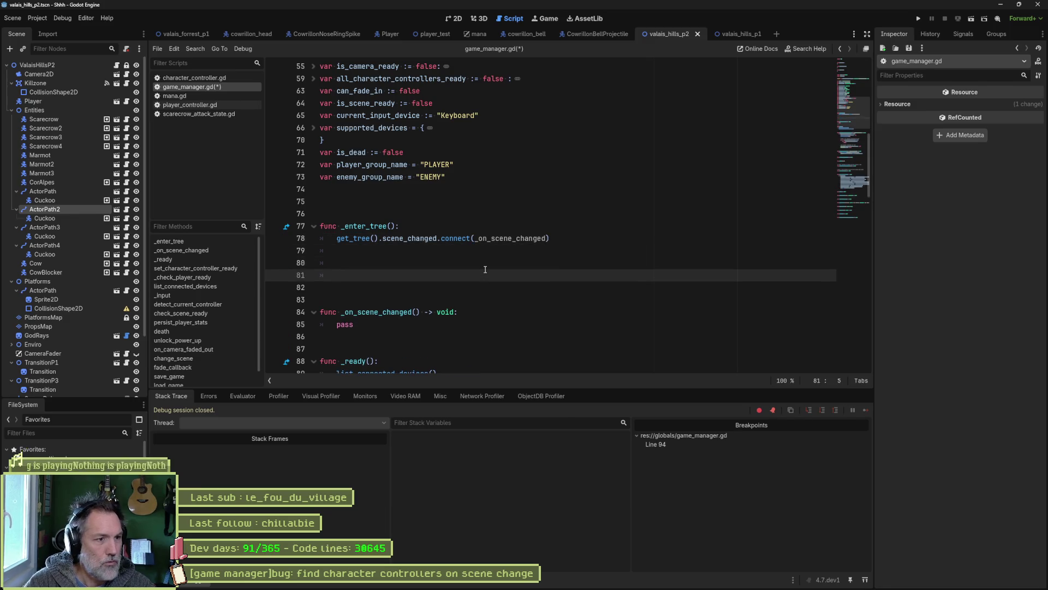
type("func get")
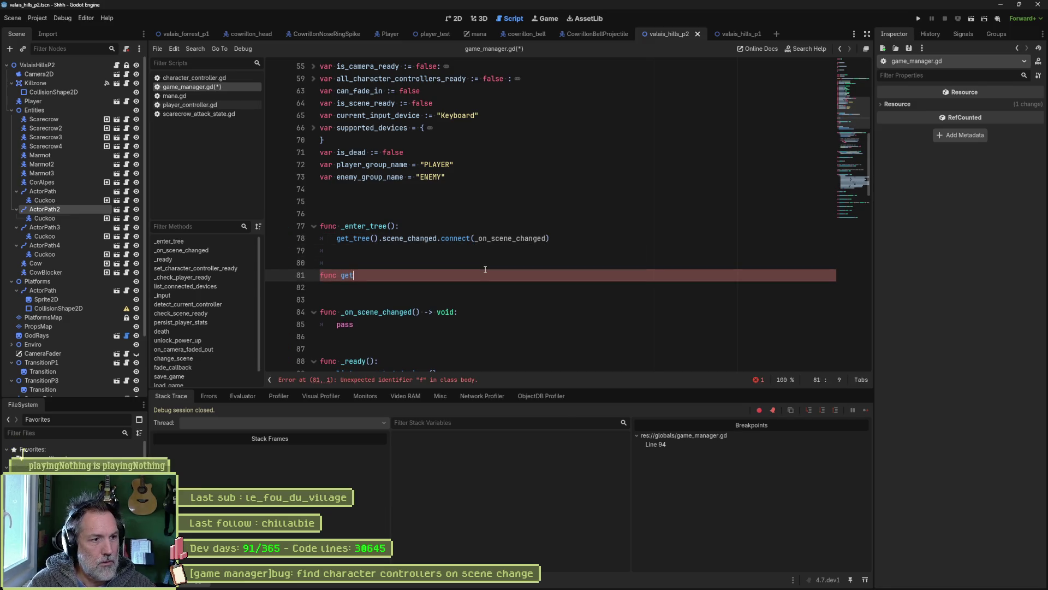
type("_character_controllers")
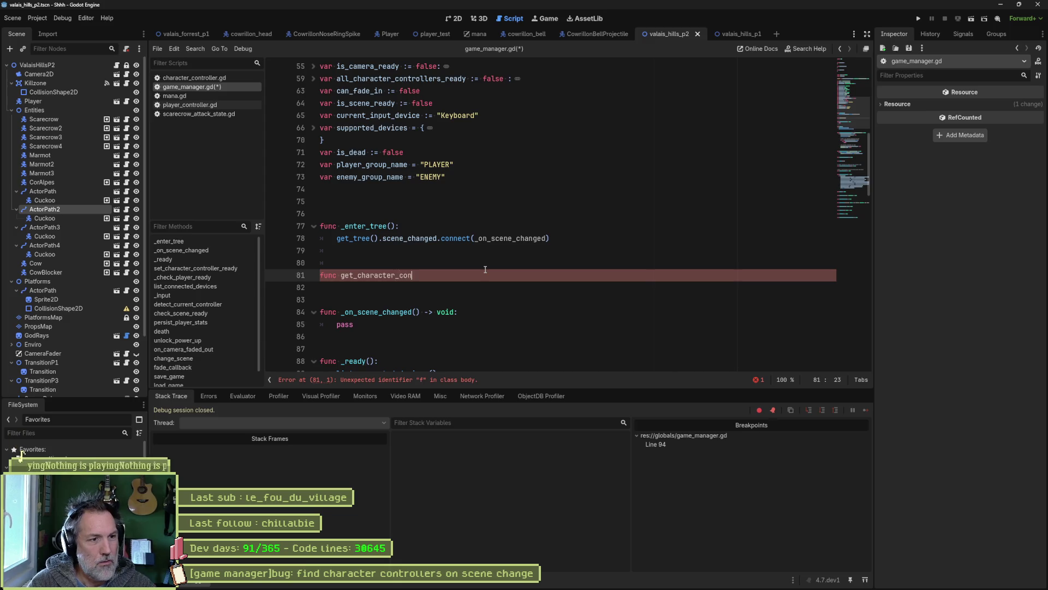
type("() -> void:")
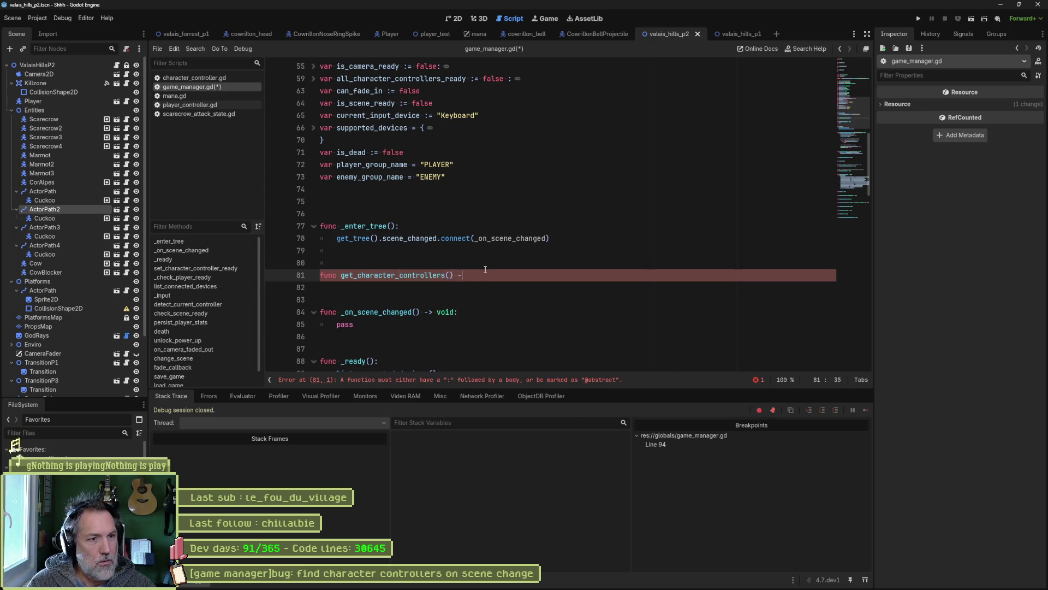
key("Return")
key("ctrl+v")
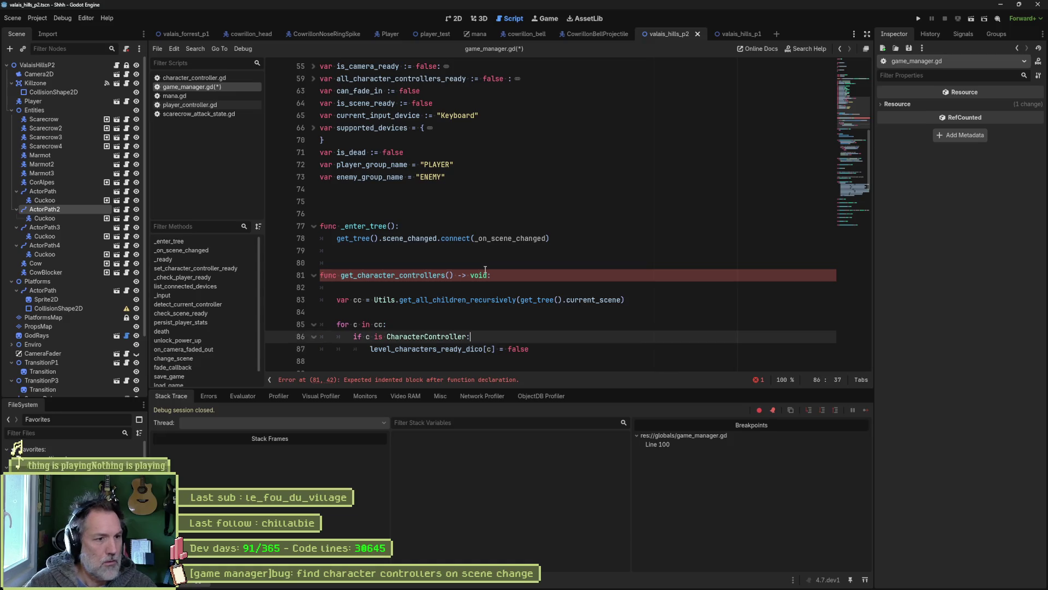
key("ctrl+shift+k")
scroll(472, 268, "down", 1)
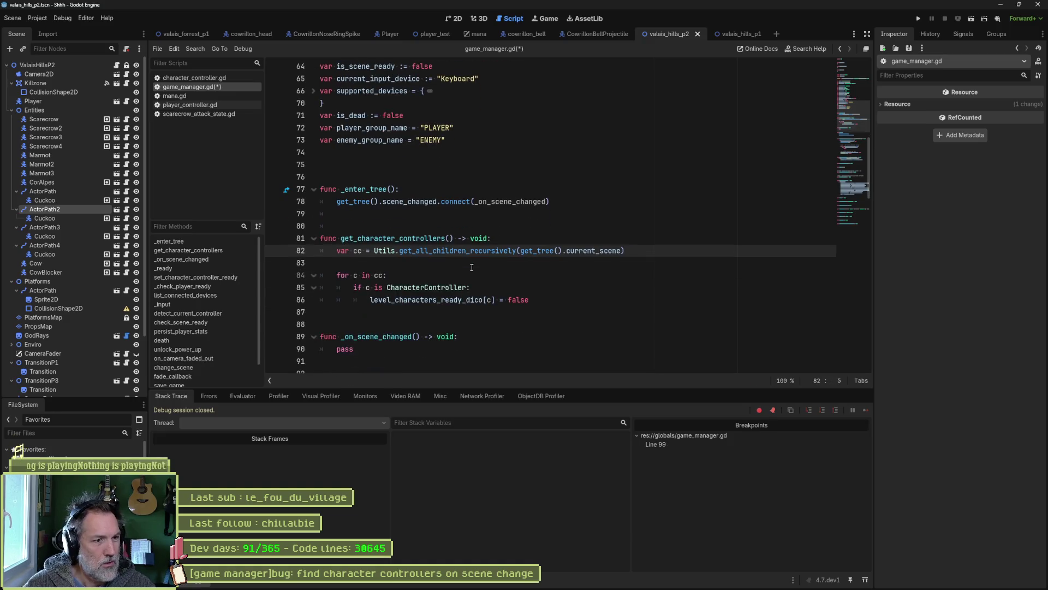
Call get_character_controllers() from _on_scene_changed and from _enter_tree, then save game_manager.gd.
left_click(454, 238)
left_click_drag(453, 238, 340, 241)
key("ctrl+c")
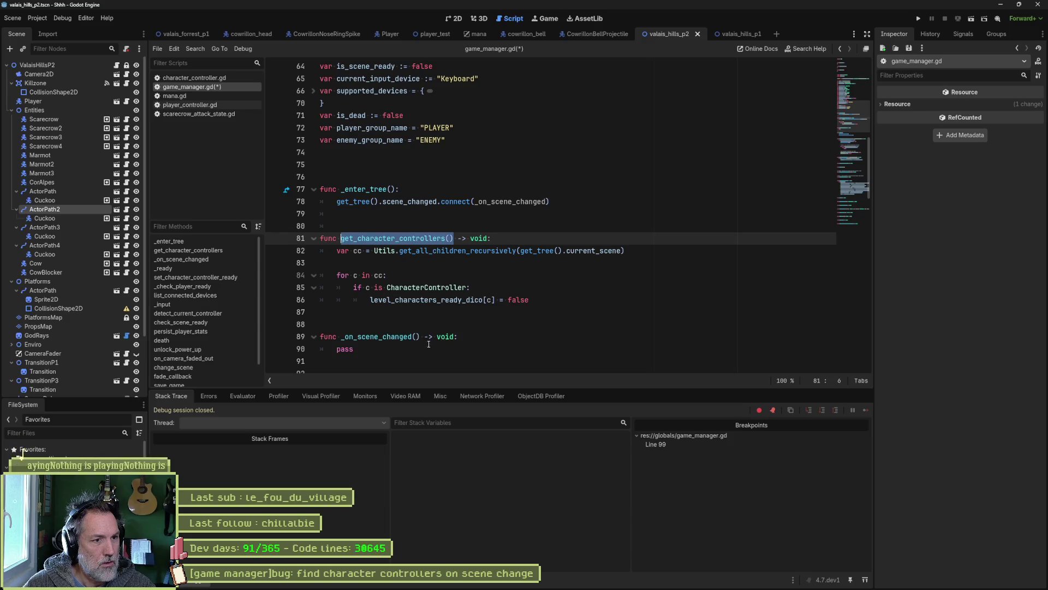
left_click(428, 348)
key("shift+Home")
key("ctrl+v")
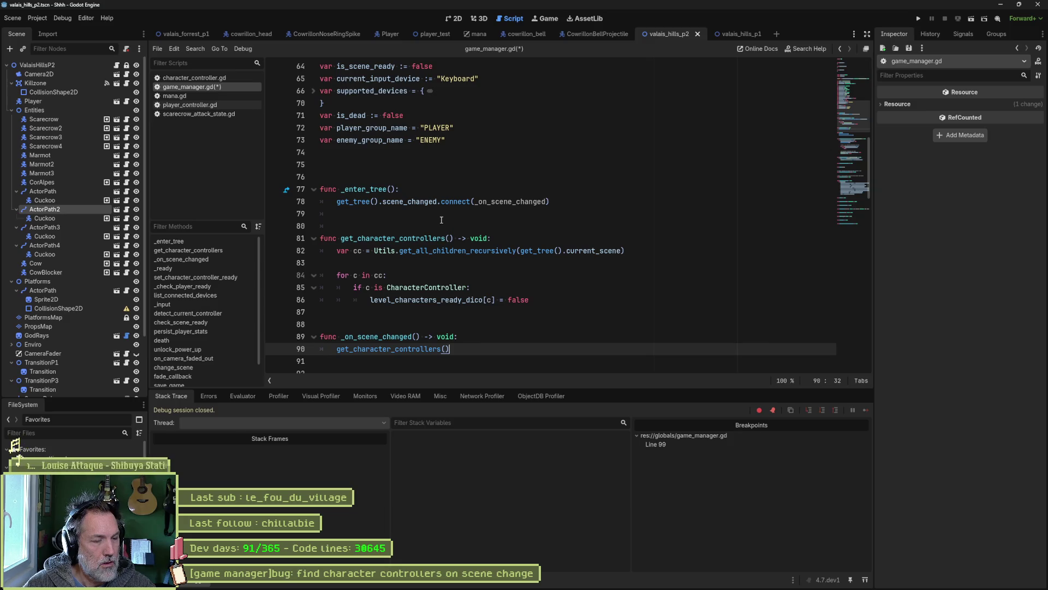
left_click(552, 202)
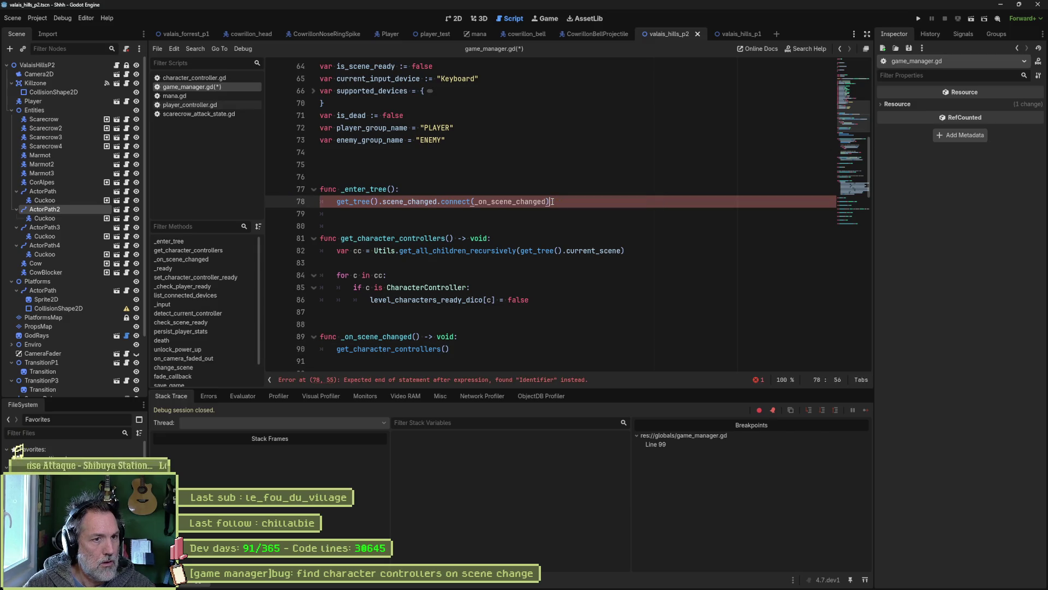
key("Return")
key("ctrl+v")
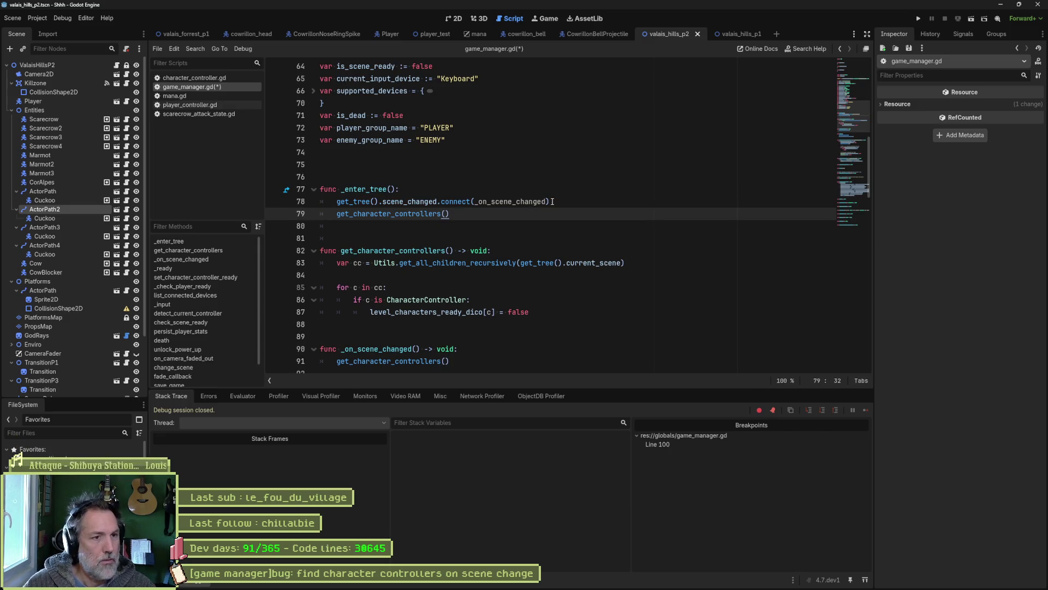
key("ctrl+s")
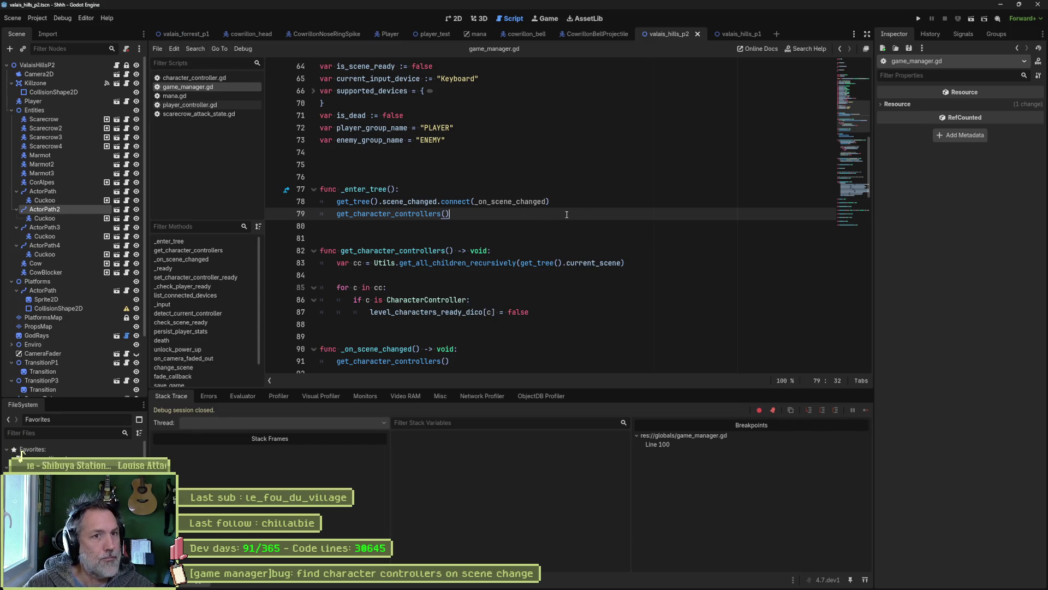
Run the project, inspect level_characters_ready_dico at the line-100 pause, and remove that breakpoint.
key("F5")
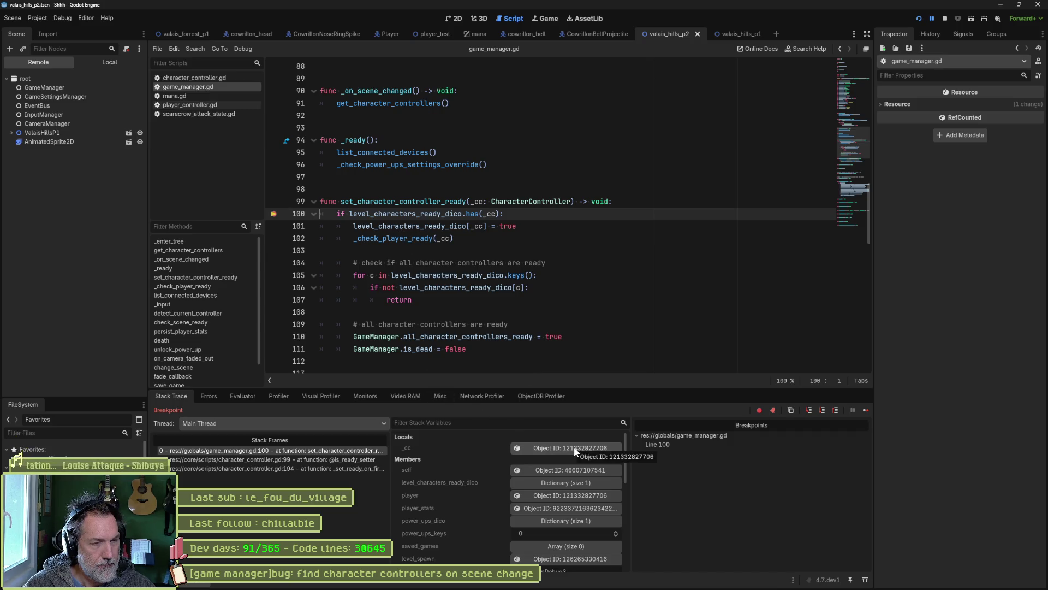
mouse_move(431, 216)
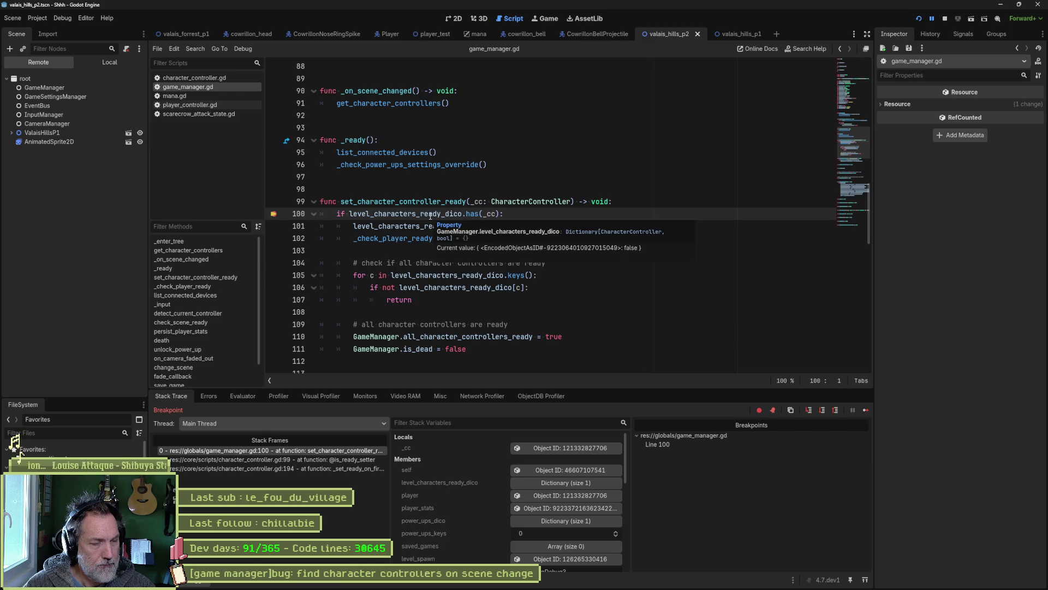
left_click(290, 218)
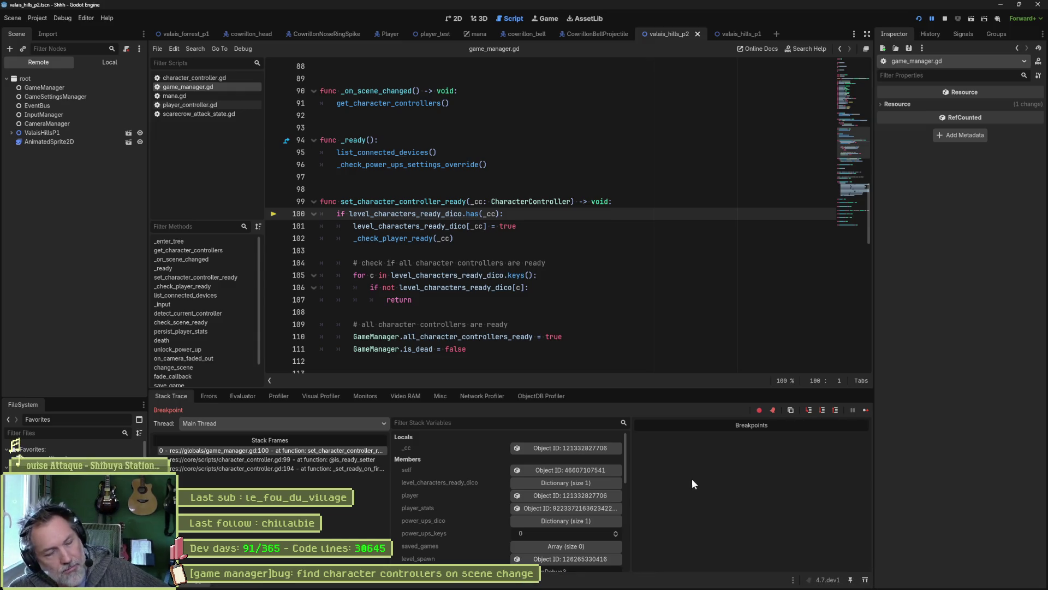
mouse_move(445, 587)
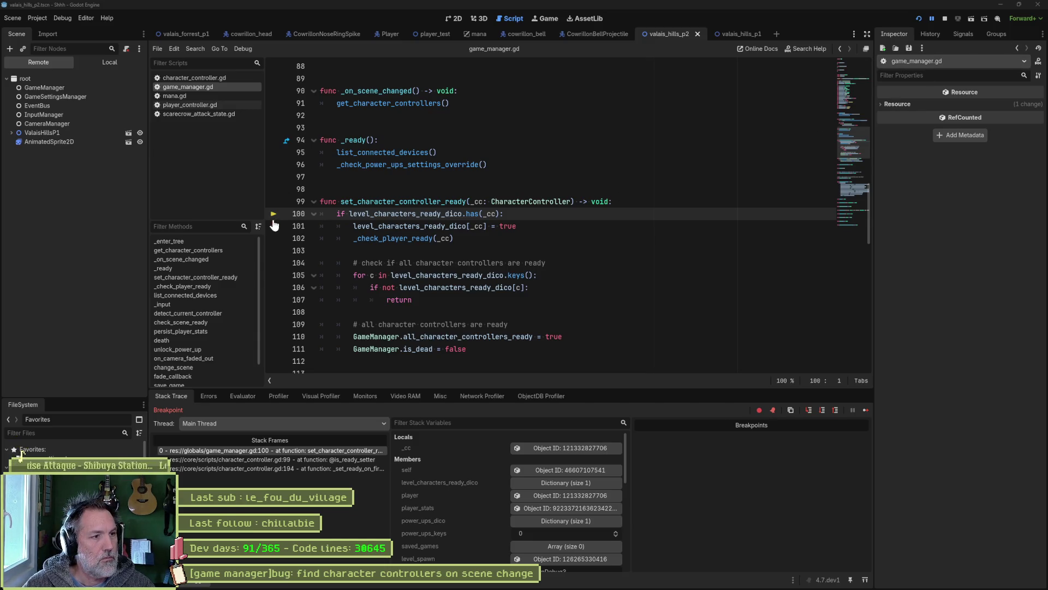
Resume the game, expand GameManager's Level Characters Ready Dico in the remote Inspector, and walk into the next scene.
left_click(866, 410)
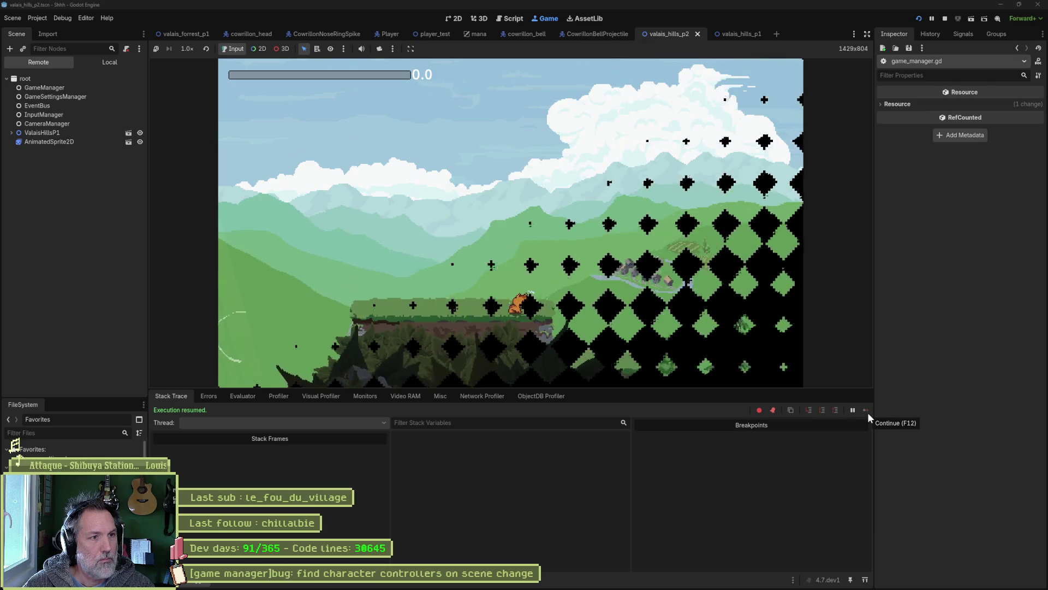
left_click(54, 88)
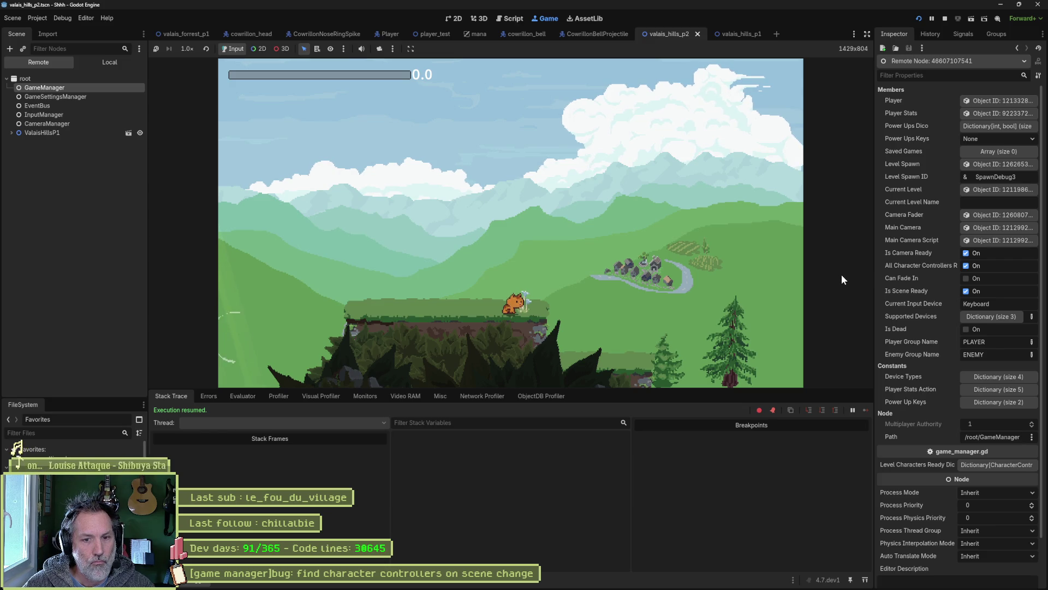
left_click(999, 464)
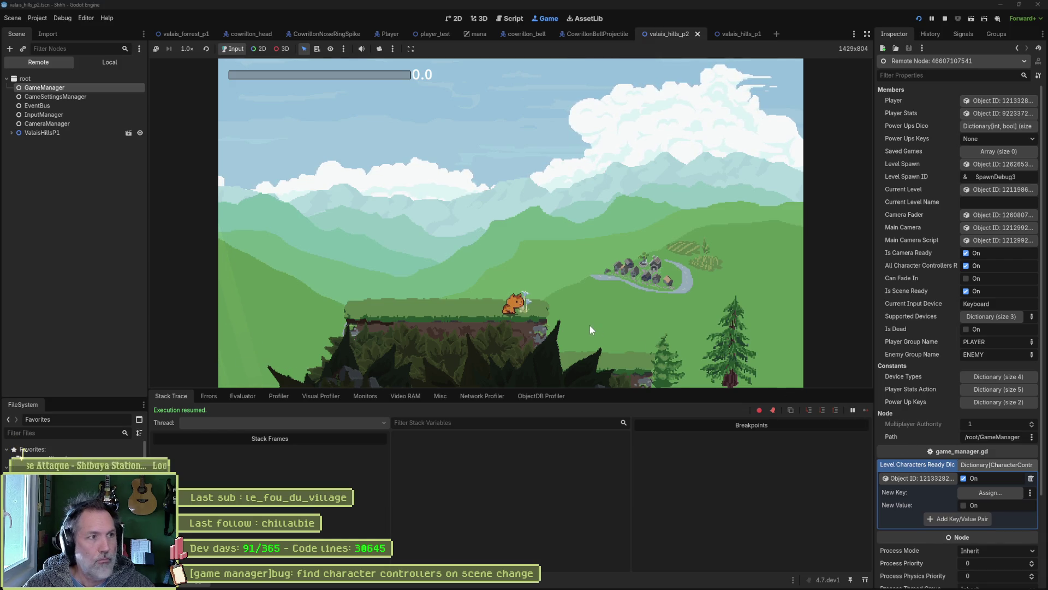
key("Right")
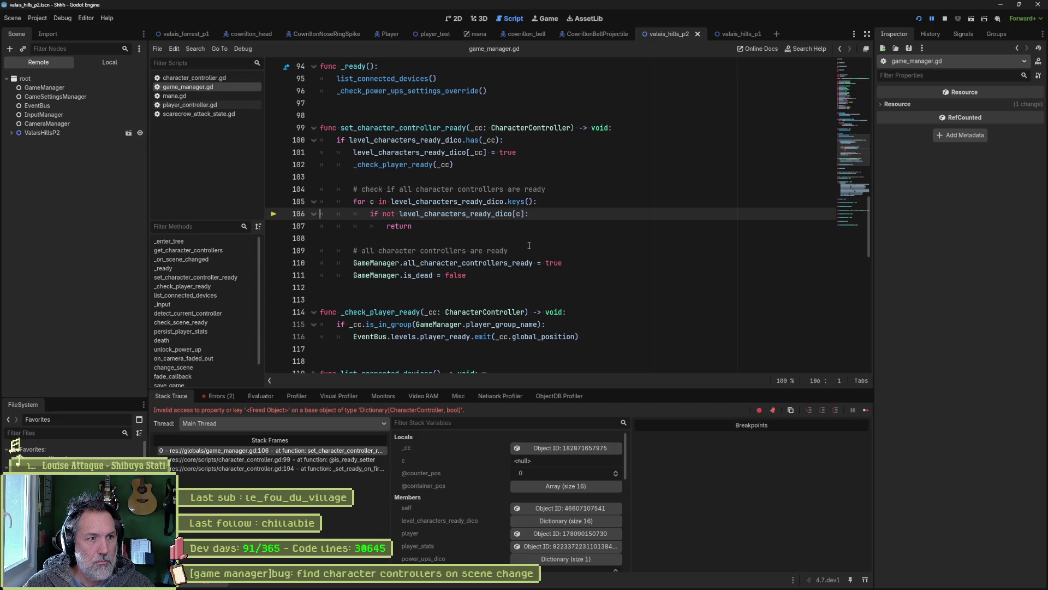
Stop the debug session and close scarecrow_attack_state.gd, player_controller.gd and mana.gd.
left_click(945, 19)
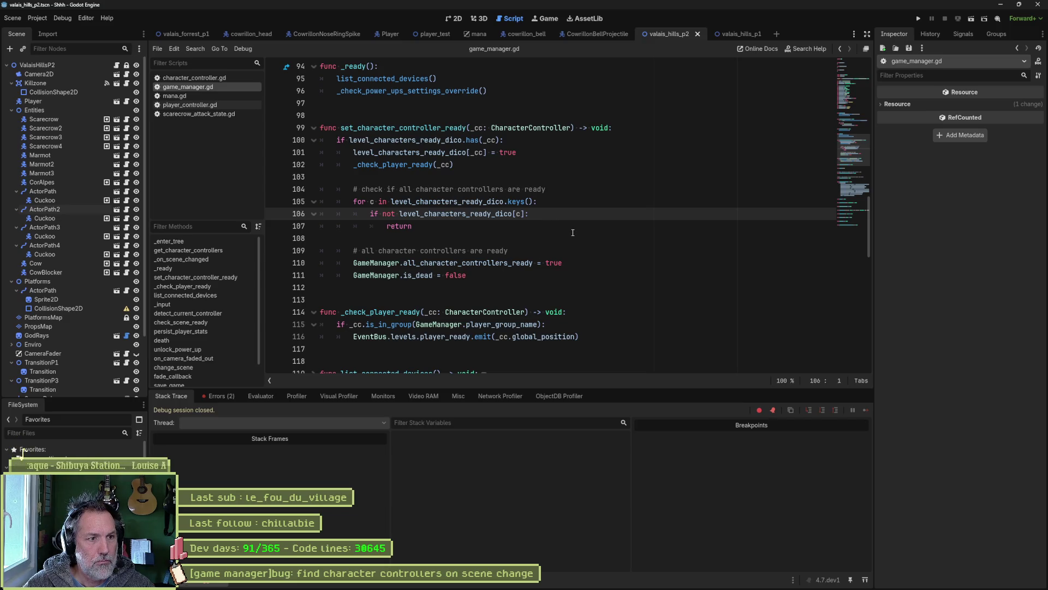
double_click(481, 214)
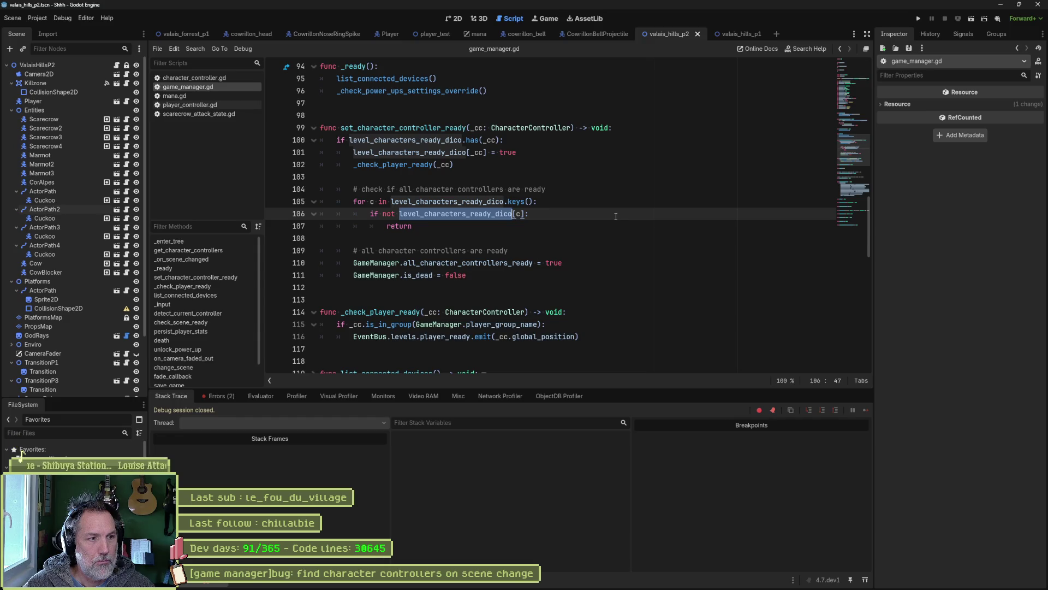
middle_click(199, 113)
middle_click(200, 105)
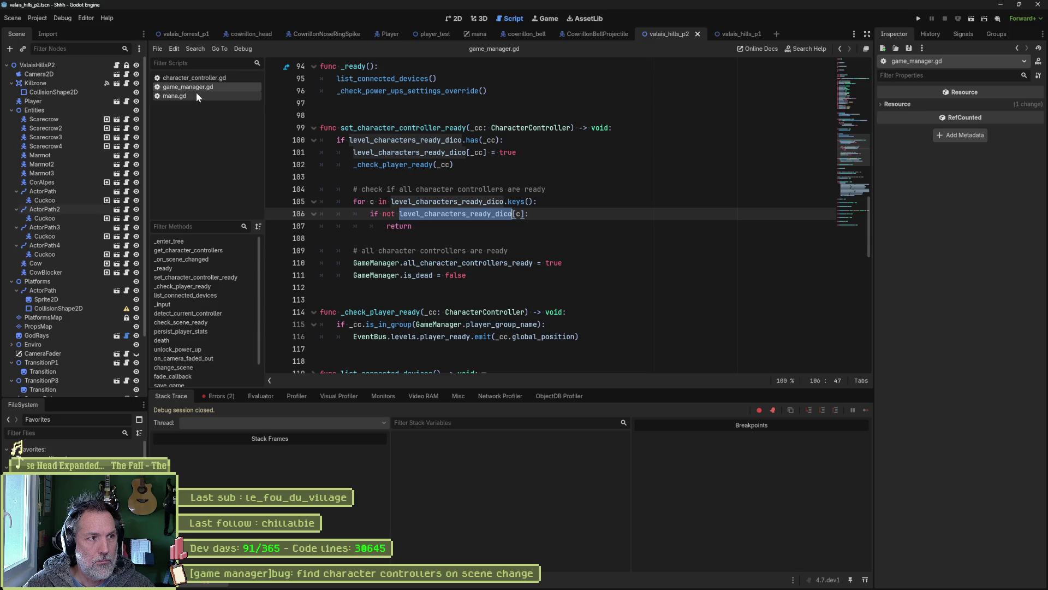
middle_click(195, 95)
Return to get_character_controllers on line 91 of game_manager.gd.
left_click(194, 78)
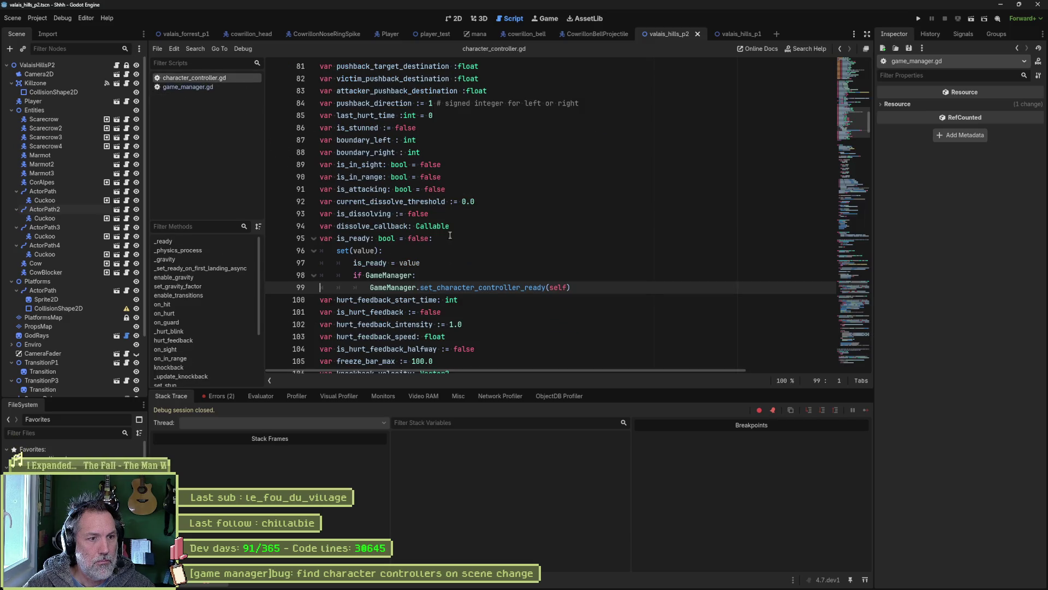
left_click(479, 286, "ctrl")
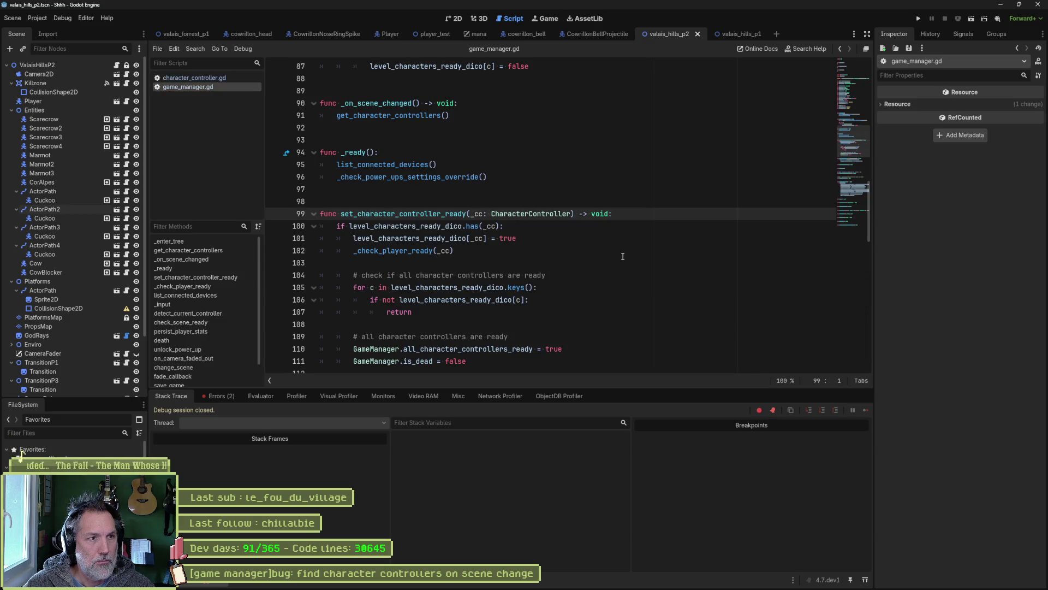
scroll(612, 250, "up", 3)
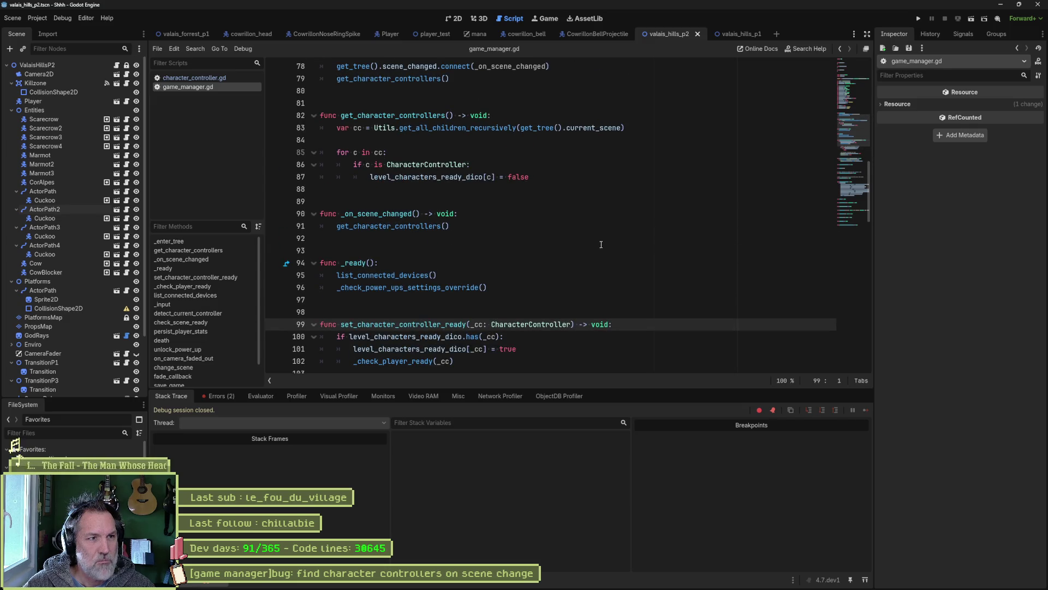
scroll(595, 243, "up", 1)
double_click(440, 264)
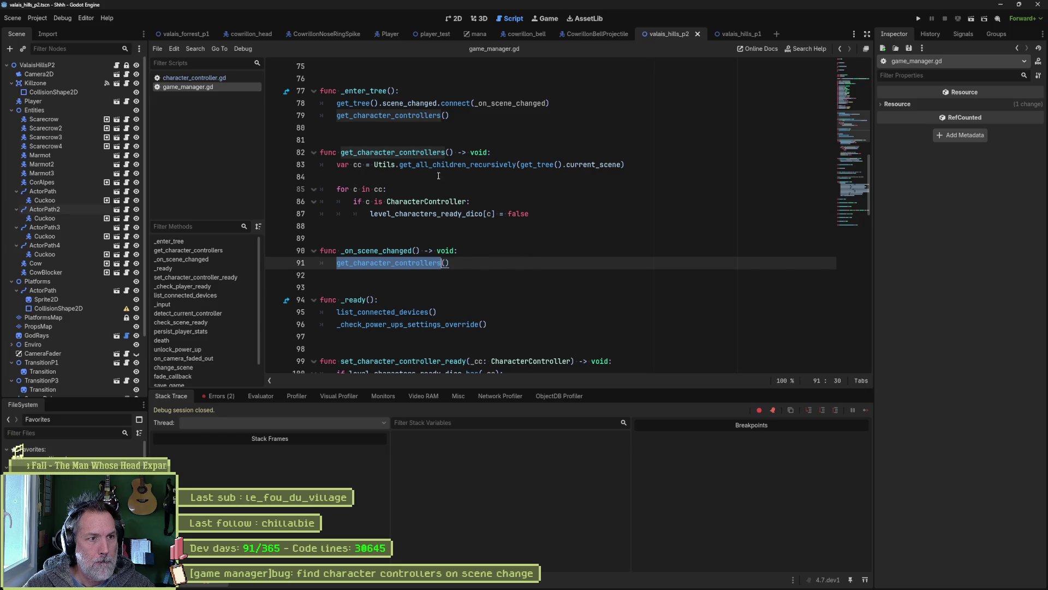
Add print_debug(self, " get all CC's") as the first line of get_character_controllers.
left_click(527, 155)
key("Return")
type("p(")
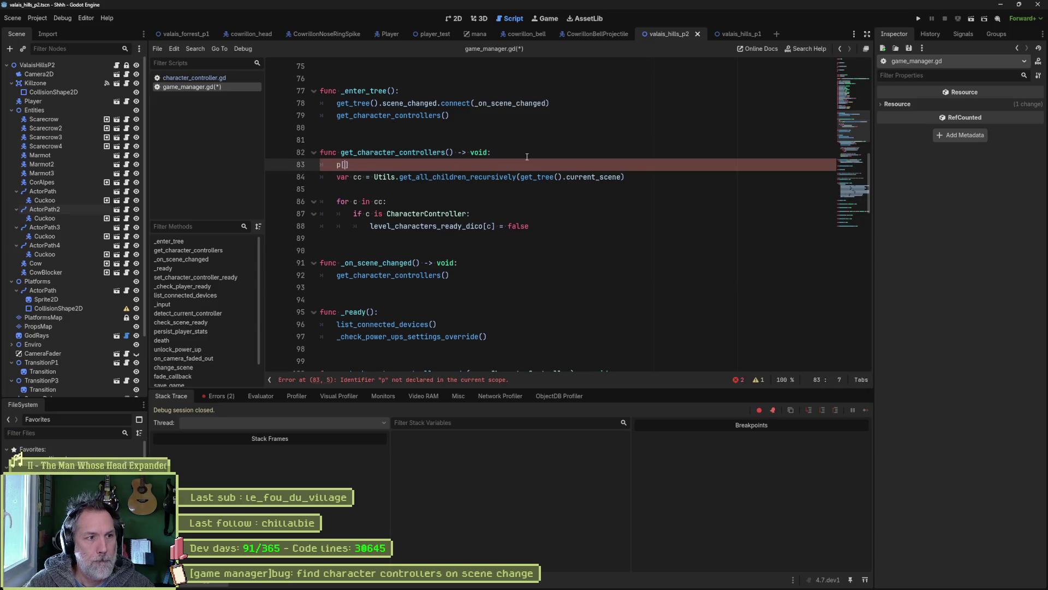
type("rint_debug()")
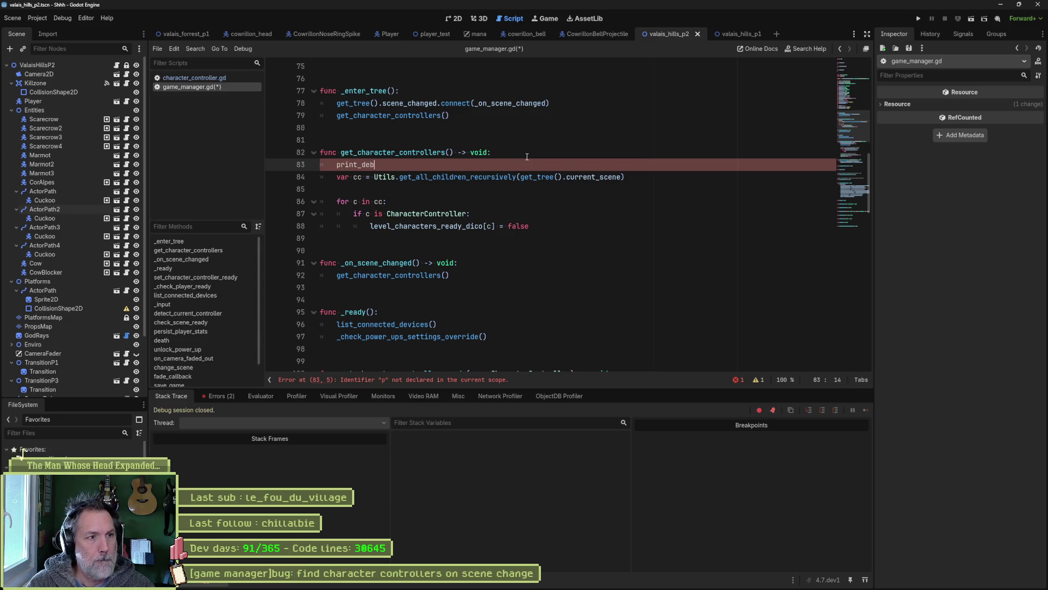
key("Left")
type("lf, \"")
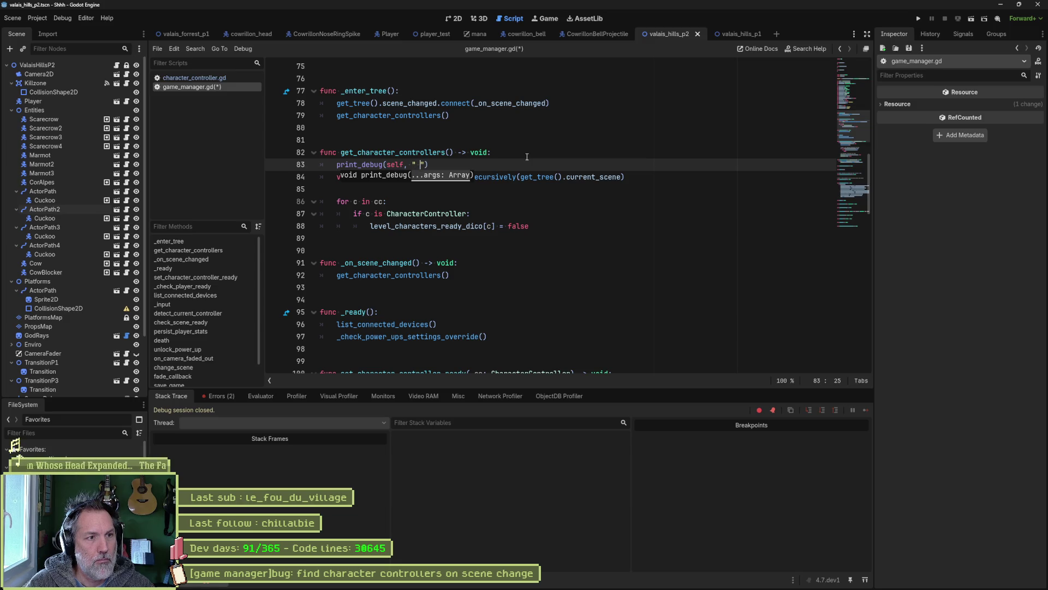
type(" get all charac")
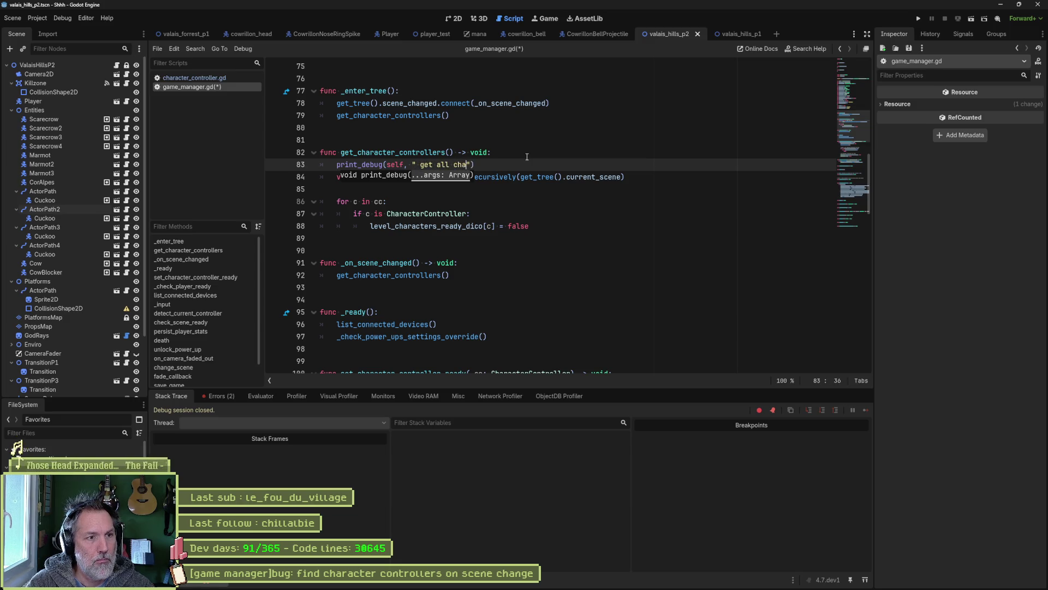
key("BackSpace")
key("BackSpace")
key("BackSpace")
type("CC's")
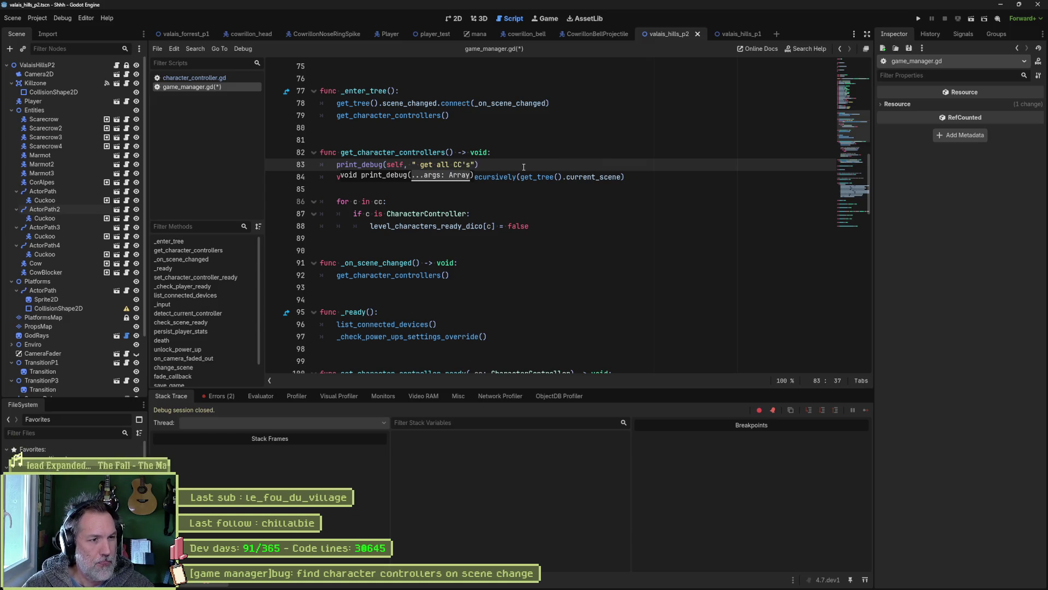
key("End")
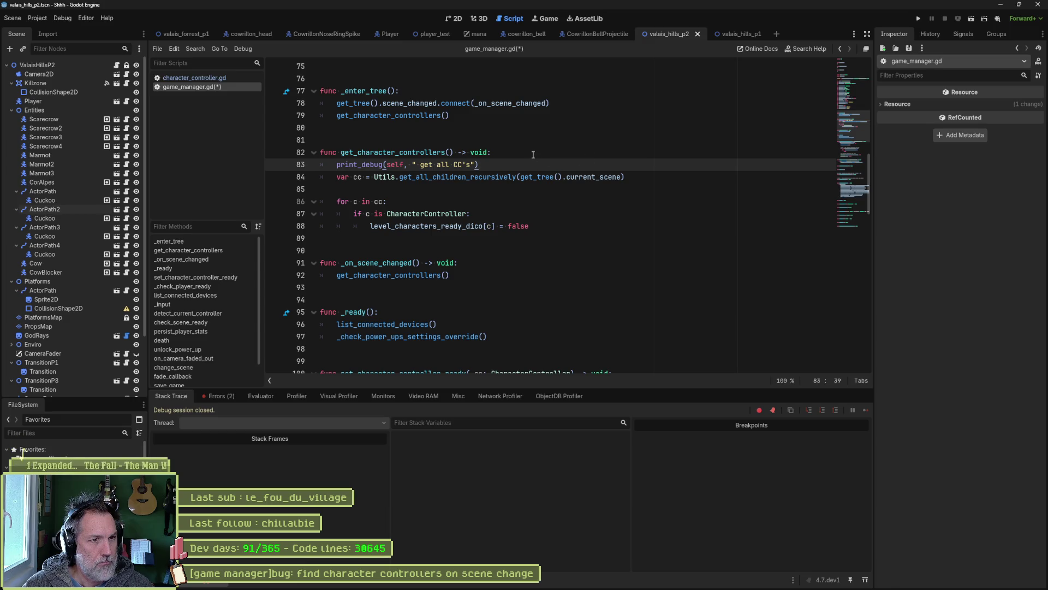
left_click(533, 154, "shift")
Add a print_debug of level_characters_ready_dico after the loop and run the project.
left_click(554, 226)
key("Return")
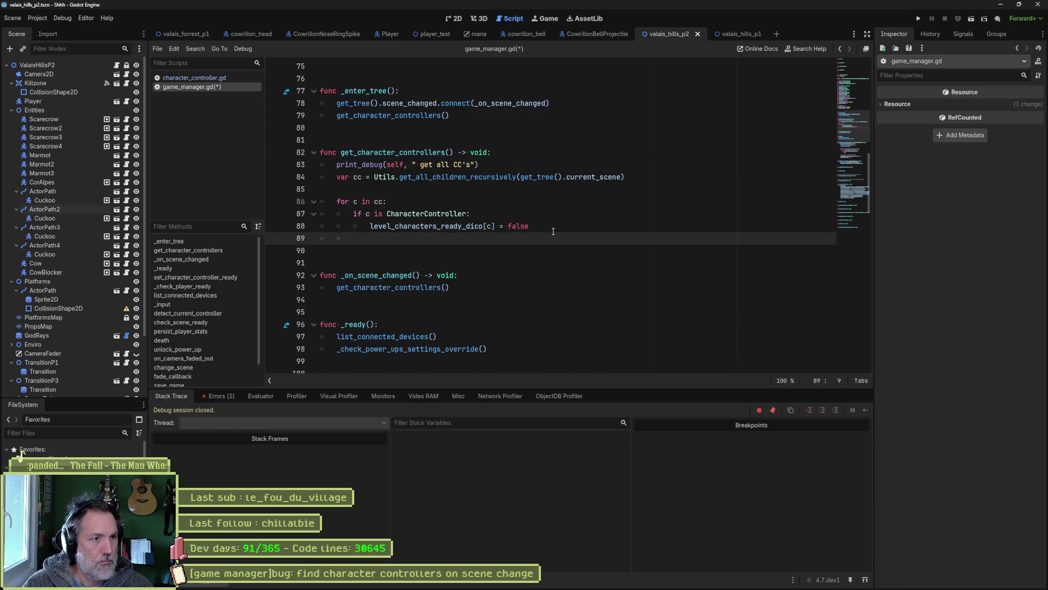
type("print_debug(self, \" get all CC's\")")
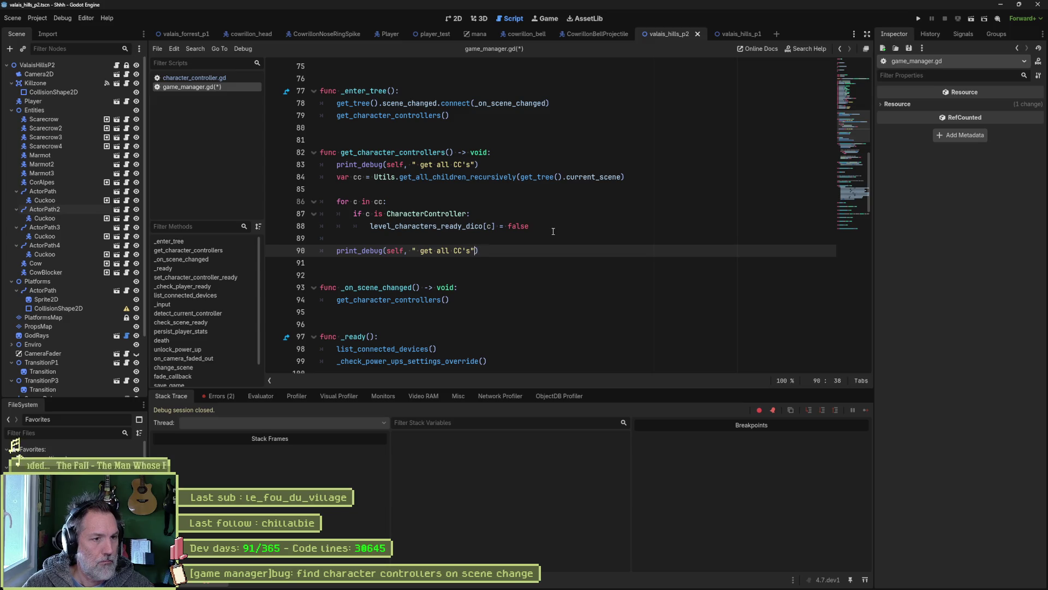
type("\"")
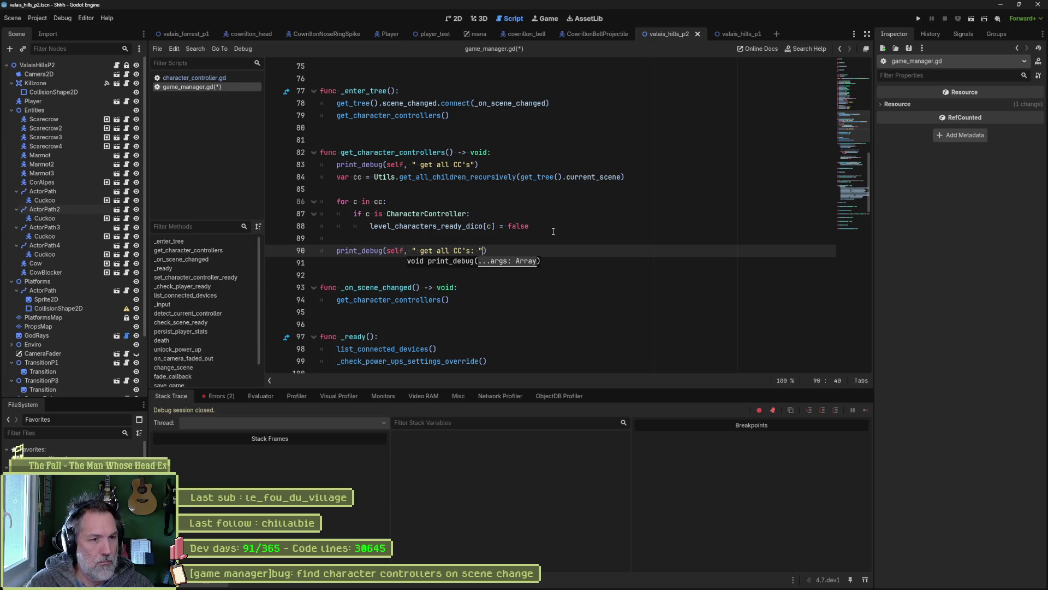
key("Up")
key("Up")
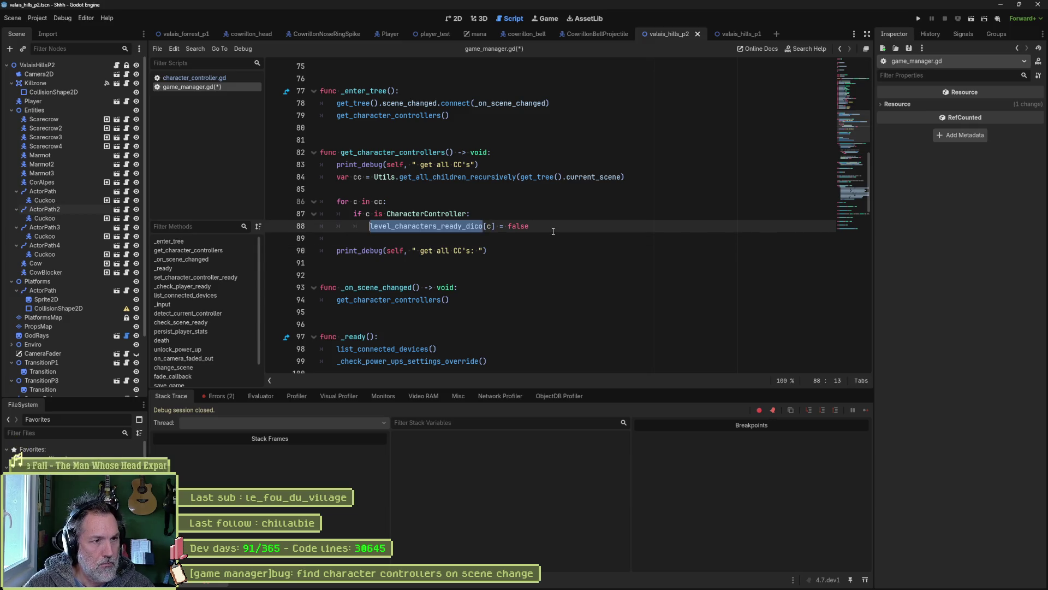
key("Down")
key("Down")
key("Return")
key("BackSpace")
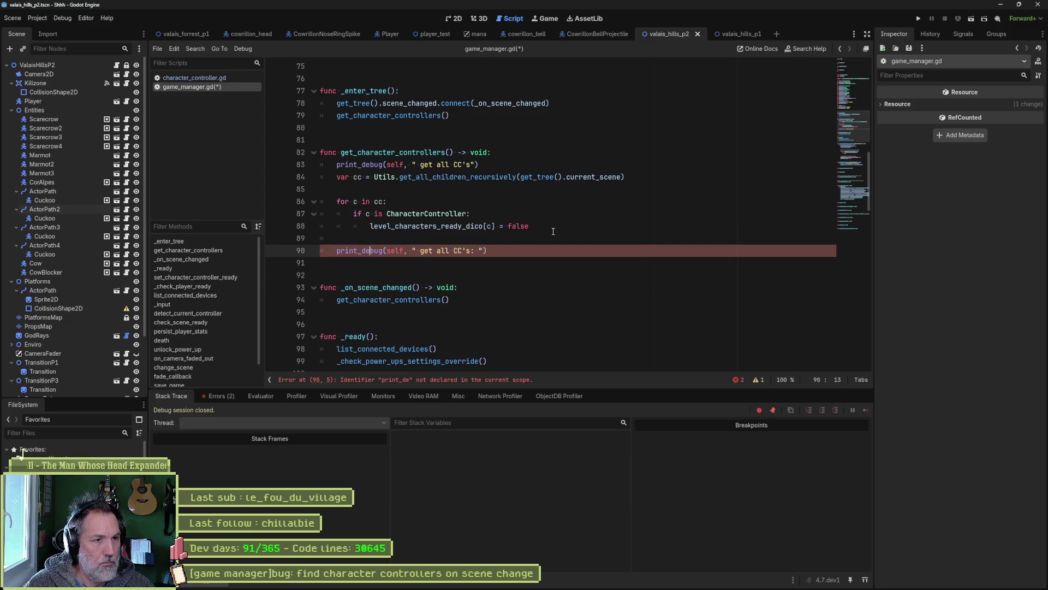
type(", level_characters_ready_dico")
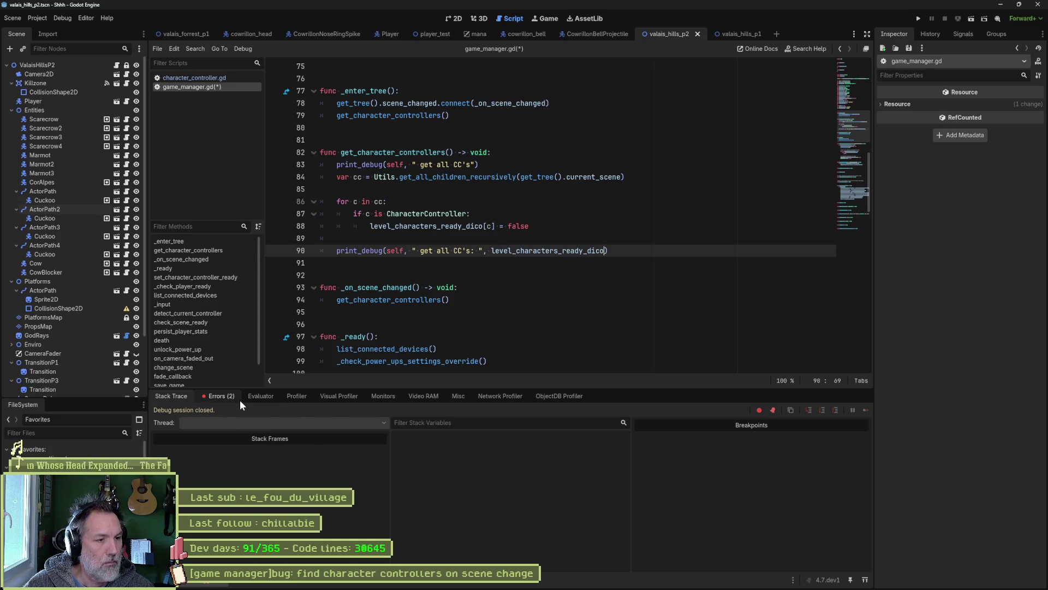
key("F5")
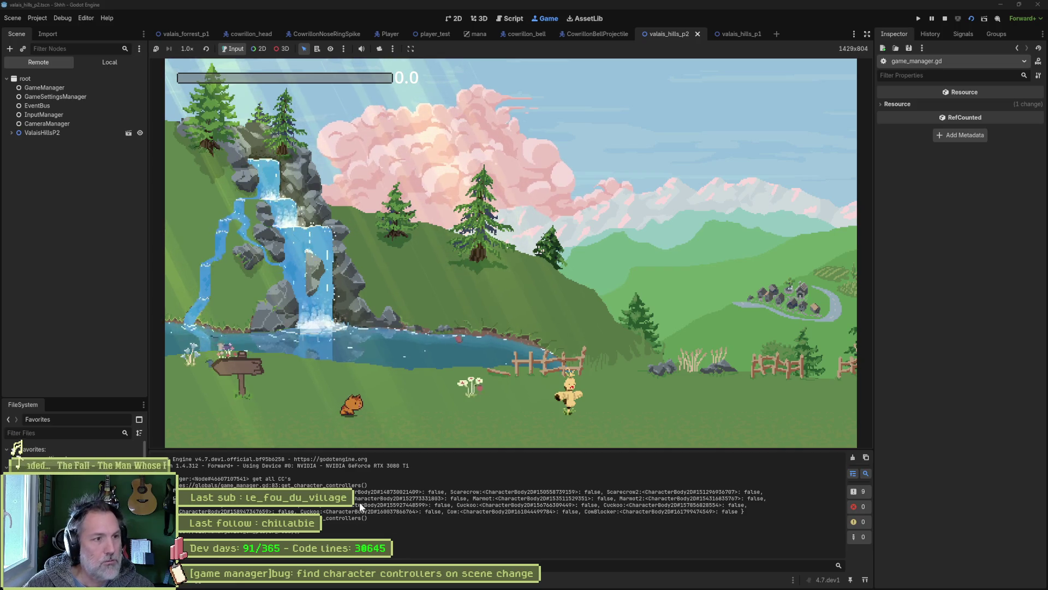
Restart the game, walk the cat past the signpost into the next level, and read the debug output.
key("F5")
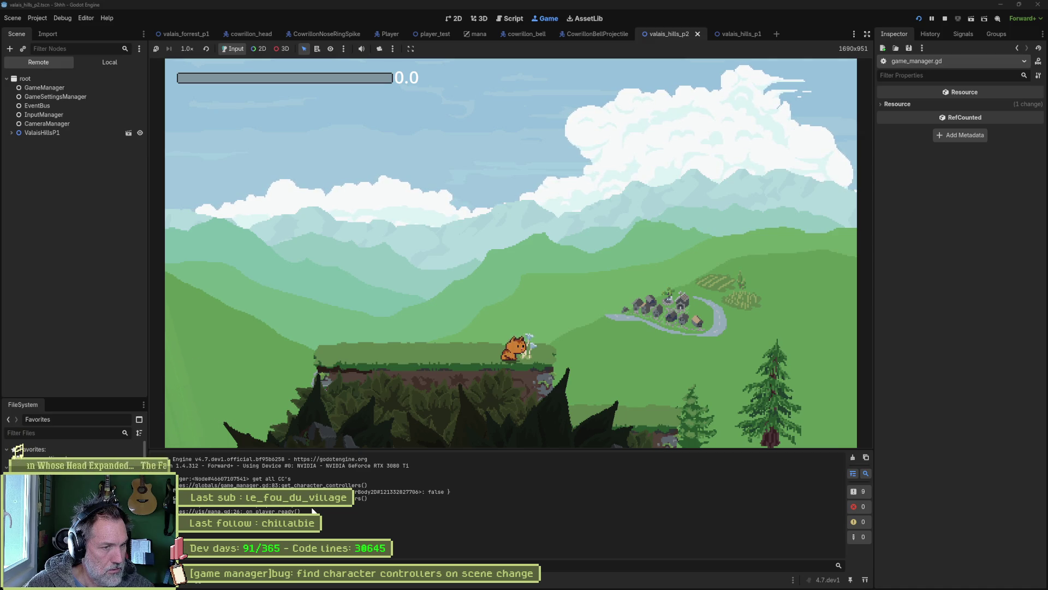
key("Right")
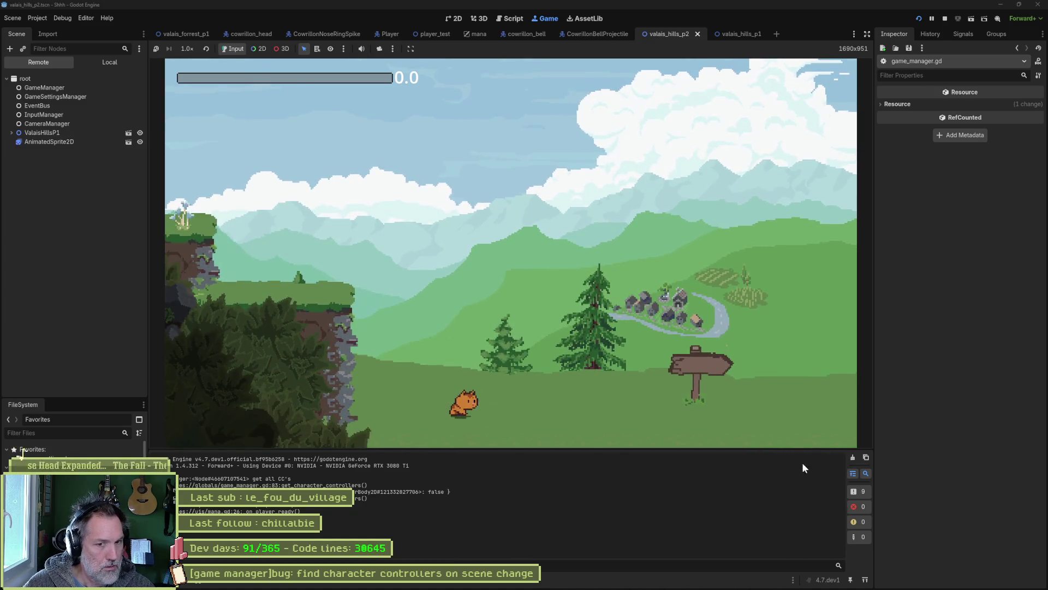
left_click(852, 457)
key("Right")
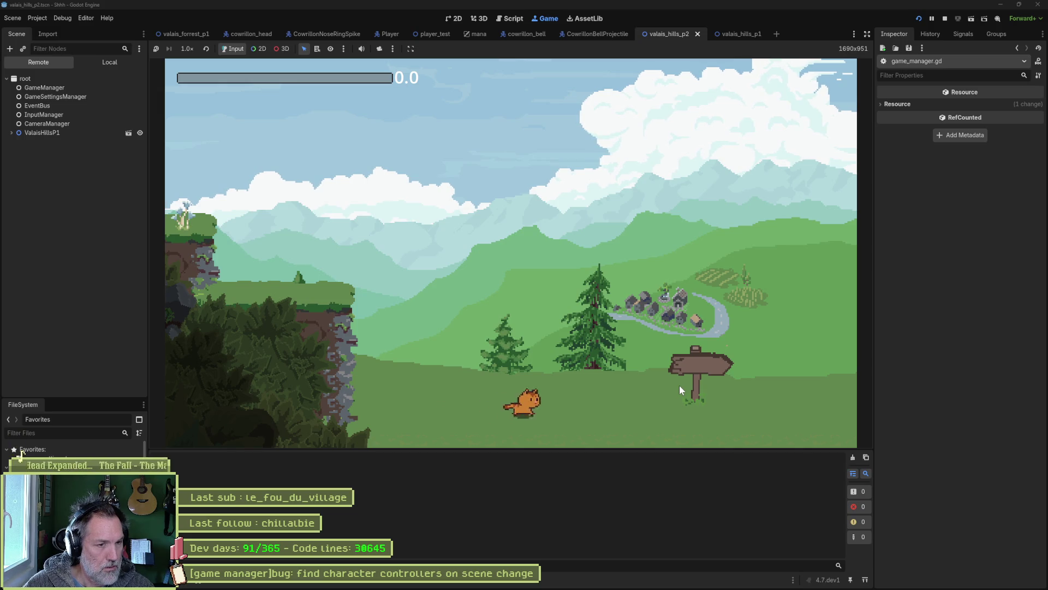
key("Right")
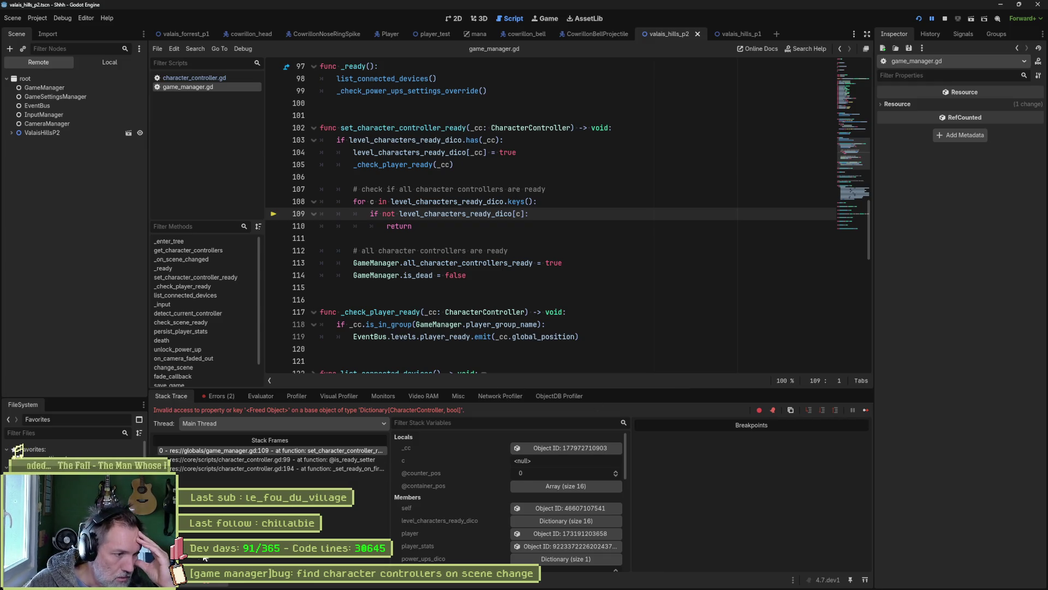
key("alt+o")
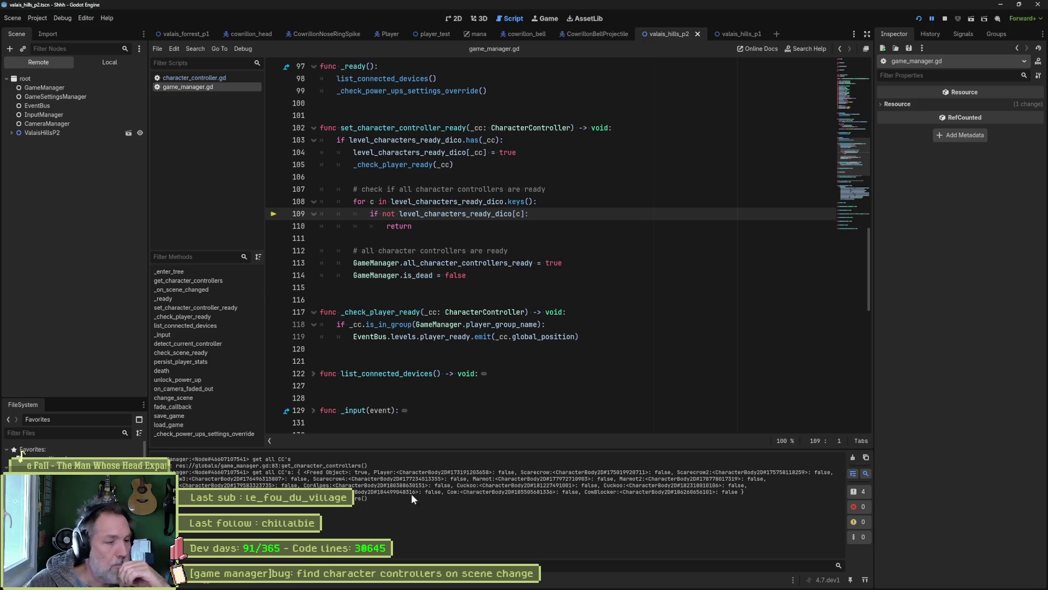
Trace the freed-object error through the stack frames in character_controller.gd back to game_manager.gd line 109.
left_click(216, 584)
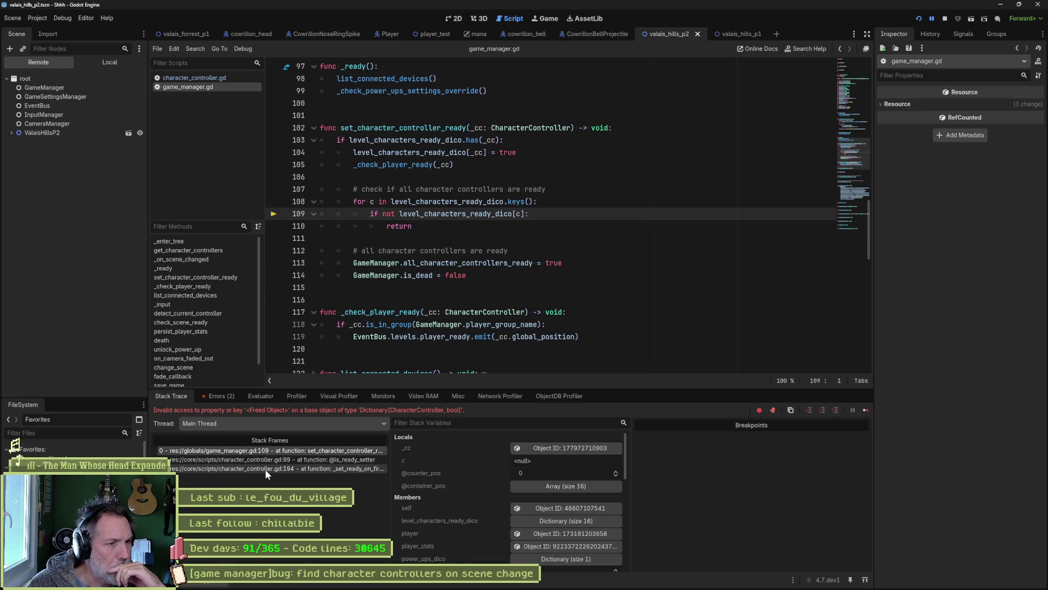
left_click(265, 469)
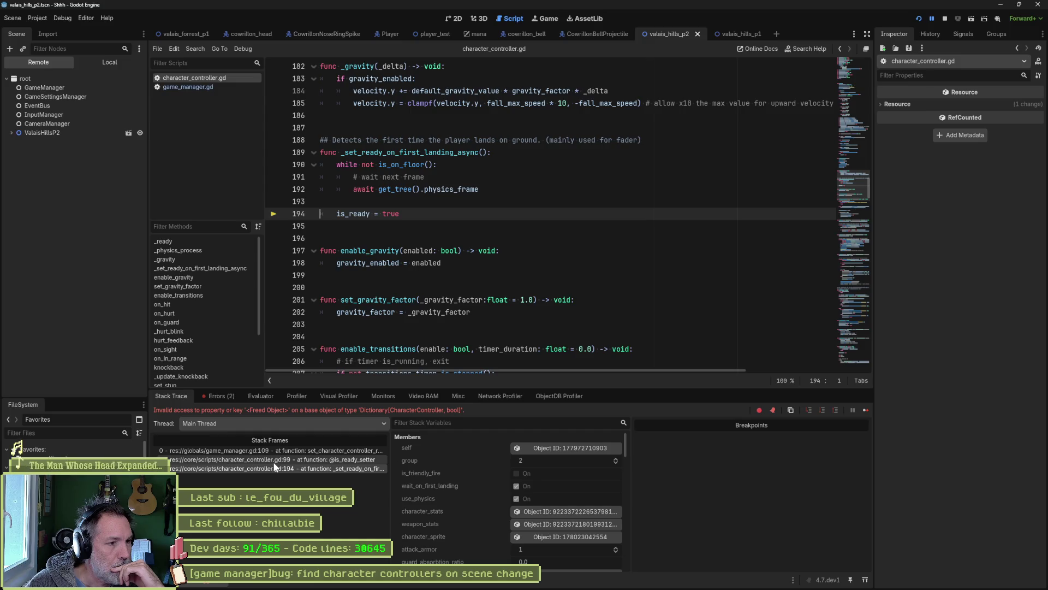
left_click(277, 460)
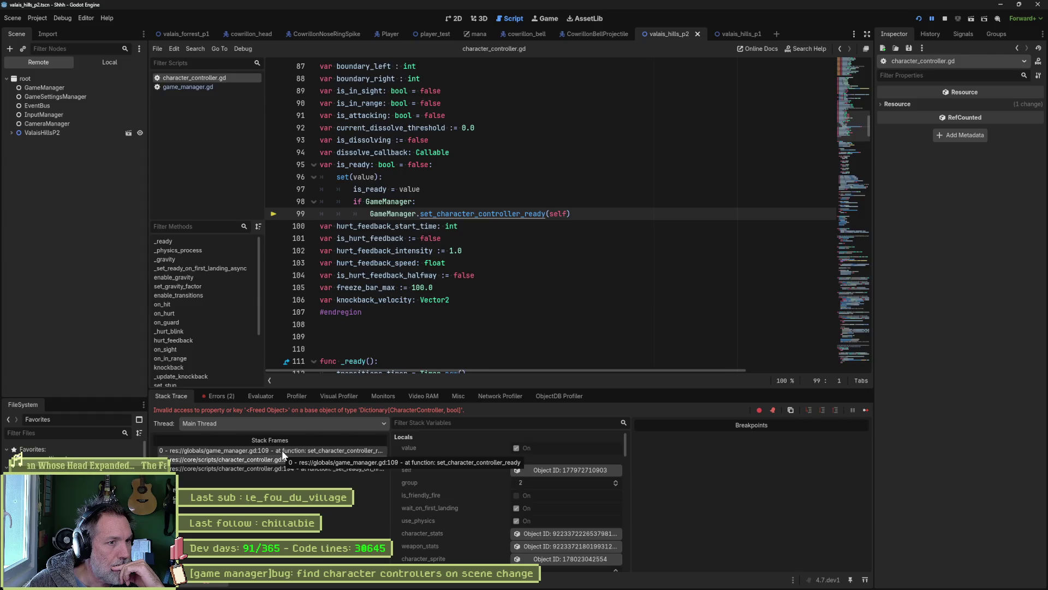
left_click(282, 450)
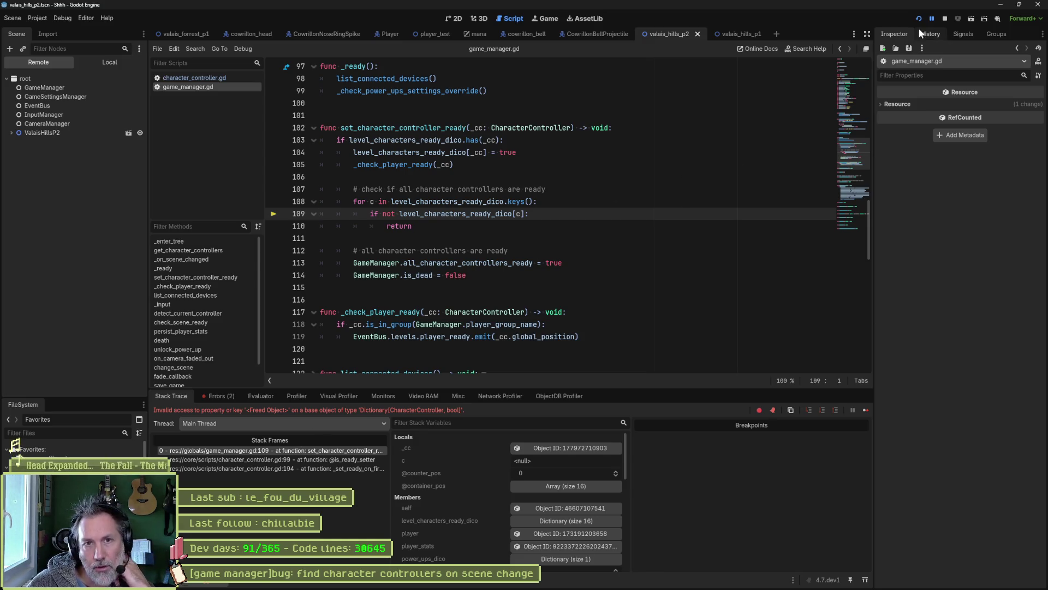
Stop the game and delete the first debug print line in get_character_controllers.
left_click(948, 19)
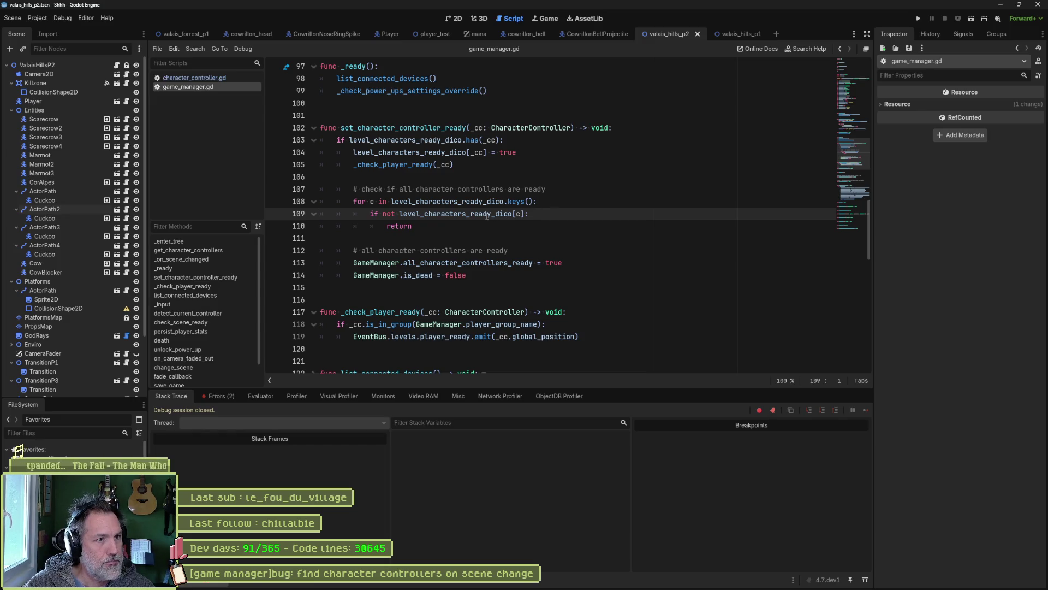
mouse_move(500, 209)
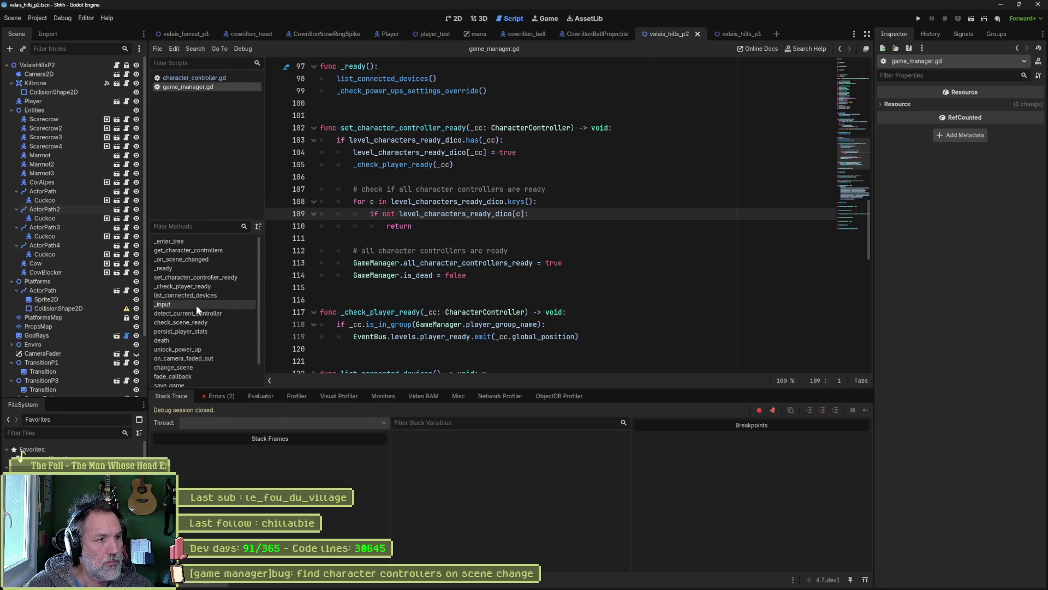
left_click(201, 257)
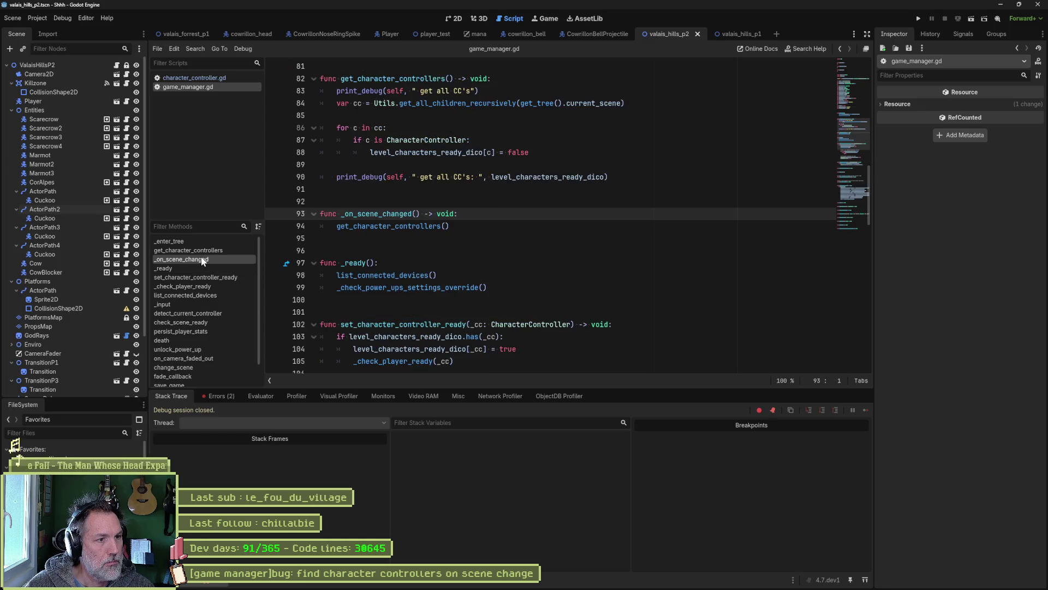
left_click(378, 226)
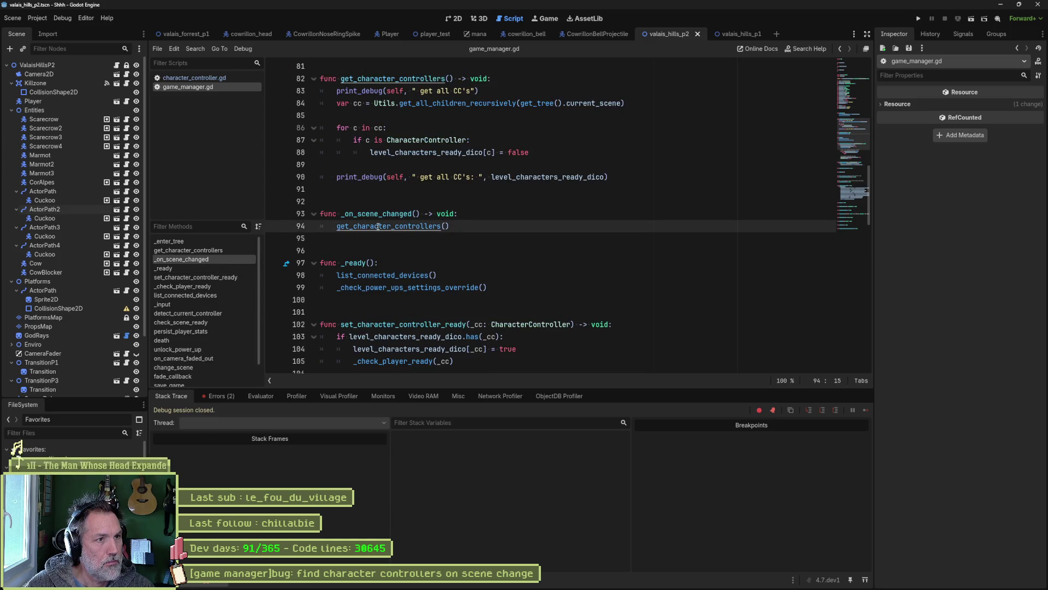
left_click(500, 90)
key("ctrl+shift+k")
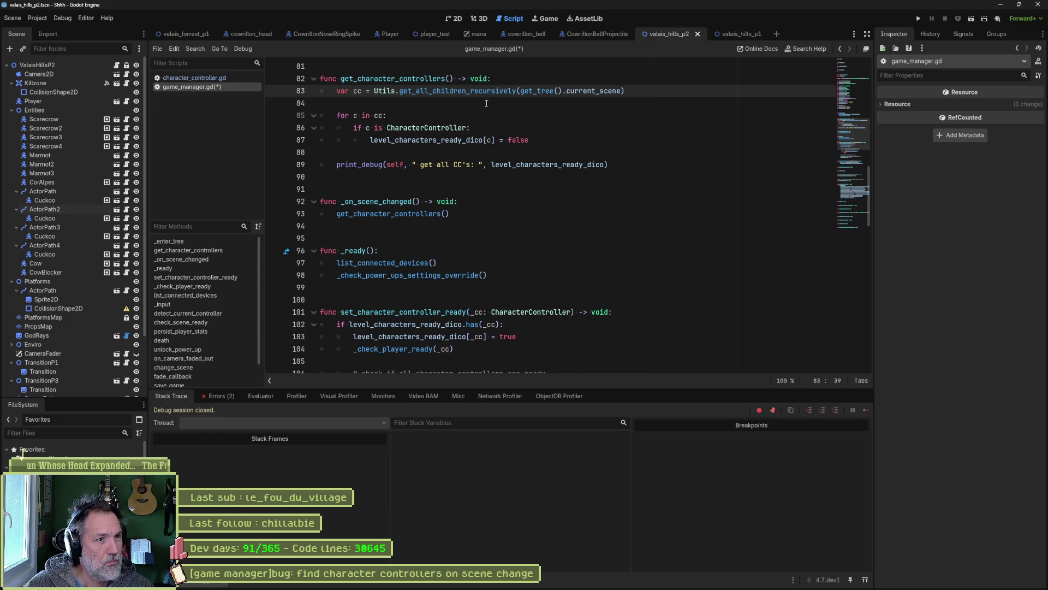
Add level_characters_ready_dico.clear() at the top of get_character_controllers and rerun the project.
key("Down")
key("Down")
key("Down")
key("ctrl+d")
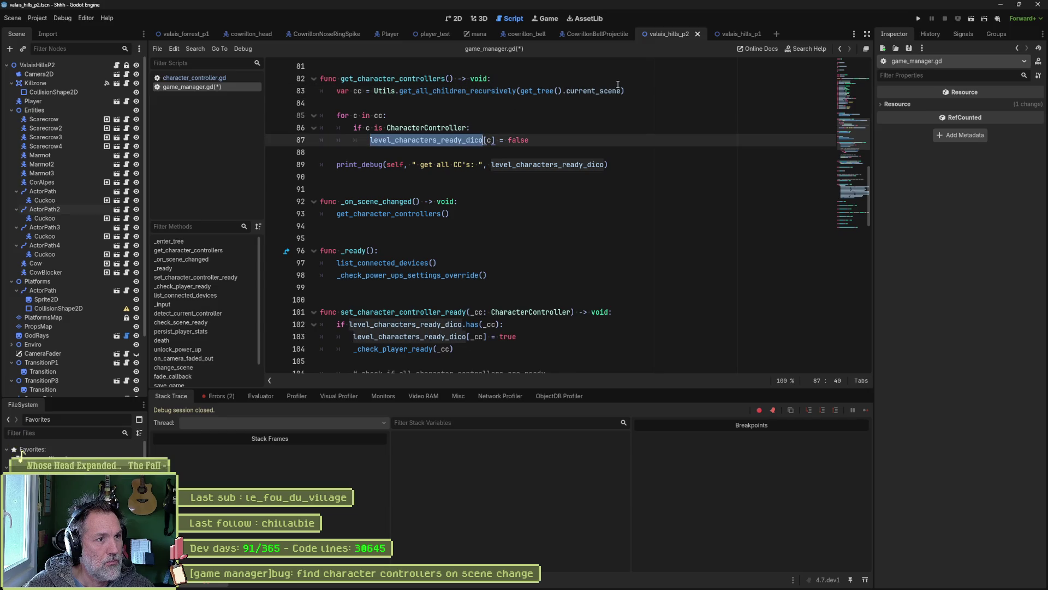
left_click(617, 84)
key("Return")
type("level_characters_ready_dico.cl")
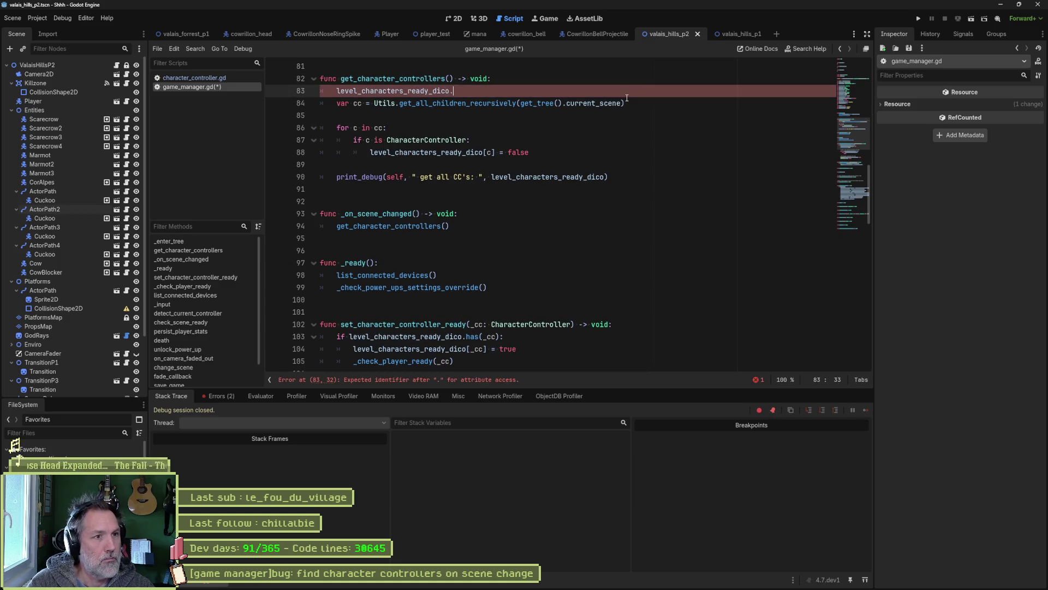
key("Return")
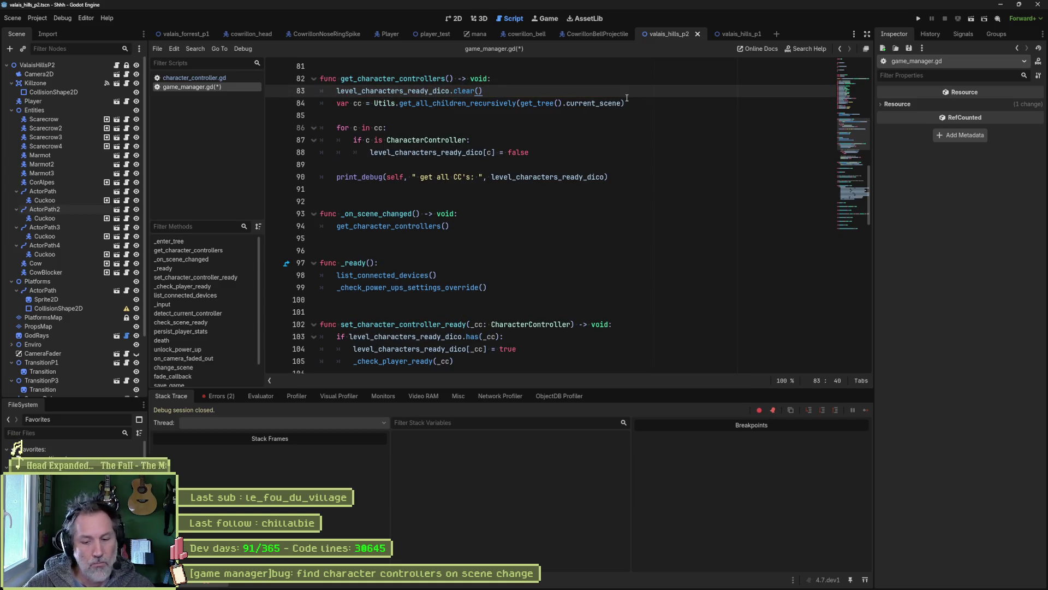
key("F5")
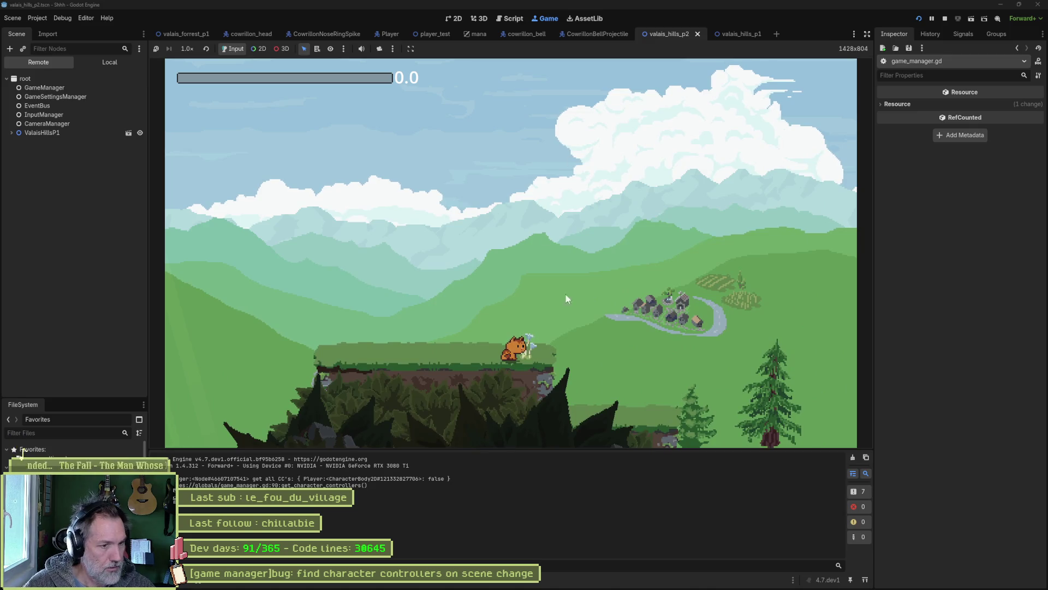
Clear the Output, walk the cat into level p2, and expand GameManager's Level Characters Ready dictionary.
left_click(852, 457)
key("Right")
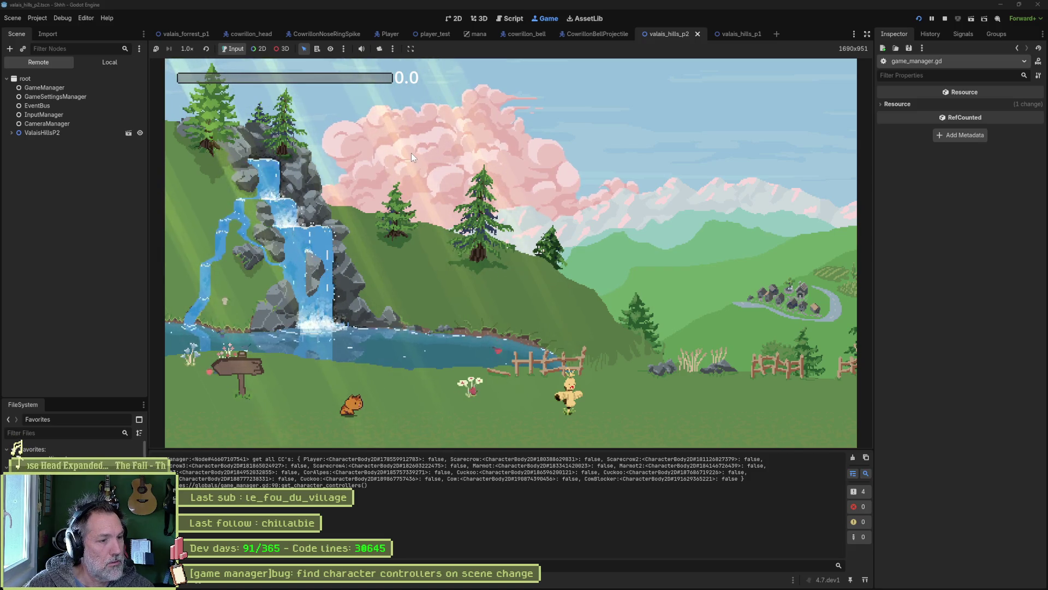
left_click(74, 90)
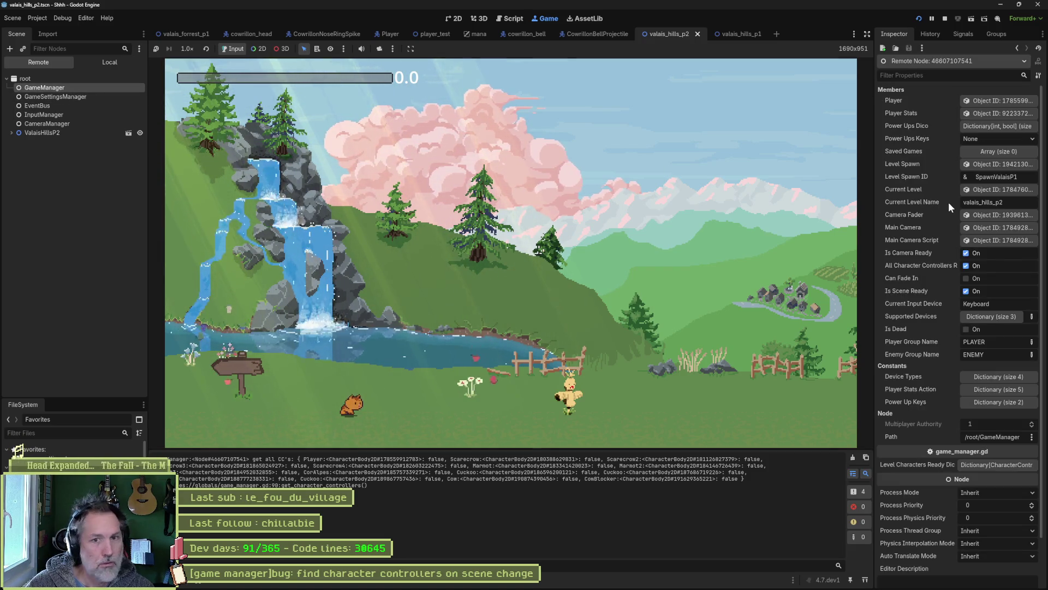
left_click(981, 465)
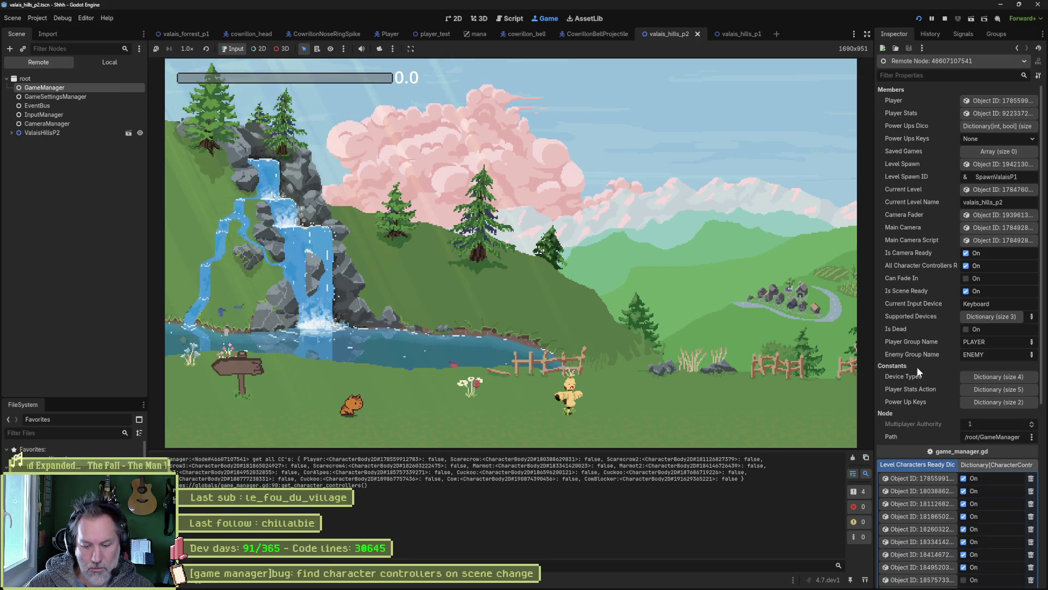
scroll(918, 356, "down", 3)
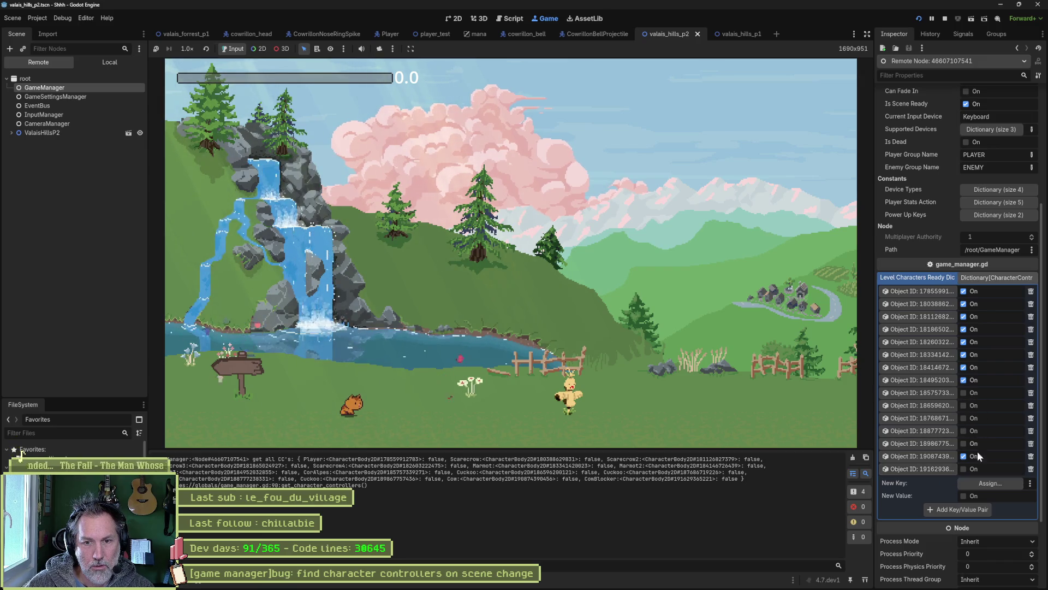
Inspect CorAlpes from the dictionary, filter its properties by 'read', then stop the game.
left_click(936, 393)
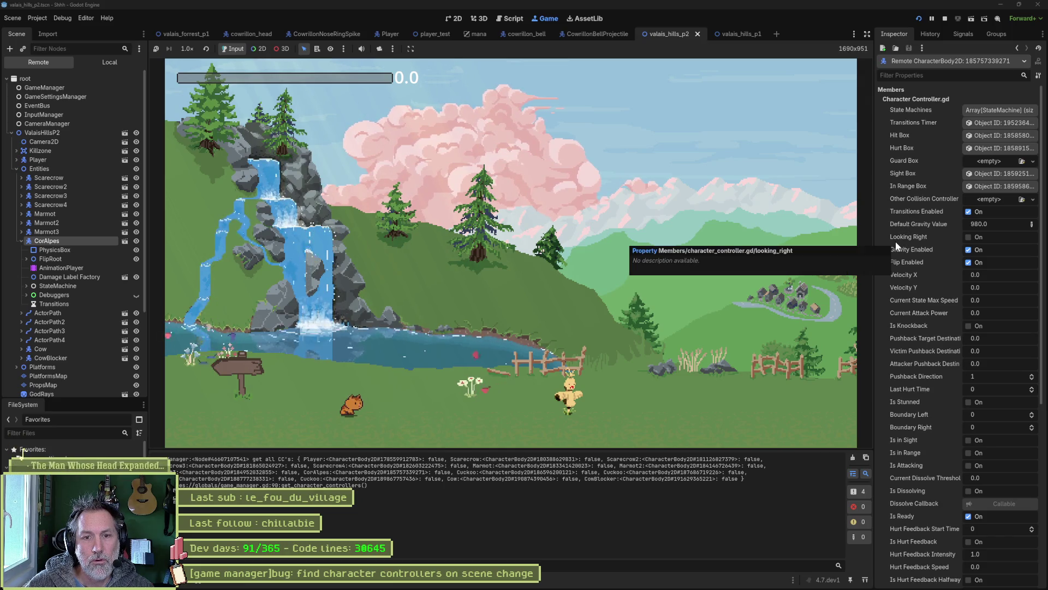
scroll(901, 401, "down", 5)
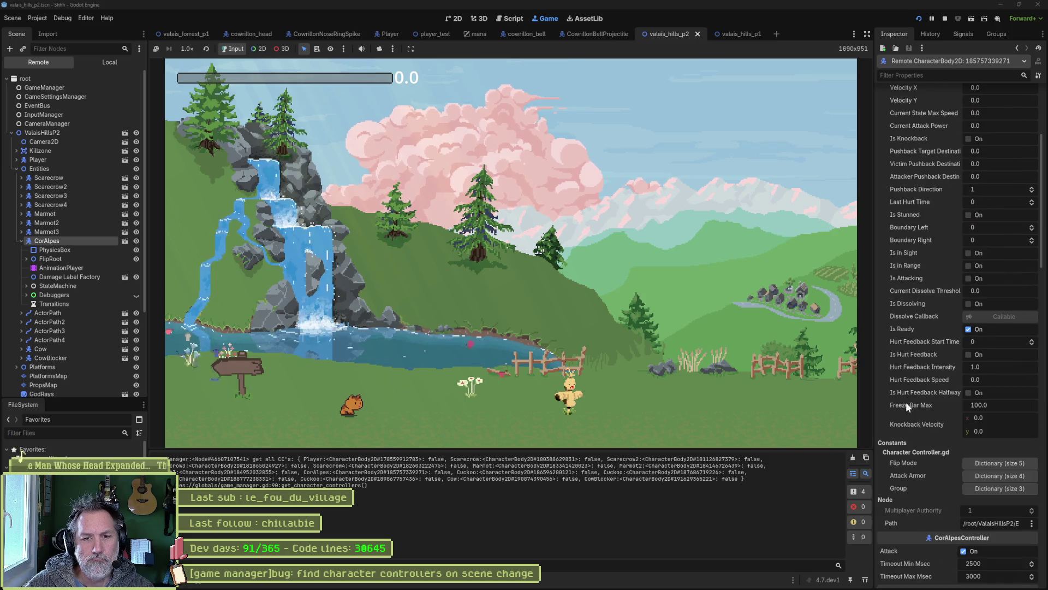
scroll(904, 416, "up", 5)
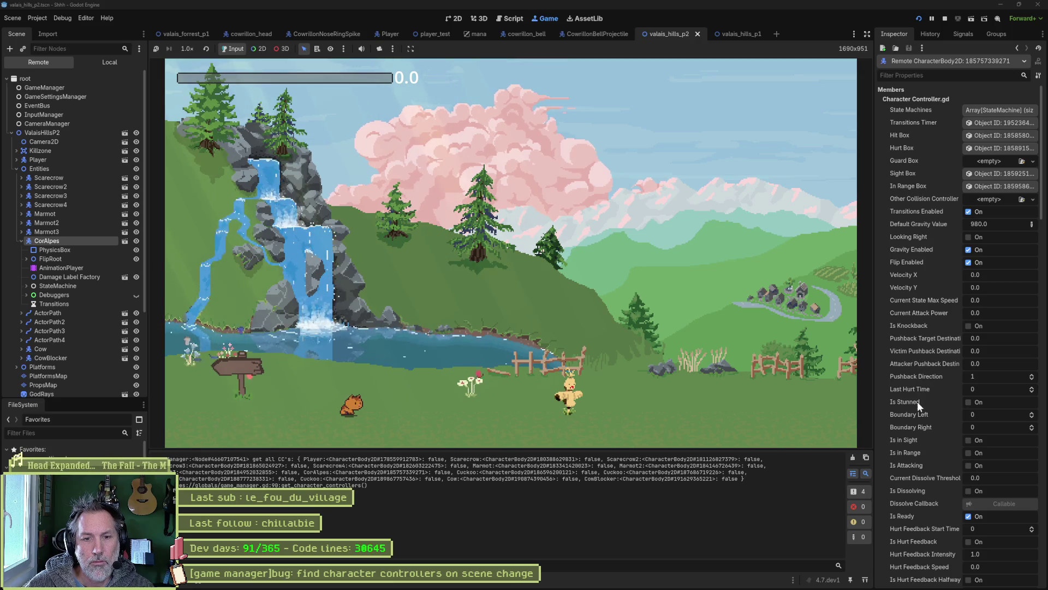
left_click(978, 76)
type("read")
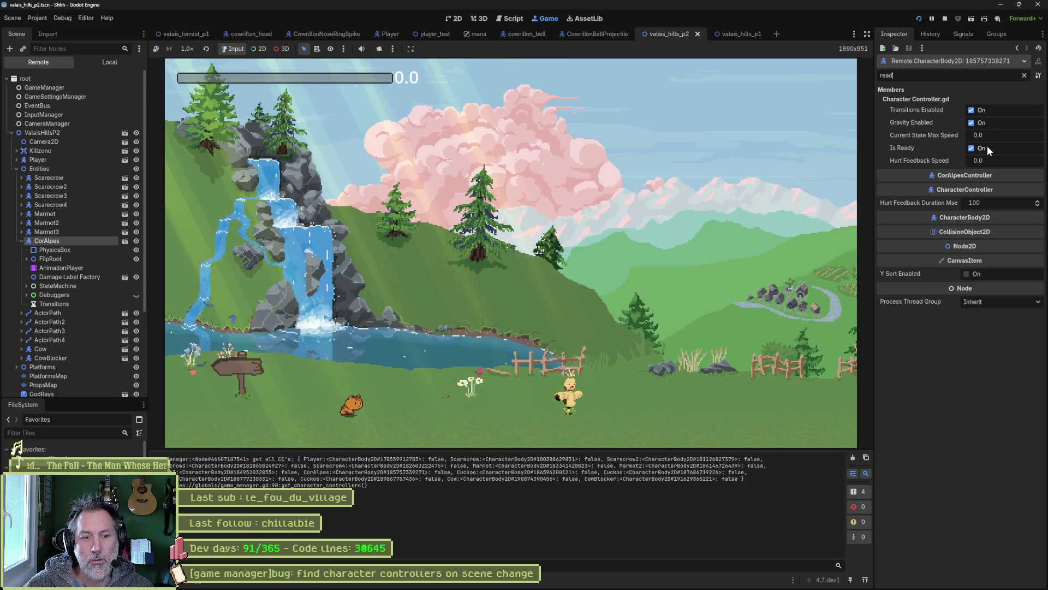
key("F8")
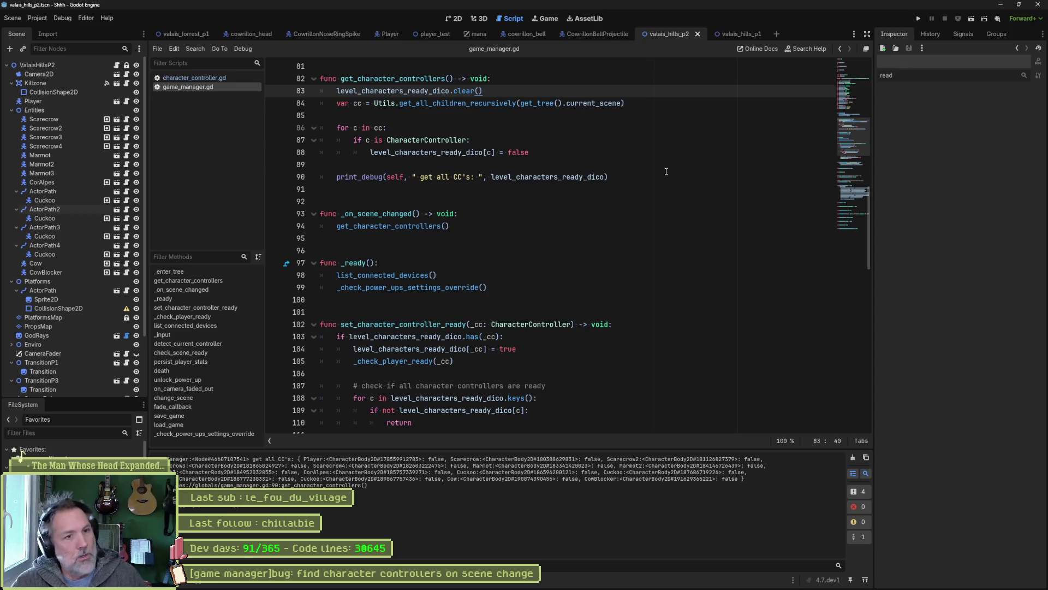
Delete the leftover print_debug lines, save game_manager.gd, and rerun to walk the cat into ValaisHillsP2.
left_click_drag(666, 171, 626, 159)
key("BackSpace")
key("BackSpace")
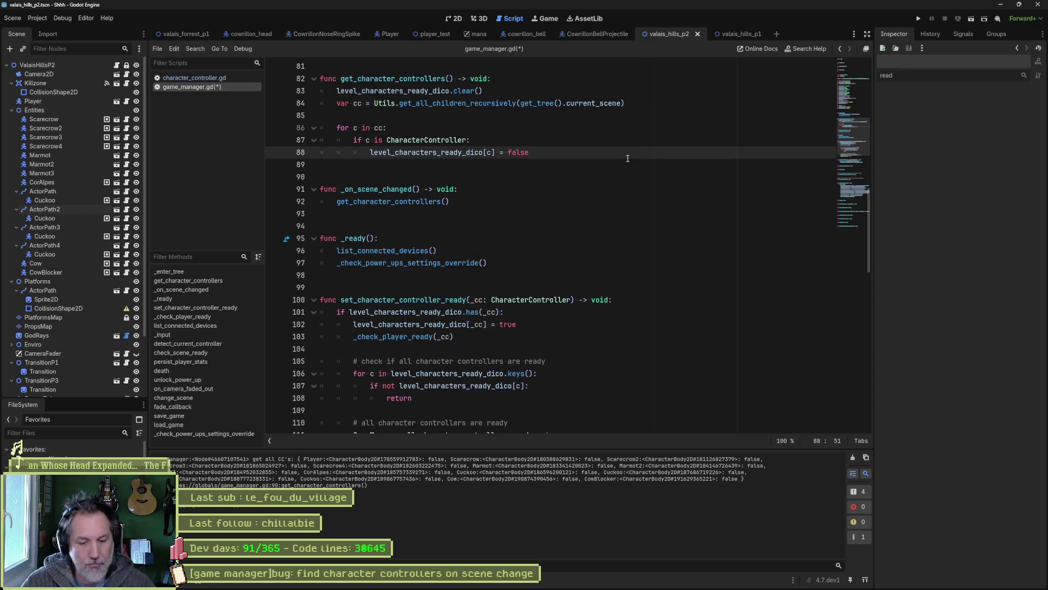
key("ctrl+s")
key("F5")
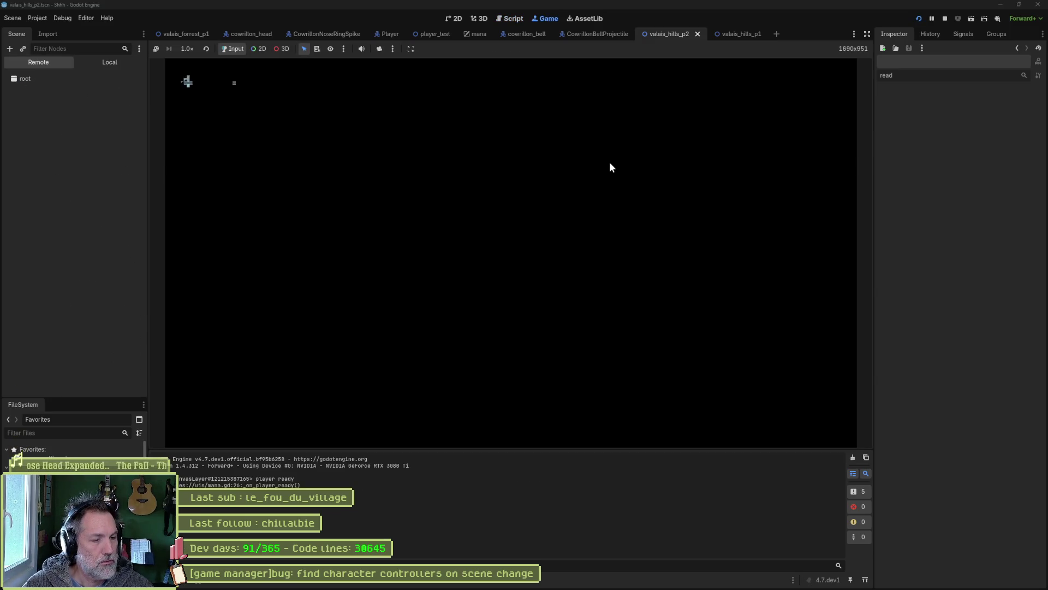
key("Right")
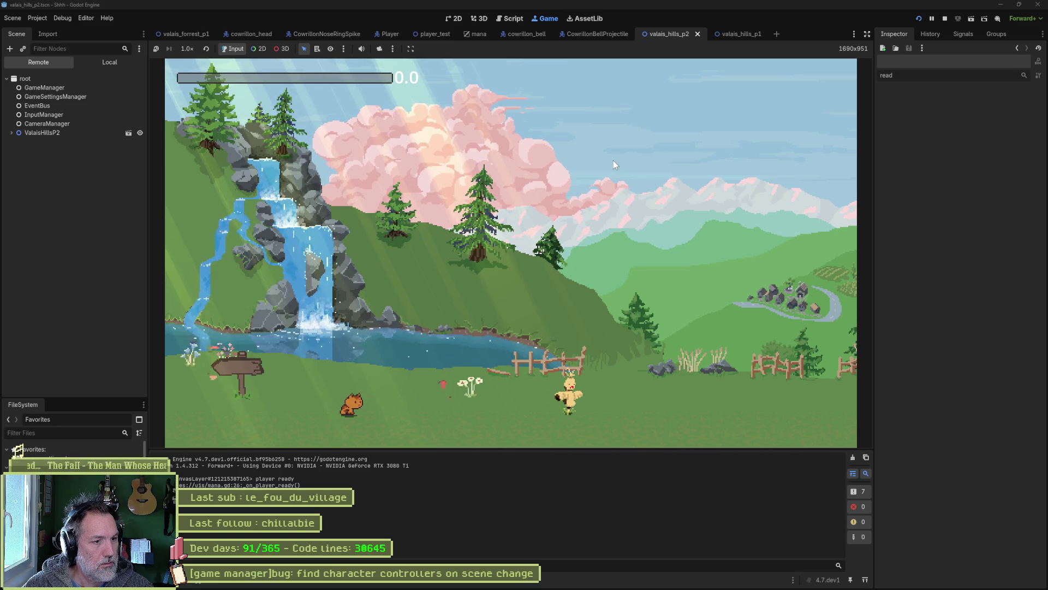
Check GameManager's rebuilt Level Characters Ready dictionary and a Cuckoo entry, then stop the game.
left_click(83, 80)
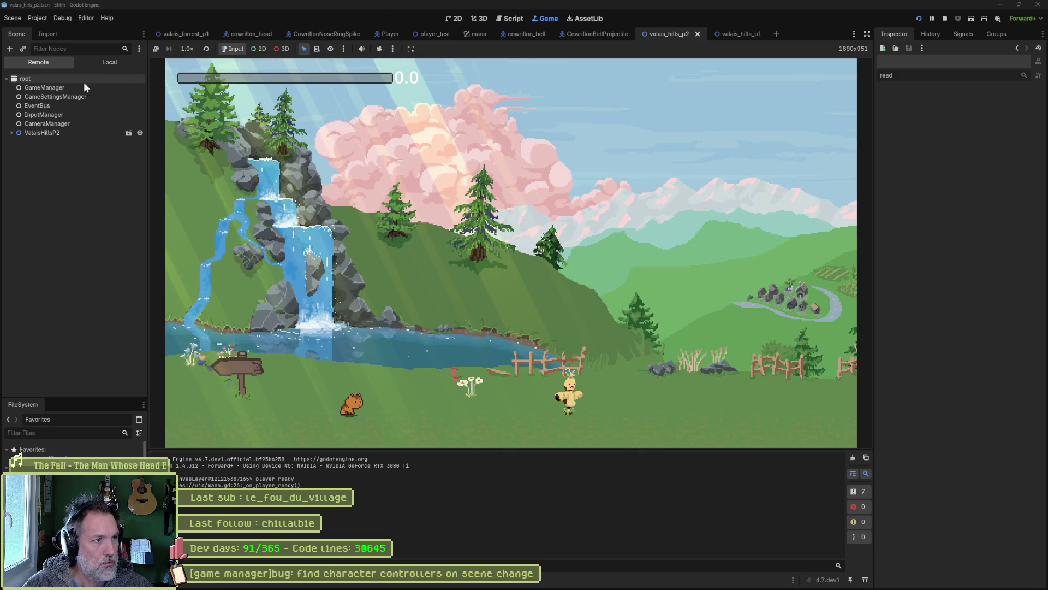
left_click(81, 88)
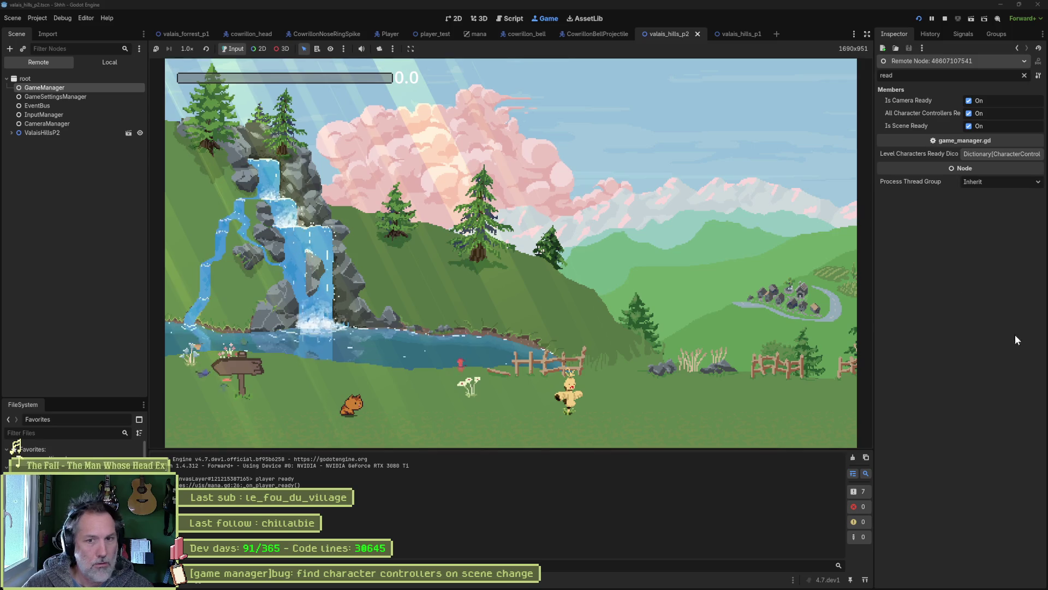
left_click(1024, 75)
left_click(981, 465)
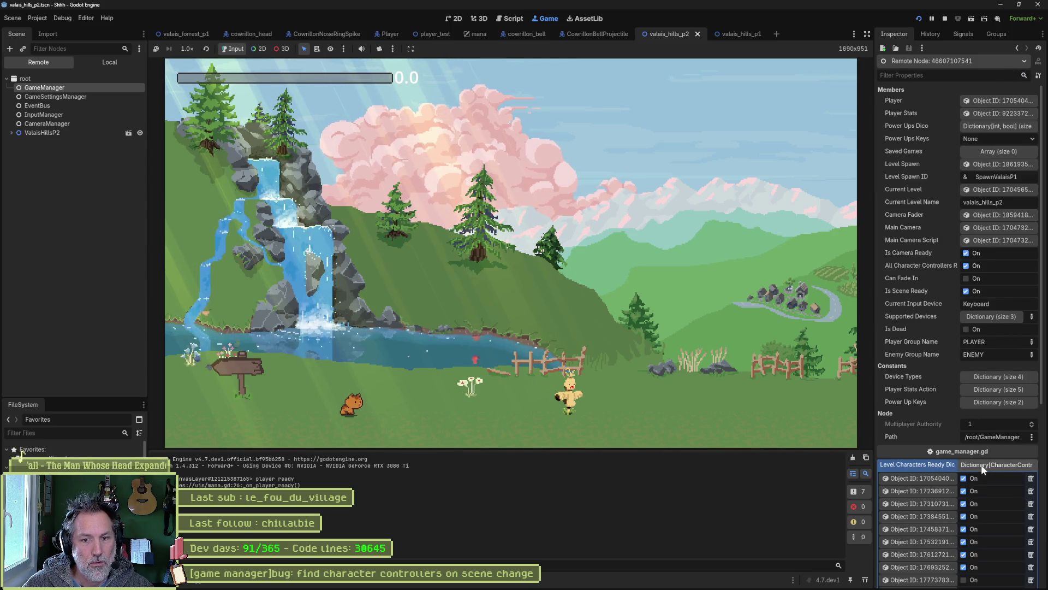
scroll(981, 468, "down", 5)
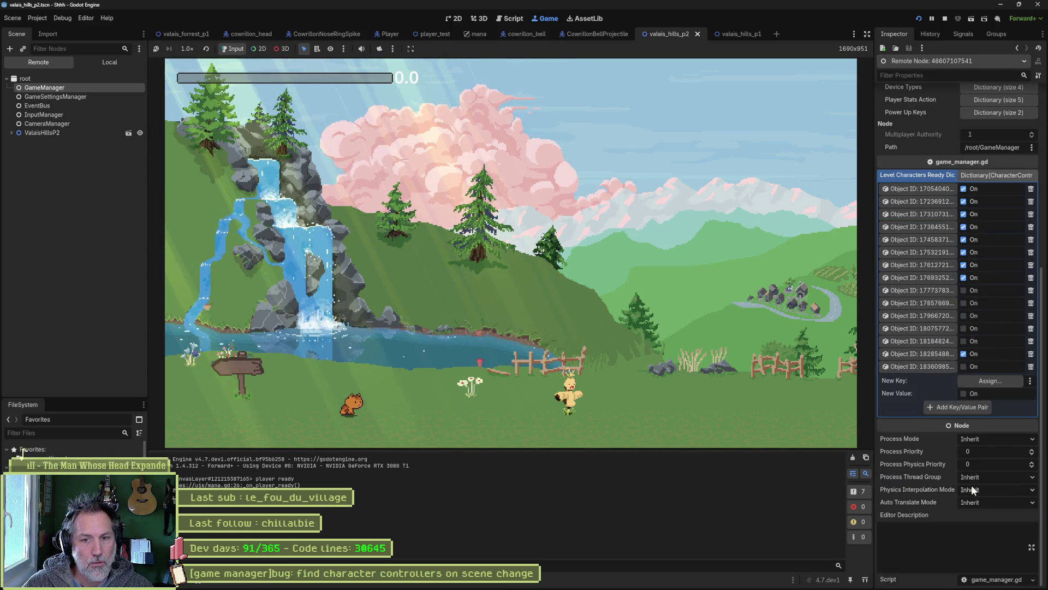
left_click(925, 339)
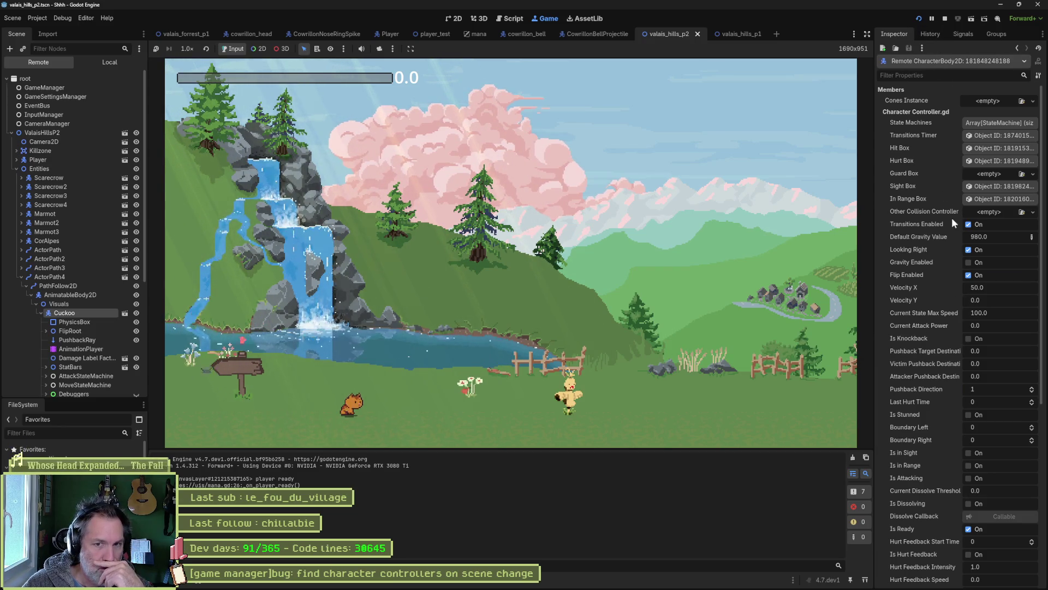
left_click(945, 18)
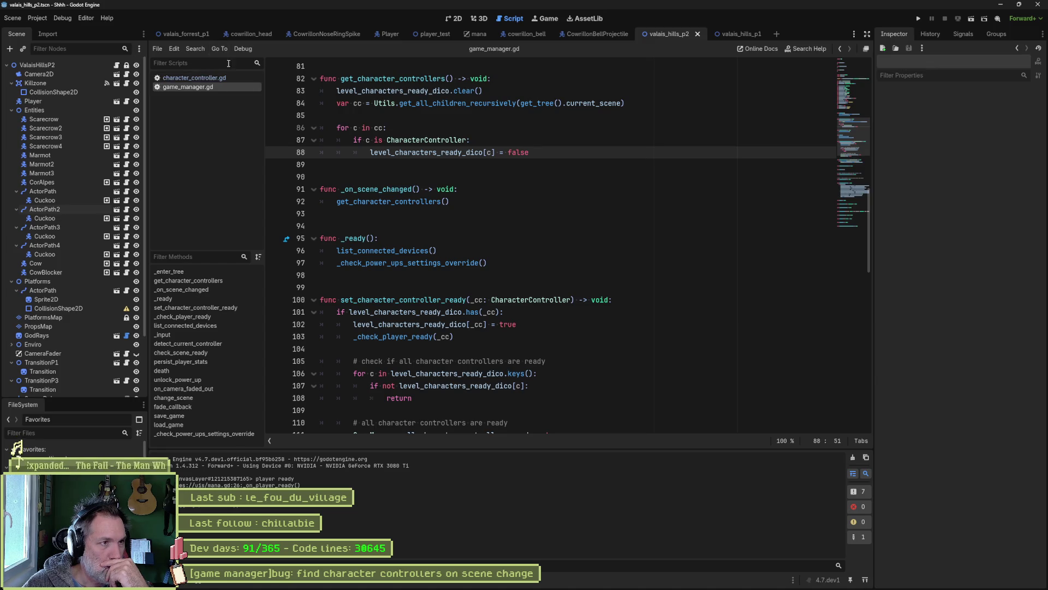
Remove the player ready print_debug line from mana.gd.
key("ctrl+alt+o")
type("mana")
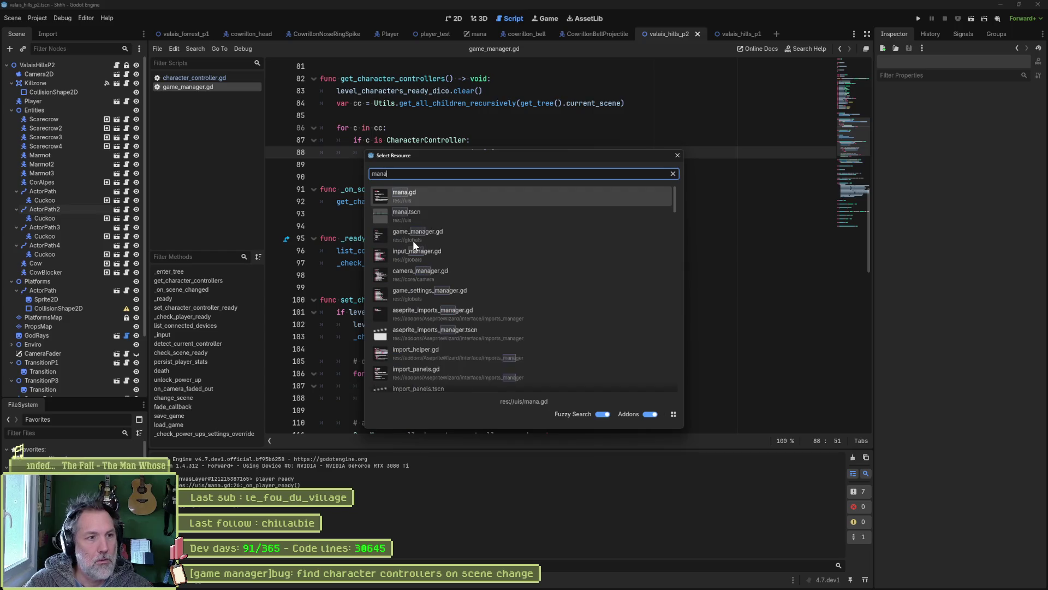
key("Return")
left_click(486, 373)
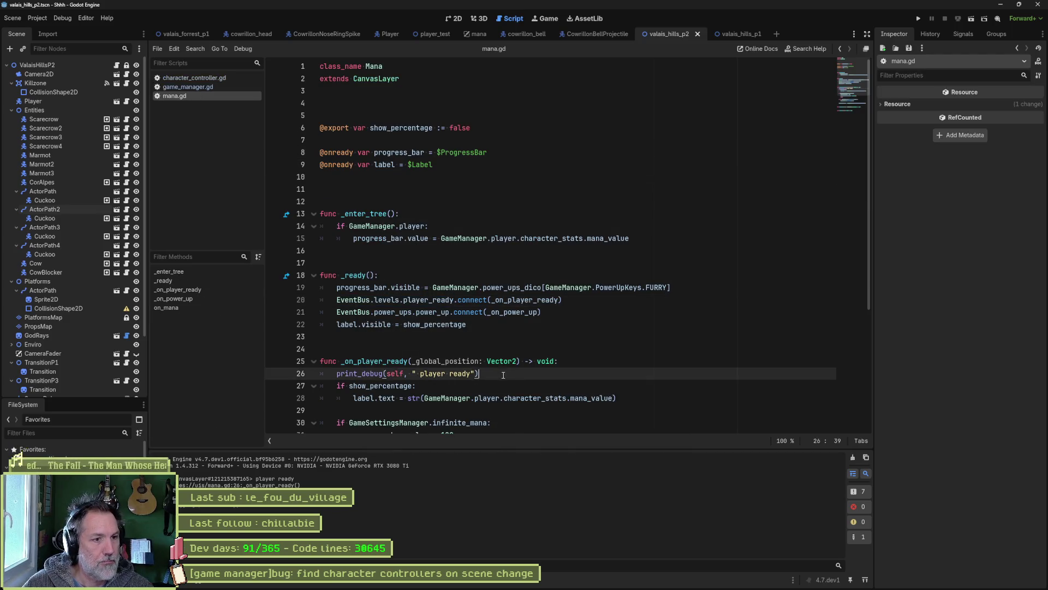
key("ctrl+shift+k")
scroll(626, 361, "down", 4)
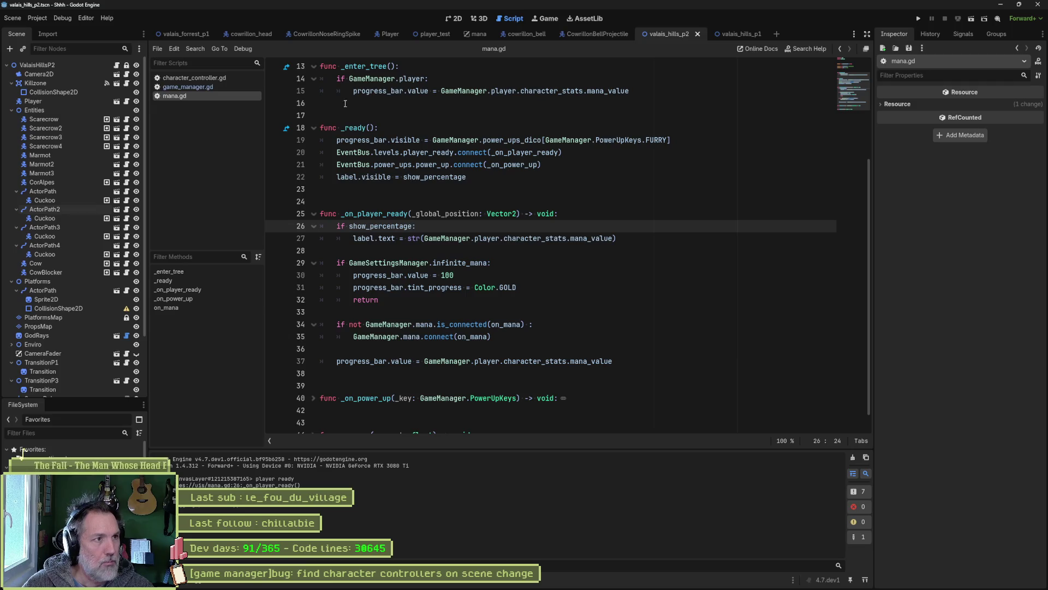
Set Mana Initial Value to 50 in game_settings.tres and run the game to check the mana bar.
left_click(743, 36)
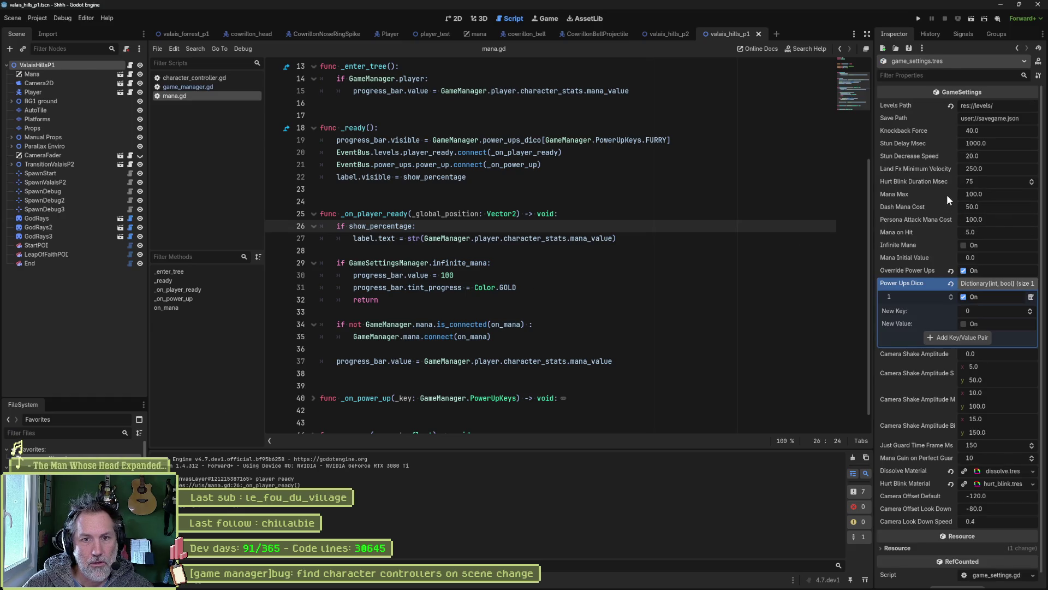
left_click(983, 258)
type("50")
key("Return")
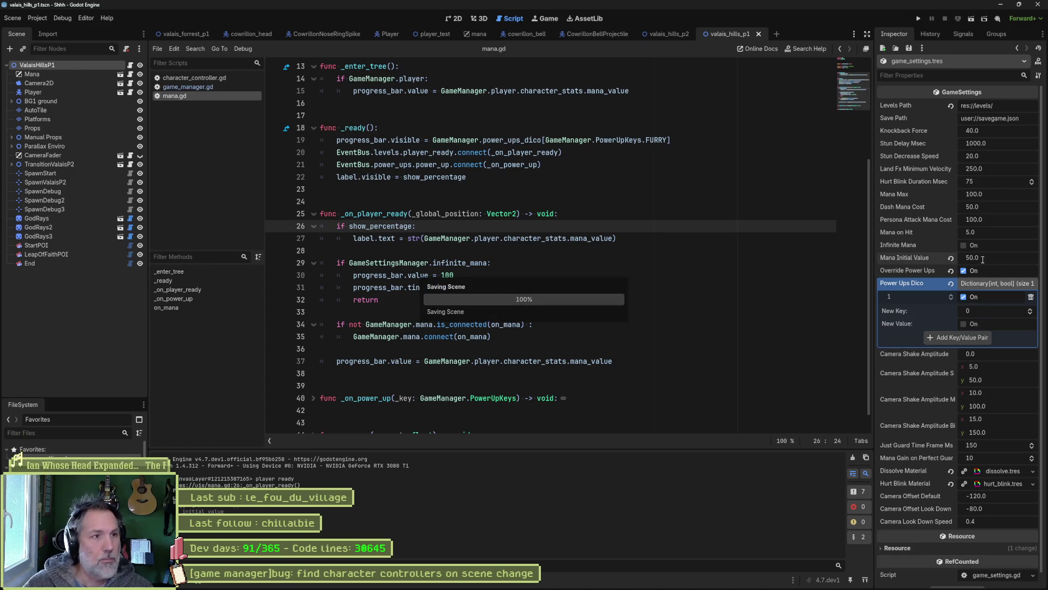
key("F5")
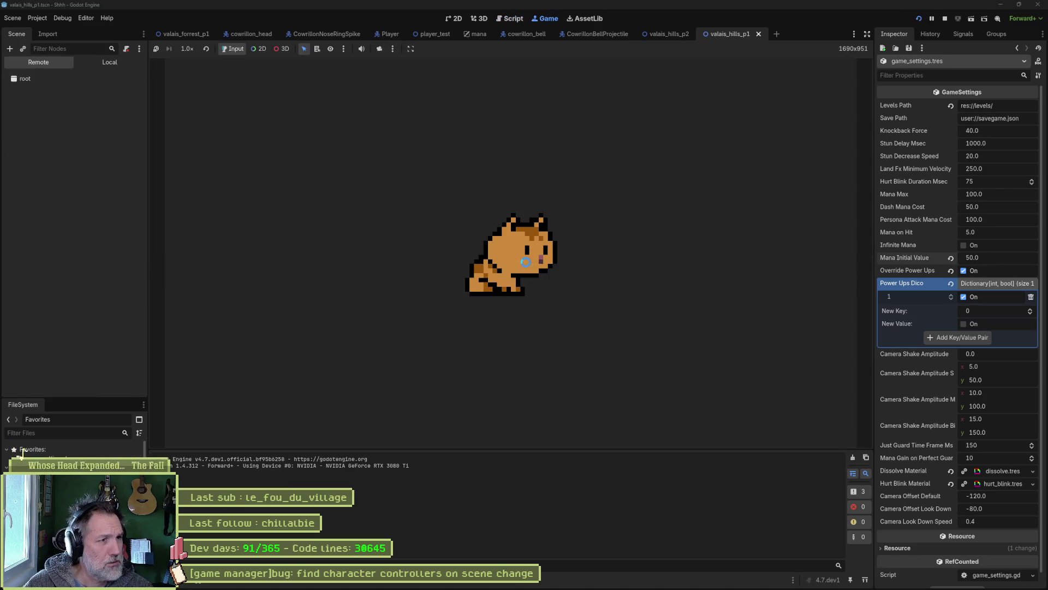
key("Right")
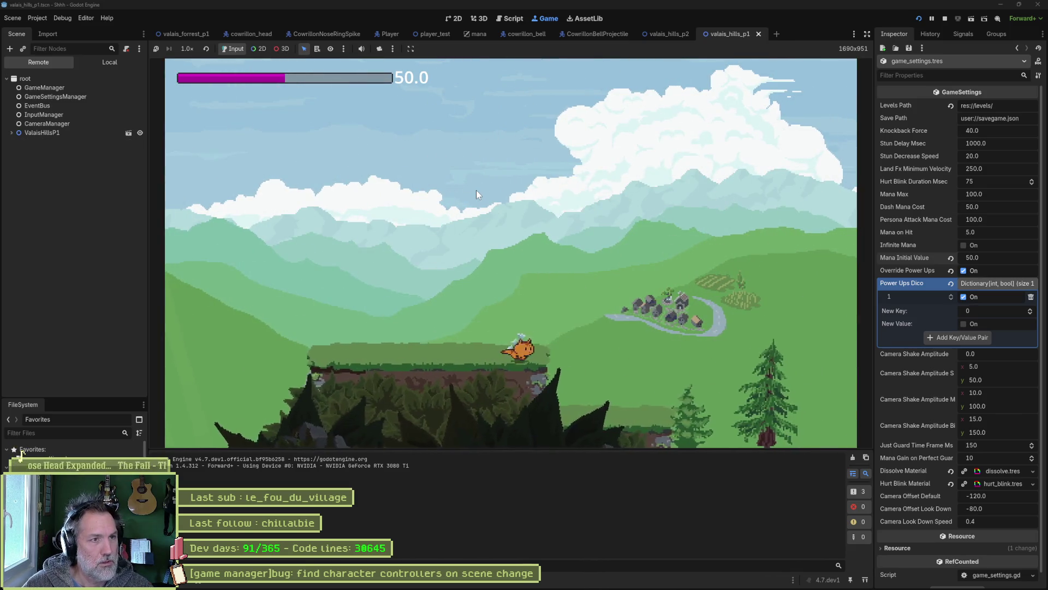
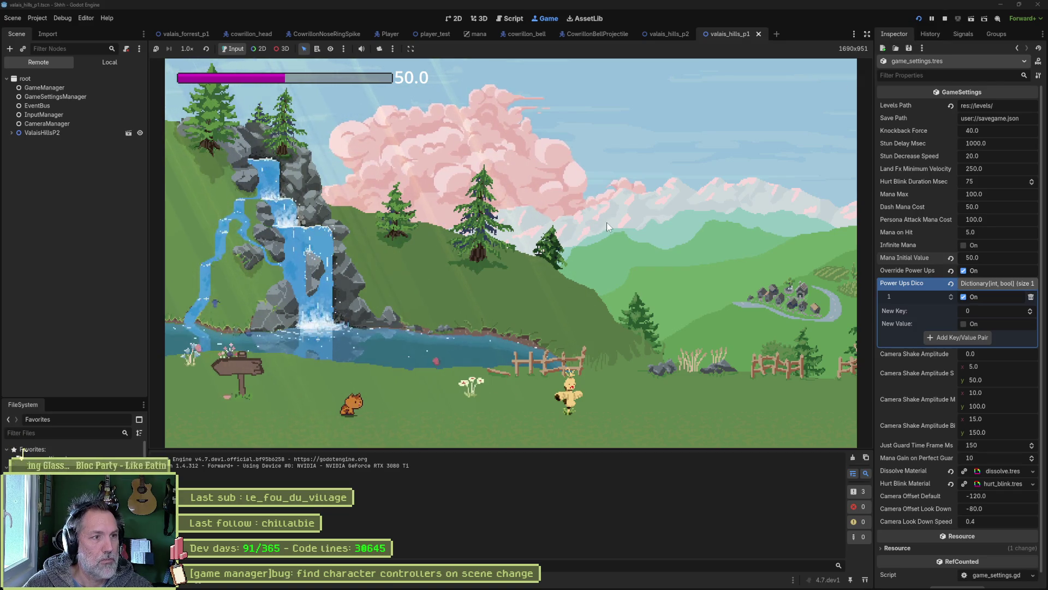
Fire the persona attack to spend all mana, hit the enemy to regain some, and dash the fox past it.
key("x")
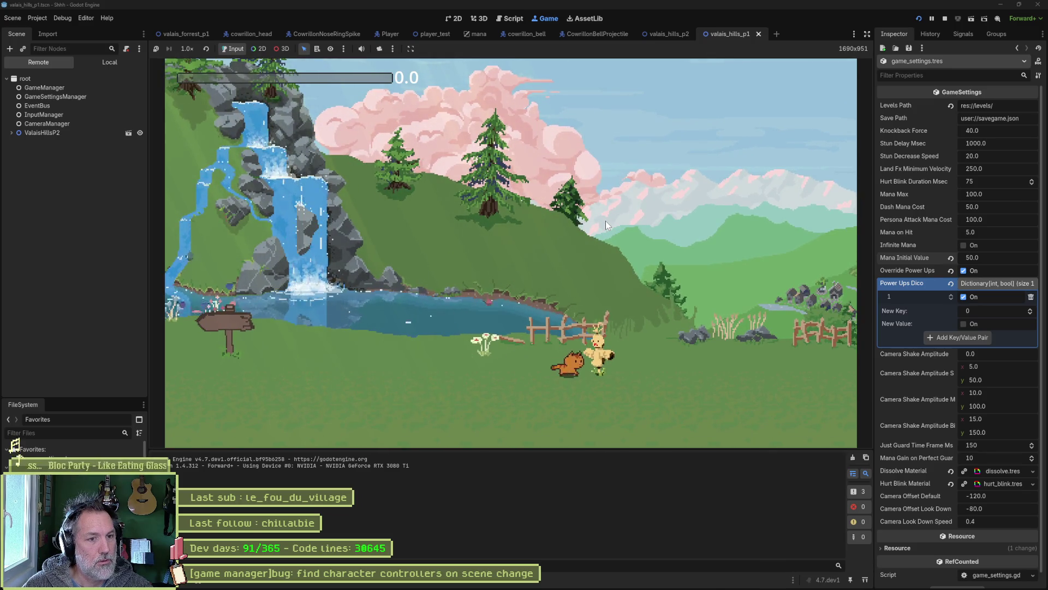
key("x")
key("x")
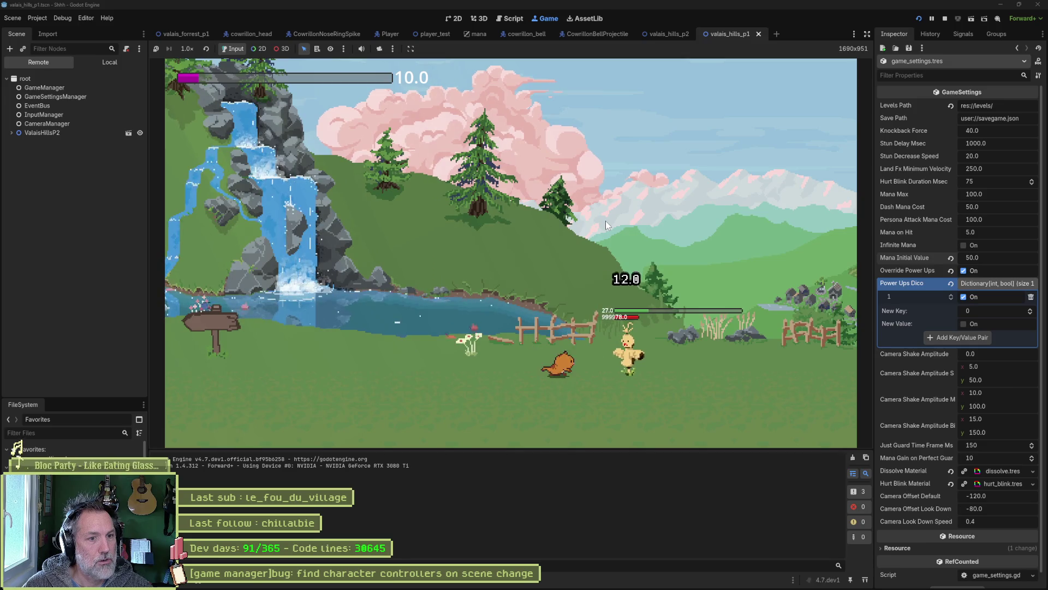
key("shift")
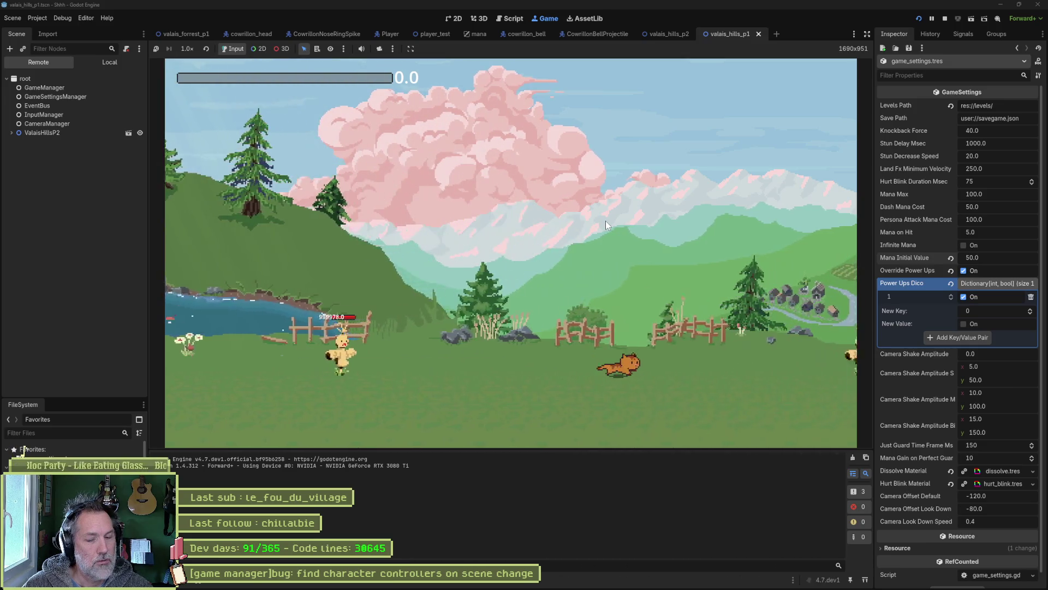
Stop the game and open the 'find character controllers on scene change' bug task in Asana.
key("F8")
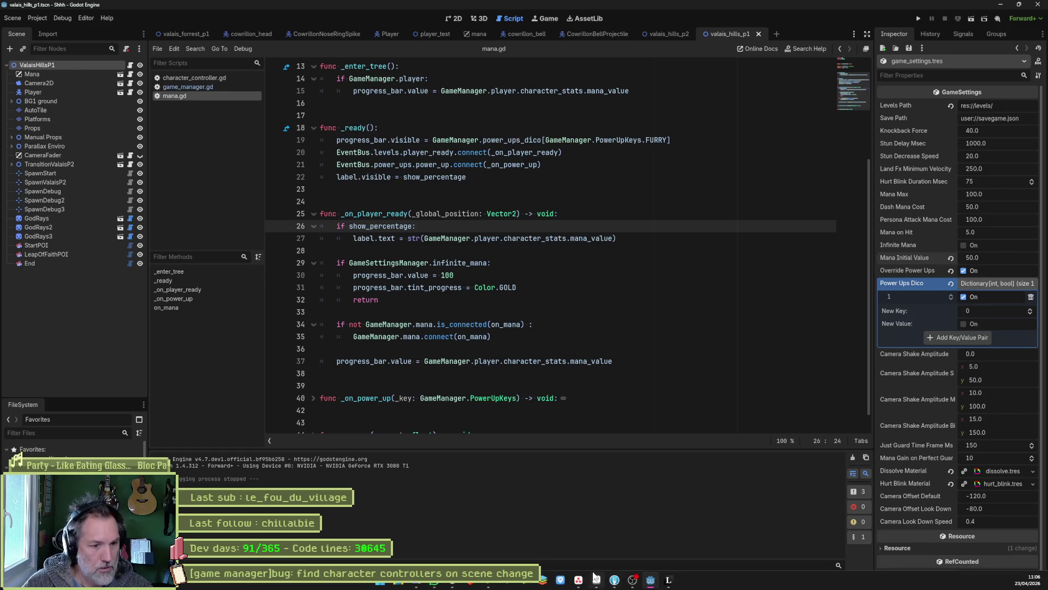
left_click(578, 581)
left_click(524, 143)
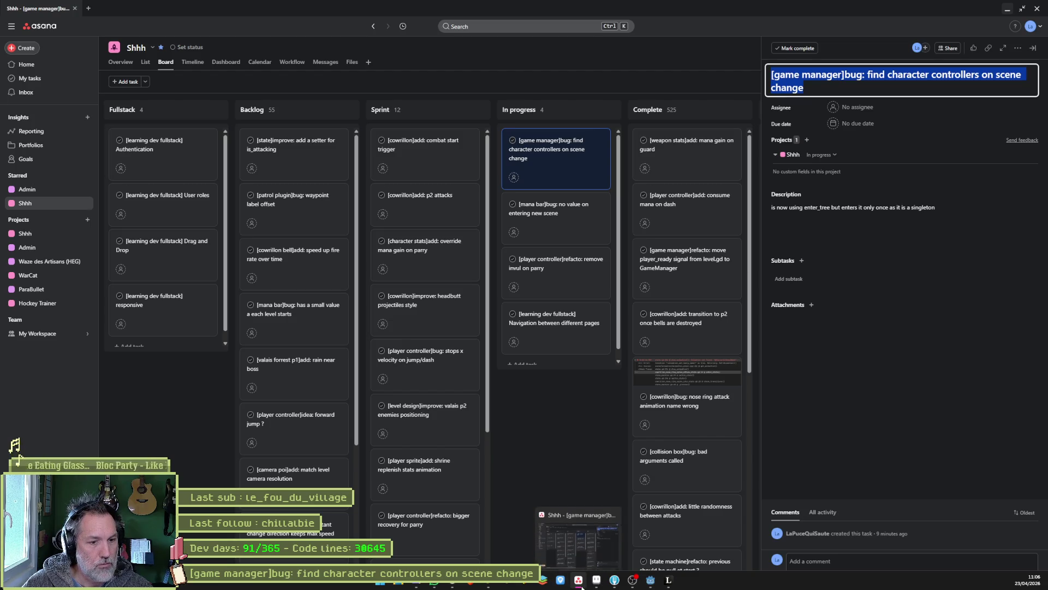
Move the character controllers bug task to Complete in Asana.
left_click(614, 580)
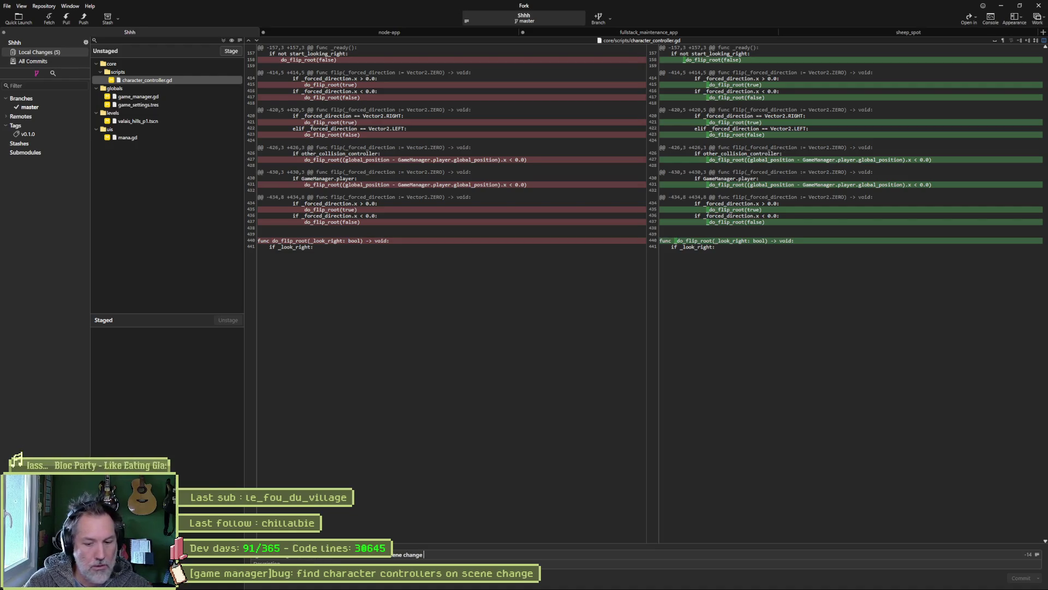
key("alt+Tab")
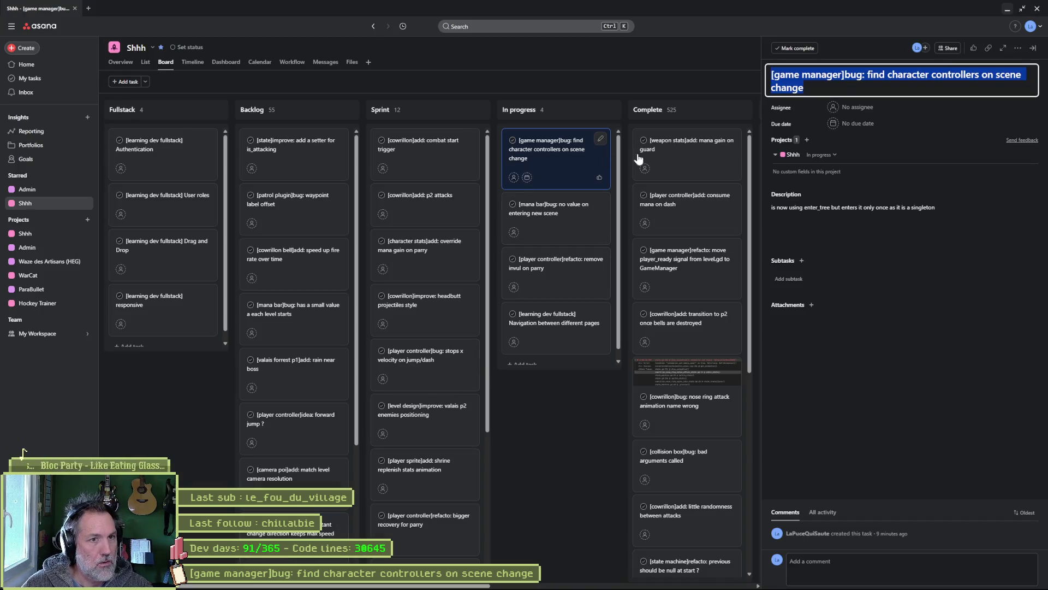
left_click_drag(533, 164, 682, 153)
Paste the mana bar task title into Fork's commit summary, replacing 'bug' with 'fixed'.
left_click(546, 145)
left_click(874, 74)
key("ctrl+a")
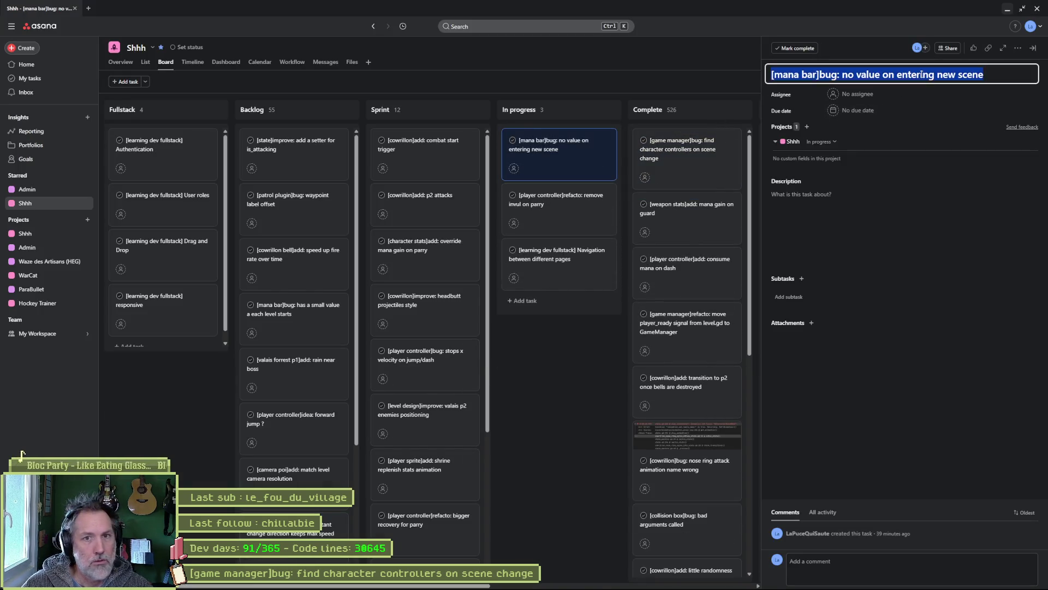
key("ctrl+c")
key("alt+Tab")
key("ctrl+v")
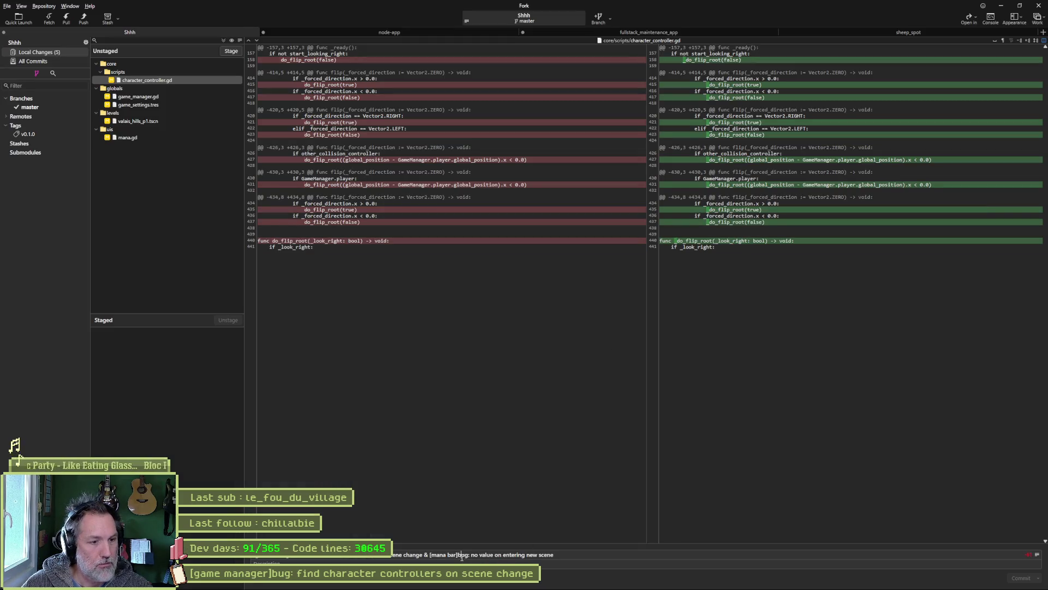
double_click(463, 554)
type("fixed")
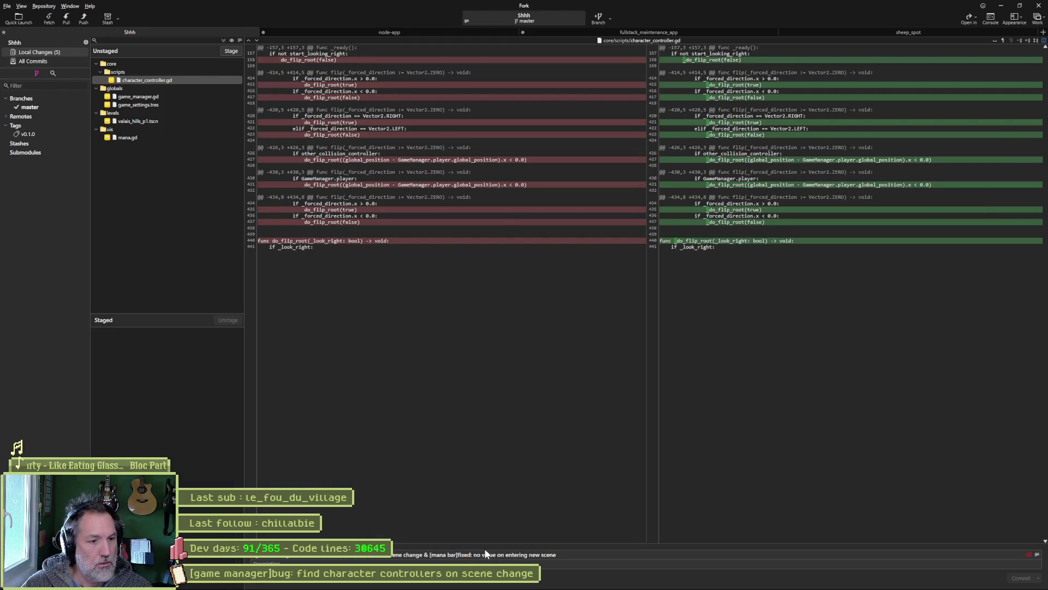
Move the mana bar bug task to Complete and minimize Asana.
key("alt+Tab")
mouse_move(595, 153)
left_mouse_down()
mouse_move(655, 147)
mouse_move(686, 170)
left_mouse_up()
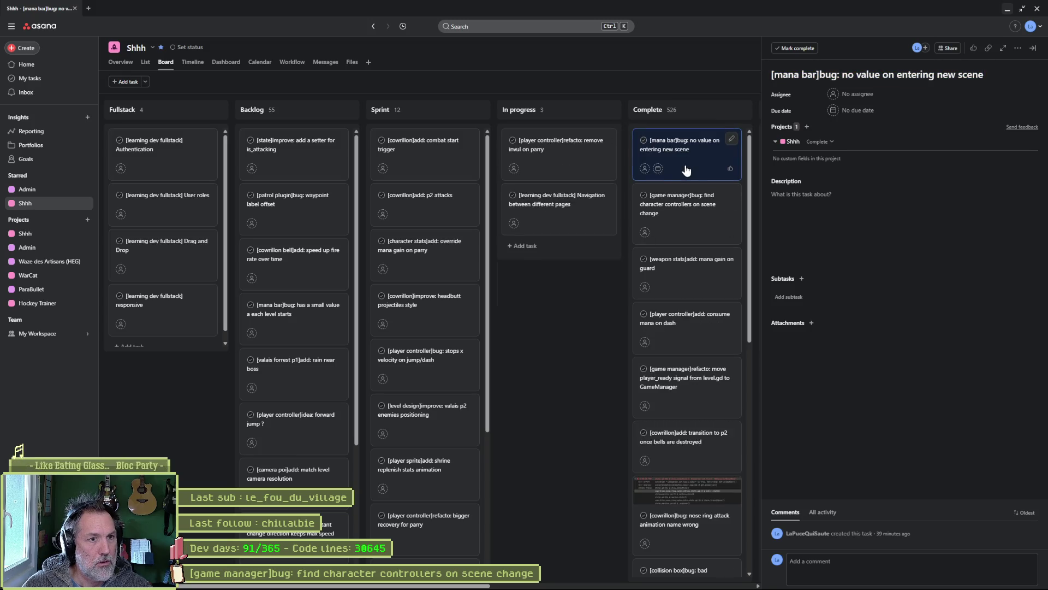
left_click(1008, 11)
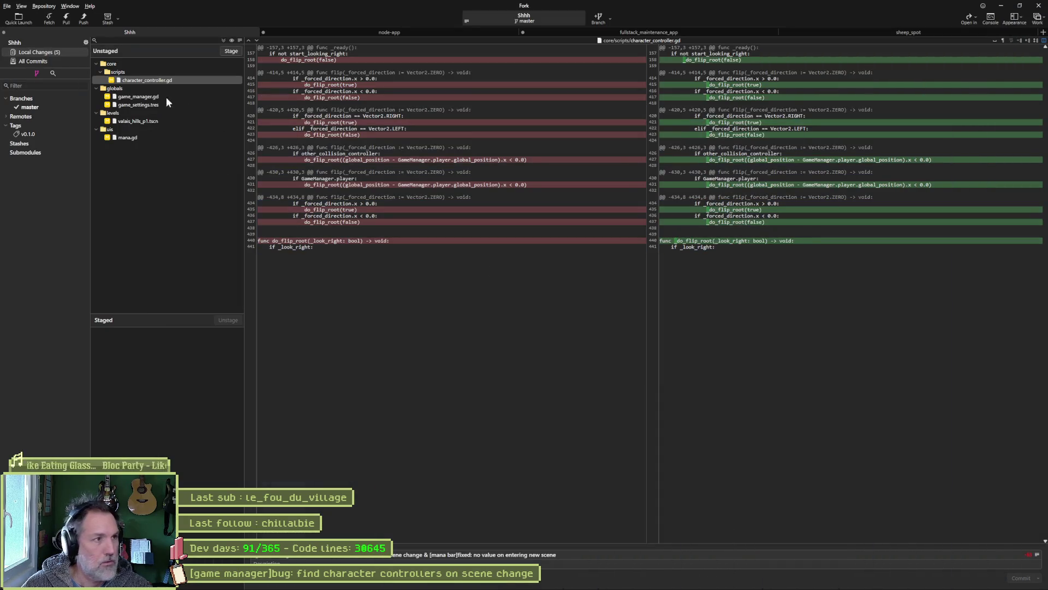
Review the diffs of character_controller.gd, game_manager.gd, game_settings.tres, valais_hills_p1.tscn and mana.gd.
left_click(163, 80)
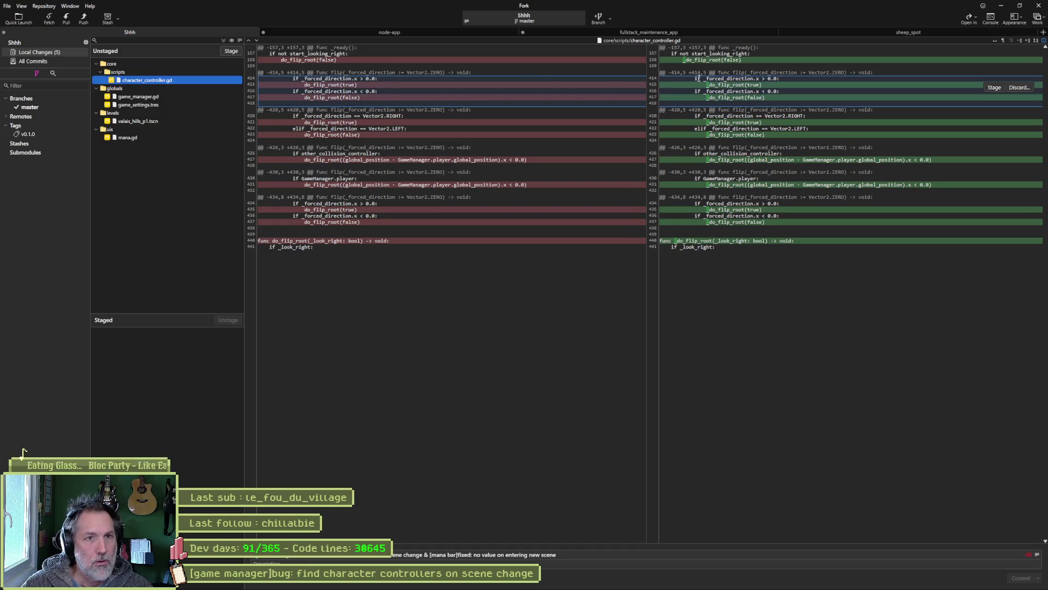
left_click(147, 98)
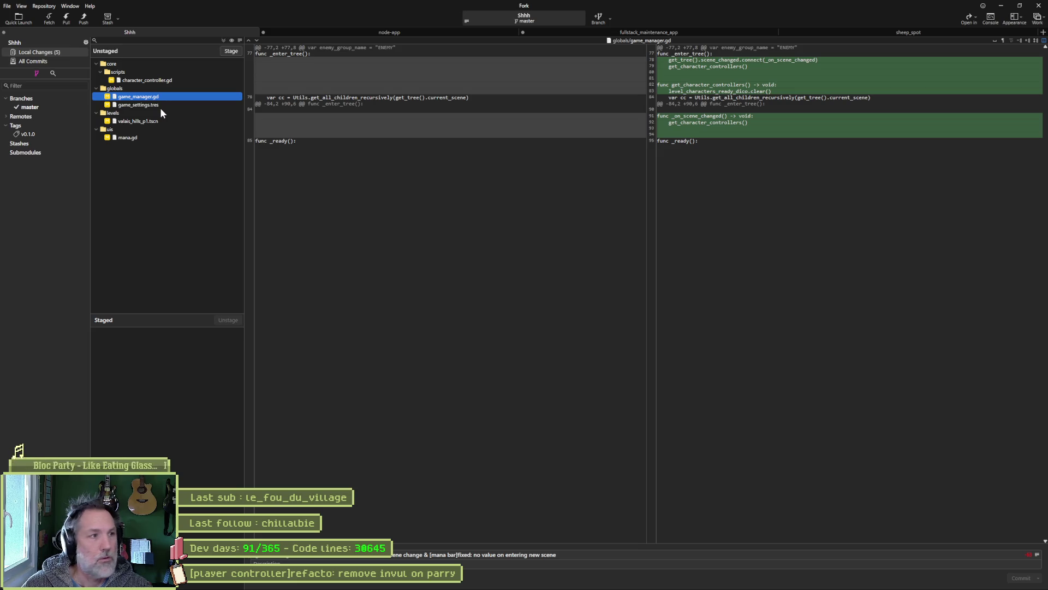
left_click(164, 104)
left_click(155, 120)
left_click(152, 137)
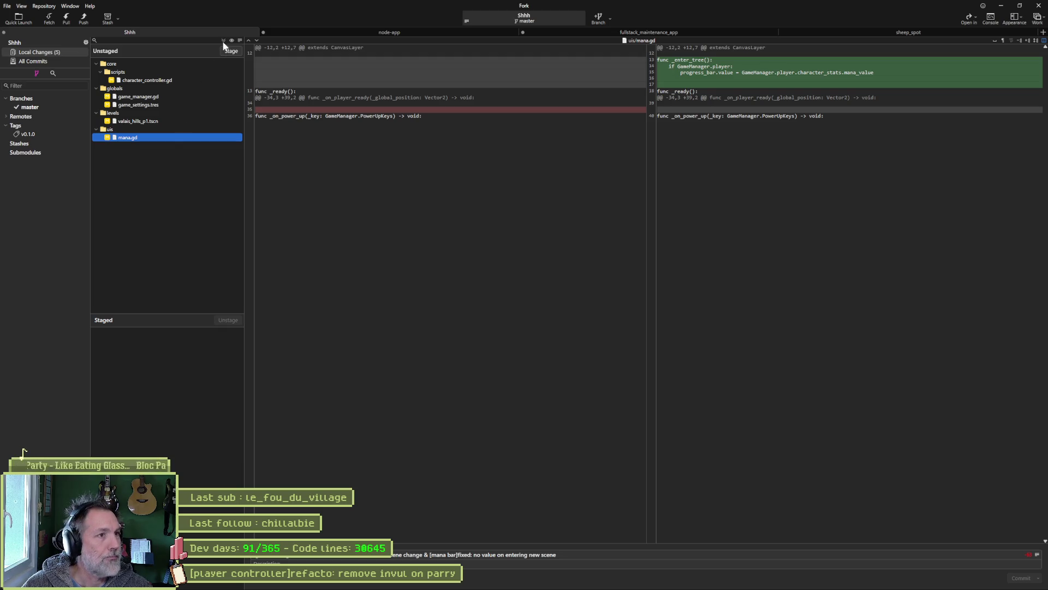
left_click(767, 381)
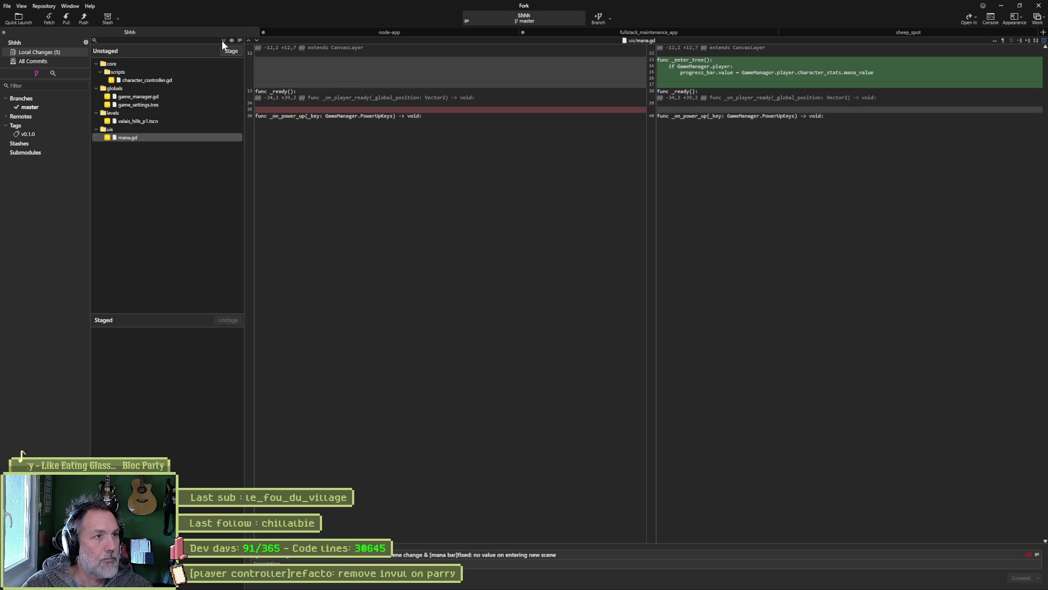
Stage all five files, commit them, push master to origin, and minimize Fork.
left_click(221, 40)
left_click(1014, 579)
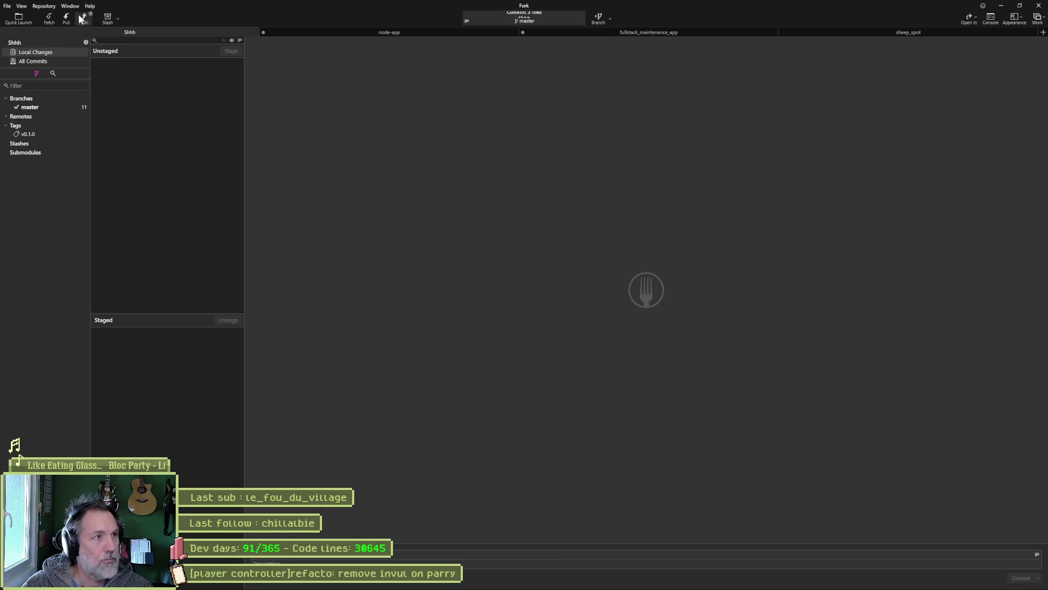
left_click(84, 18)
left_click(578, 323)
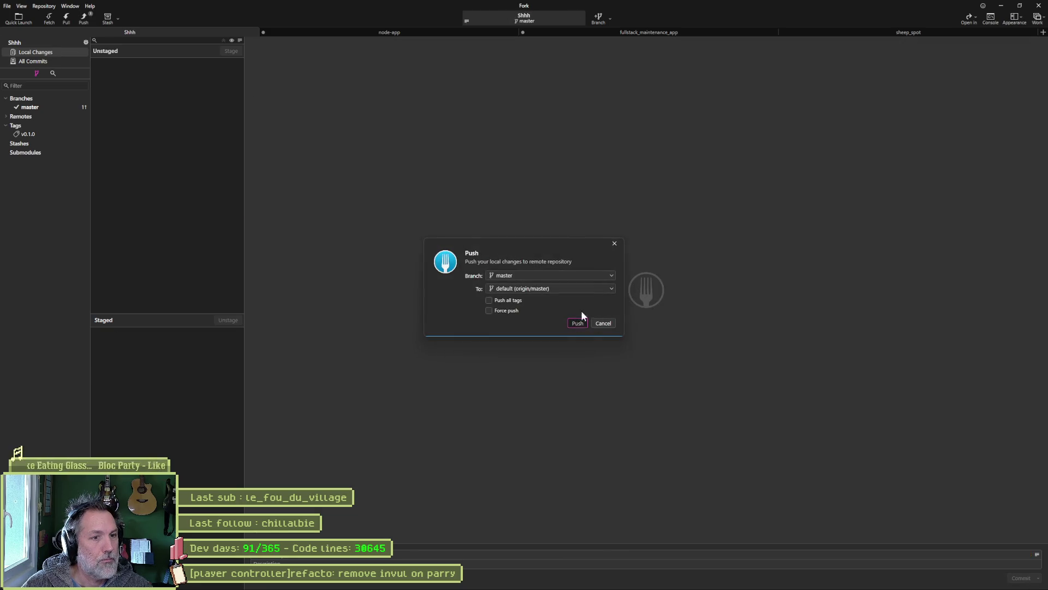
left_click(1001, 6)
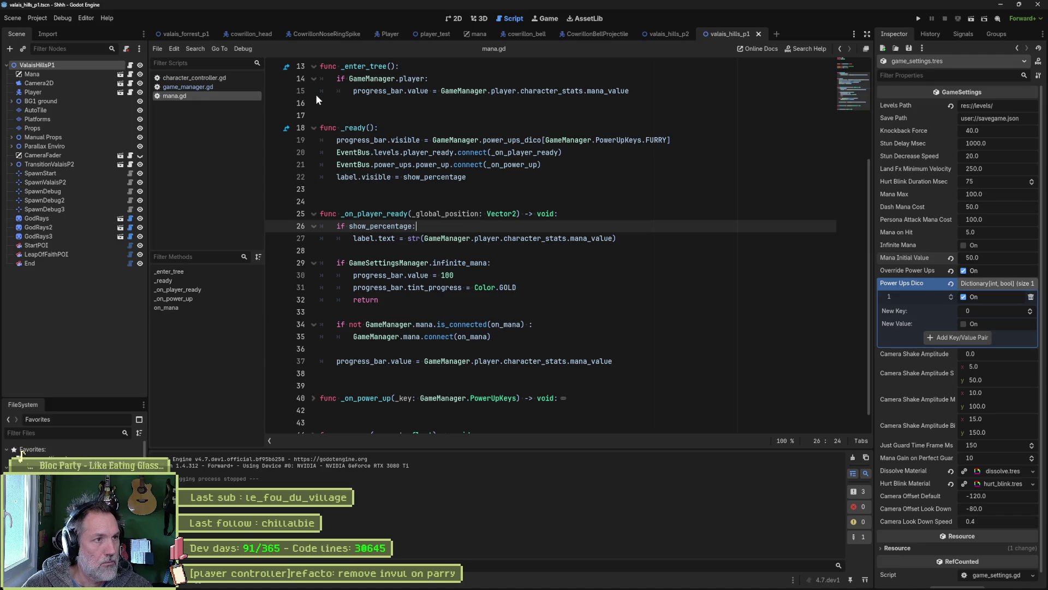
Run the valais_forrest_p1 scene, play the bell boss fight until mana reaches 100.0, then stop.
left_click(182, 34)
left_click(33, 65)
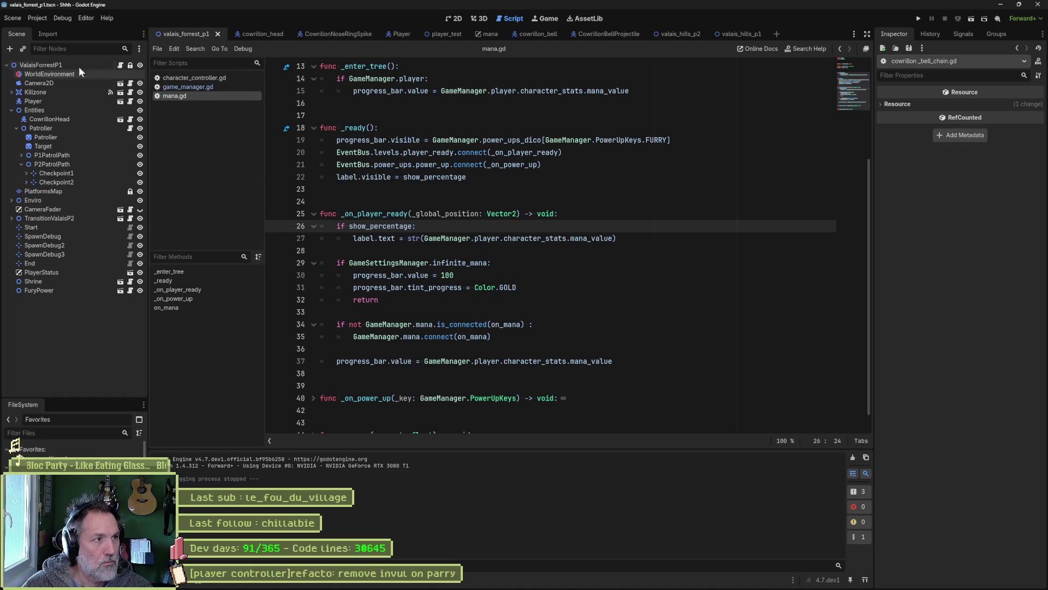
key("F5")
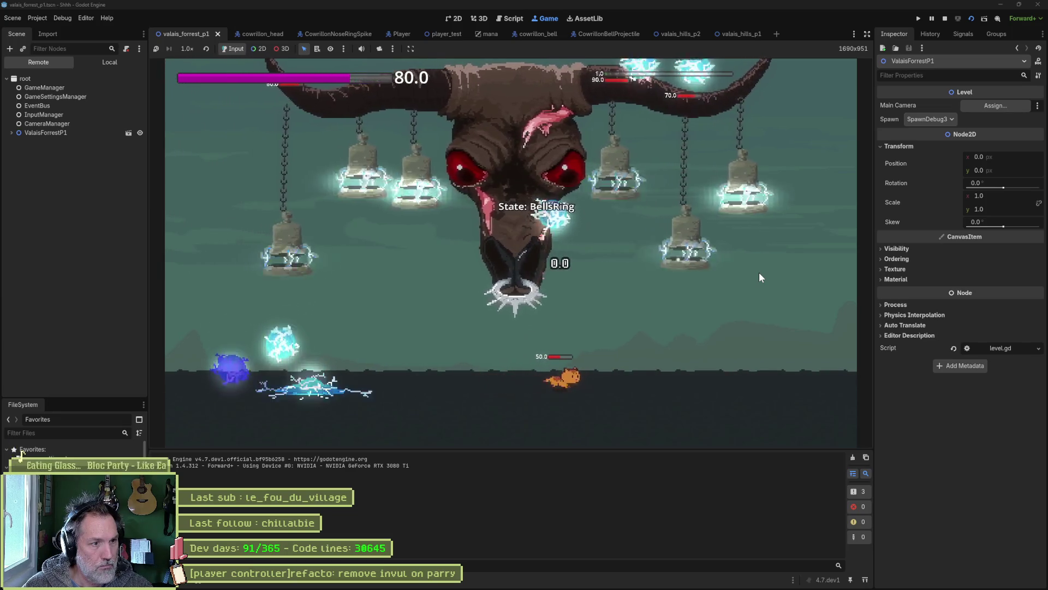
key("Left")
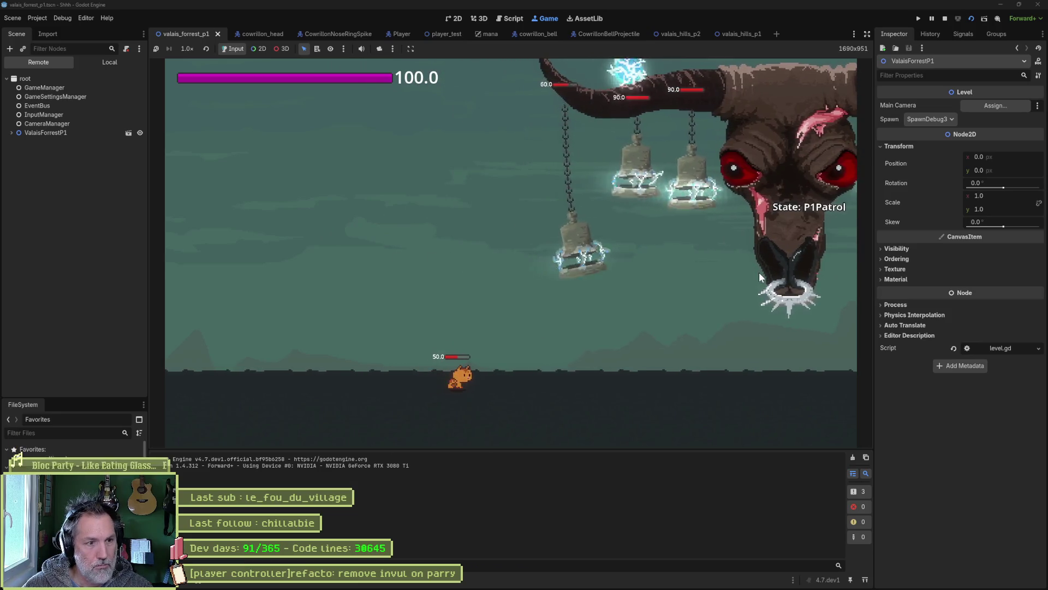
key("F8")
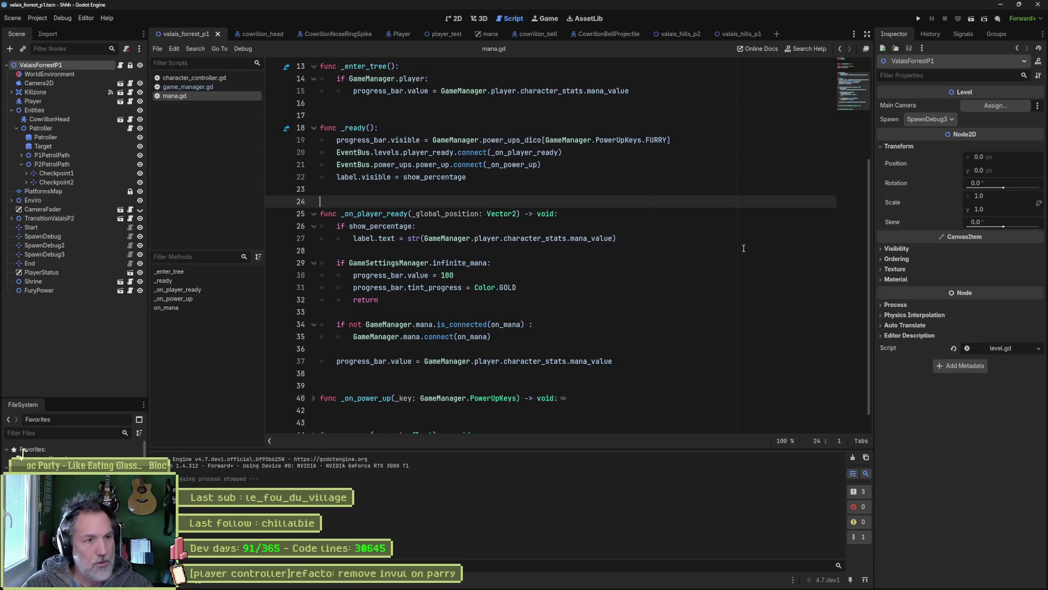
Show game_settings.tres in the Inspector, try a quick resource search for 'furz', then cancel it.
left_click(16, 446)
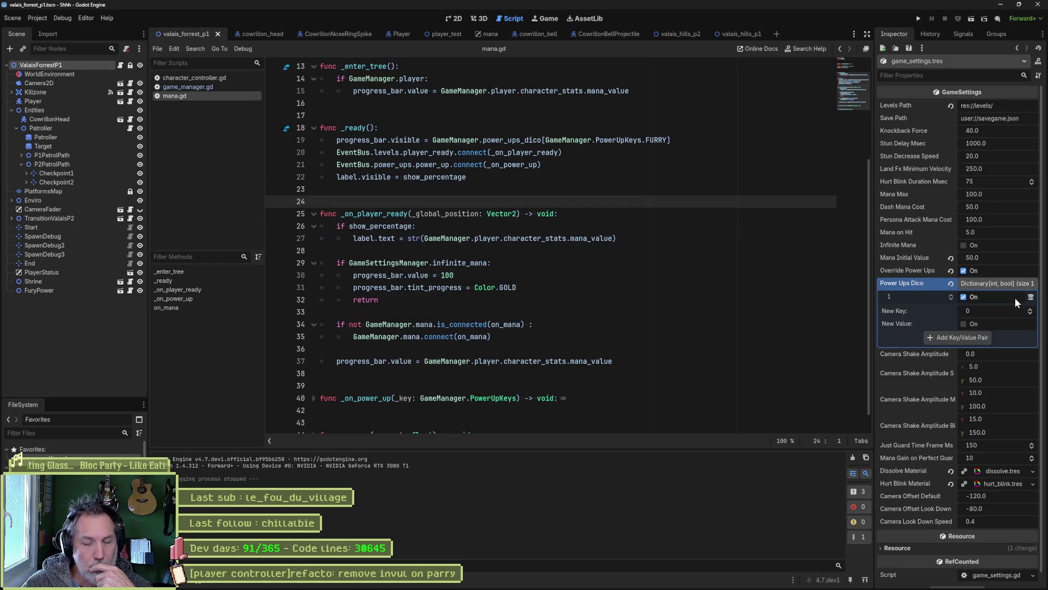
left_click(506, 252)
key("shift+alt+o")
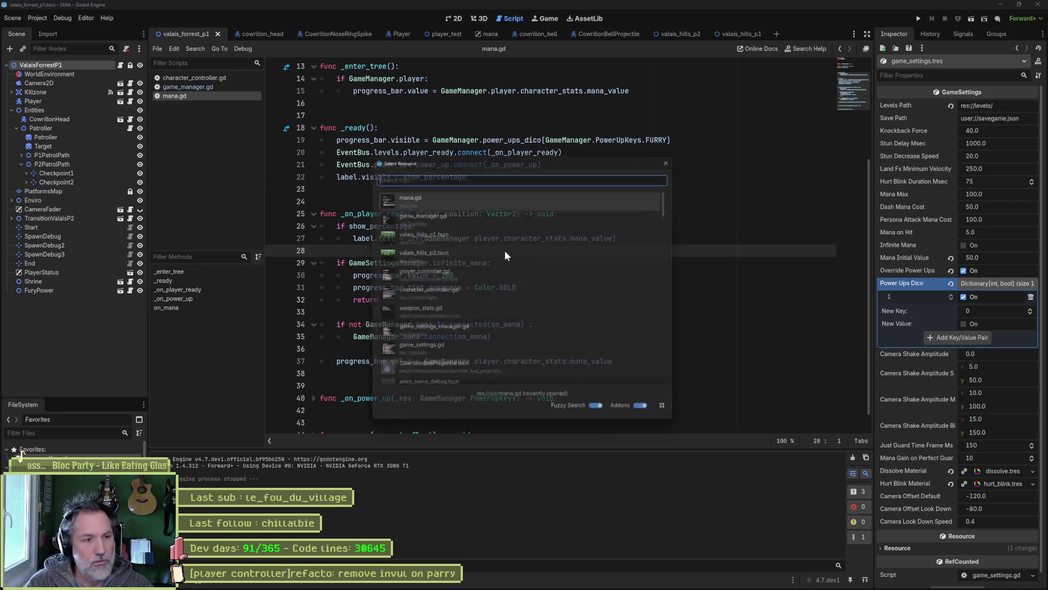
type("furz")
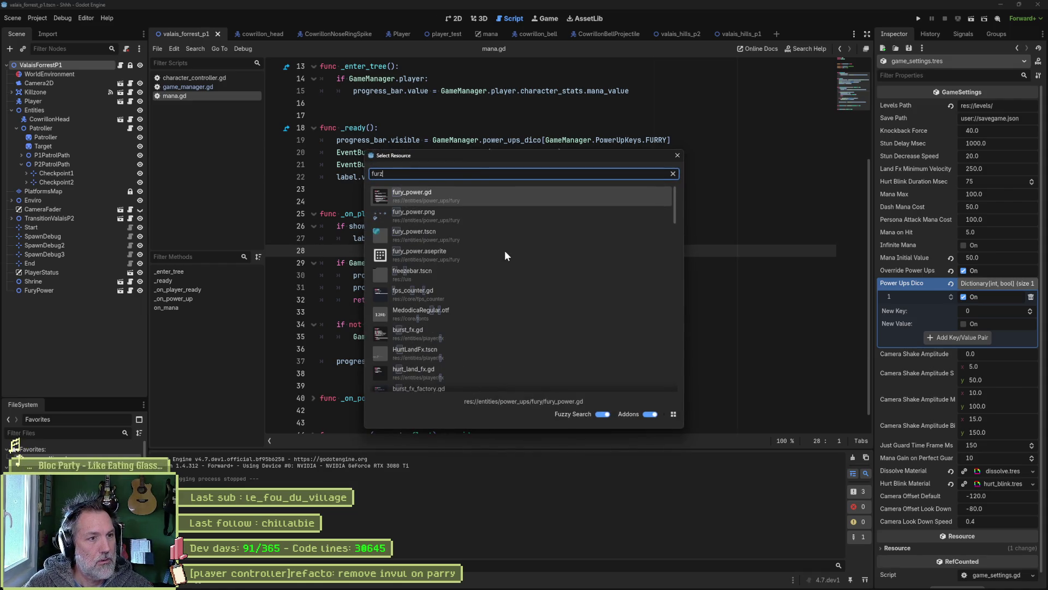
key("Escape")
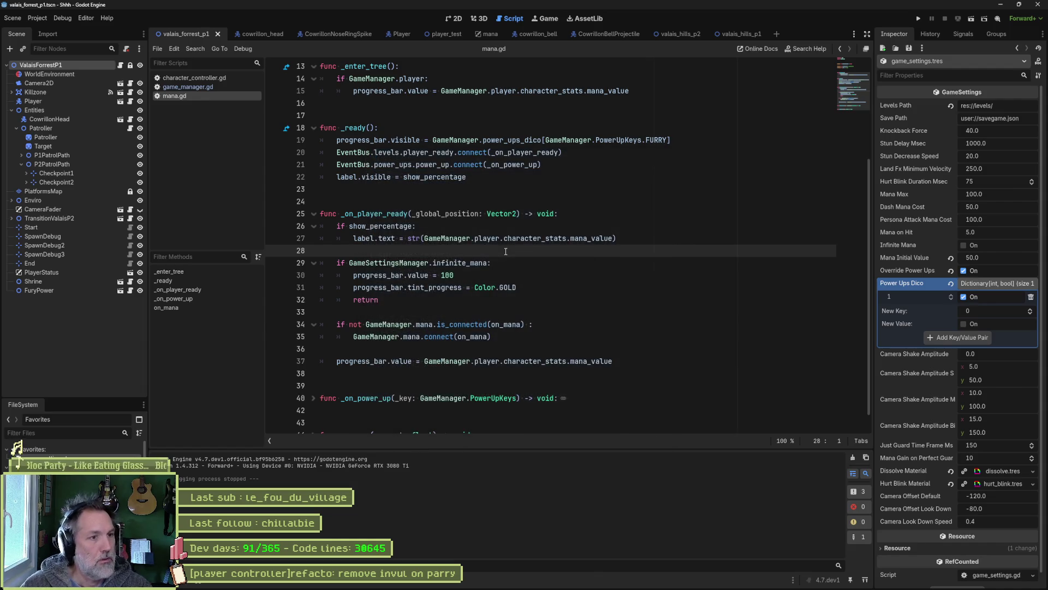
key("ctrl+z")
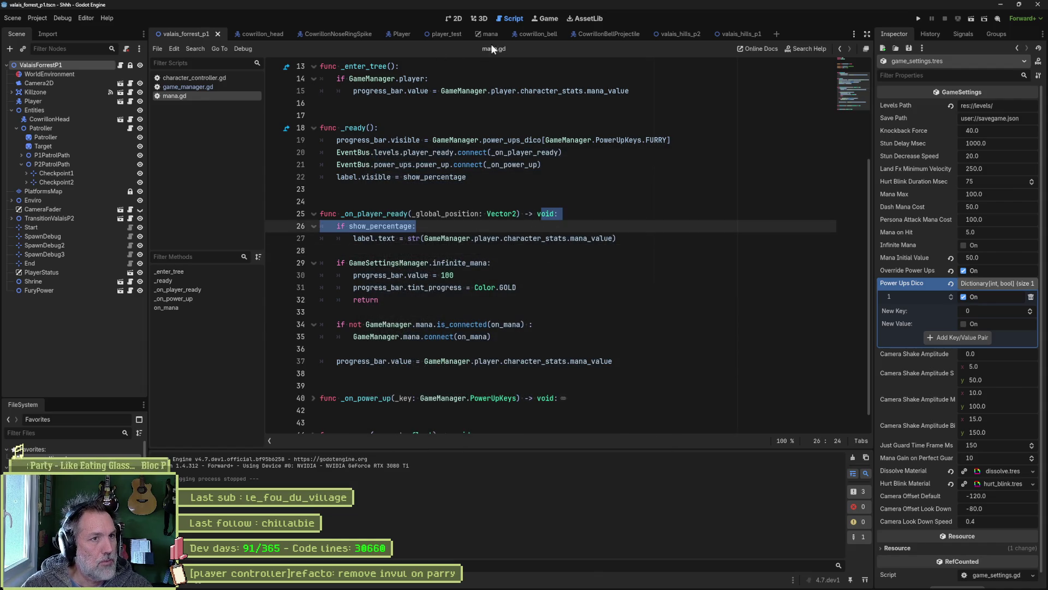
Open the Player scene and read CatPersonaAttack's script, player_persona_attack_state.gd, at enter_state.
left_click(407, 33)
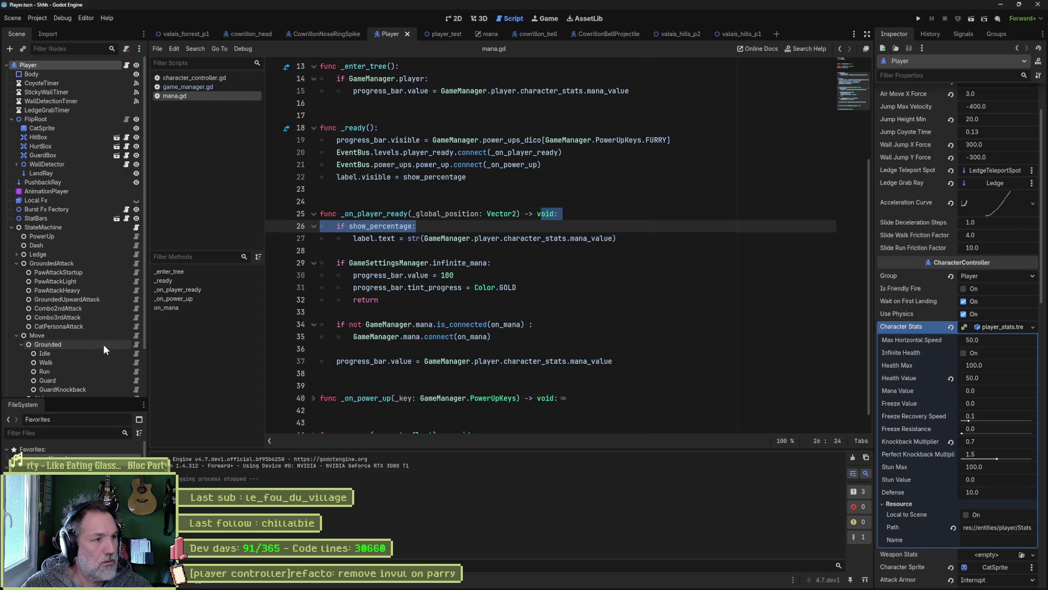
scroll(104, 349, "down", 3)
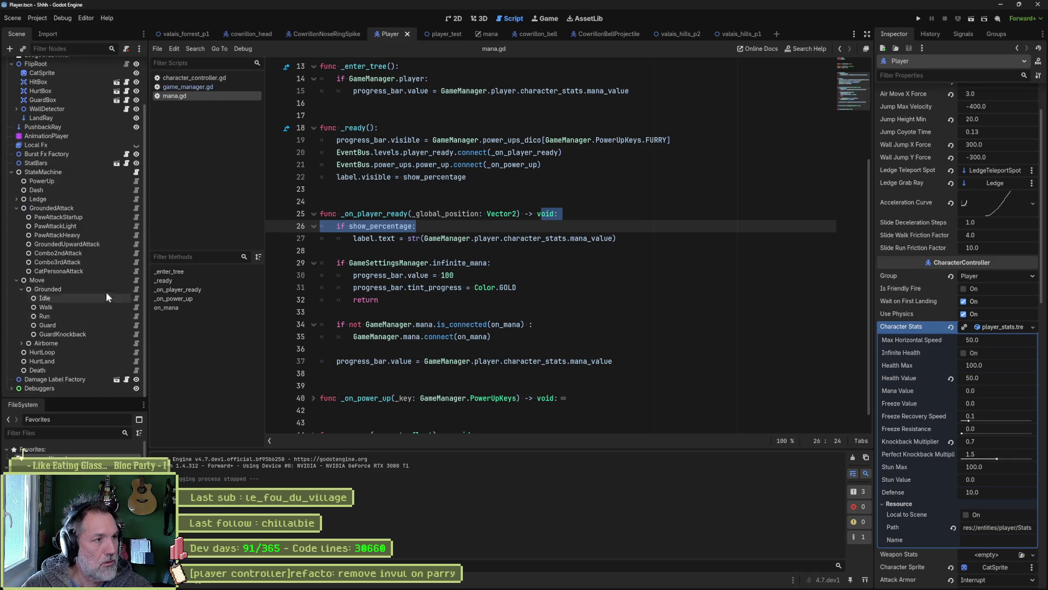
left_click(110, 271)
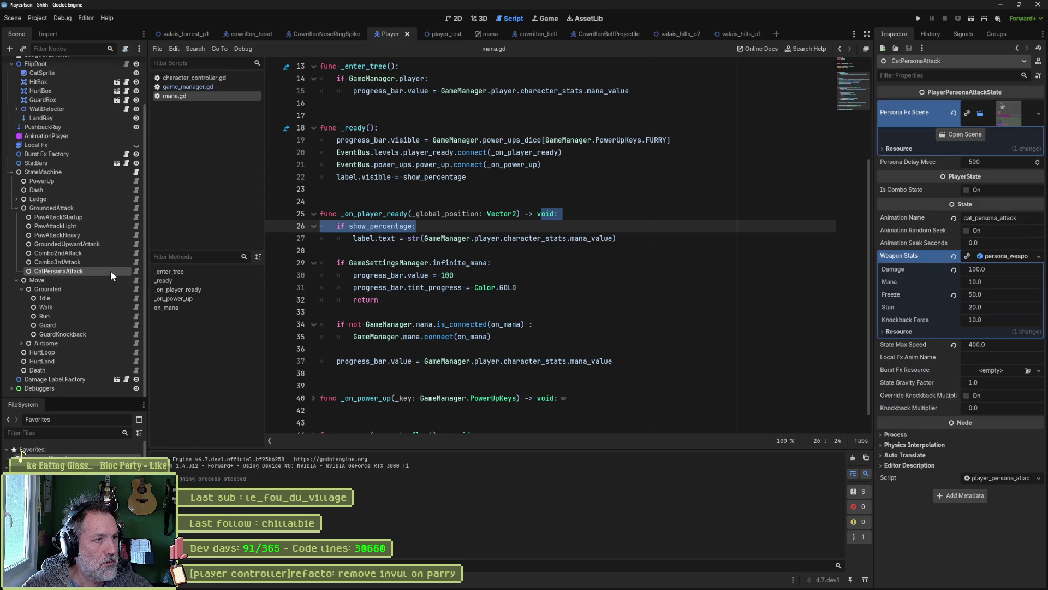
left_click(136, 271)
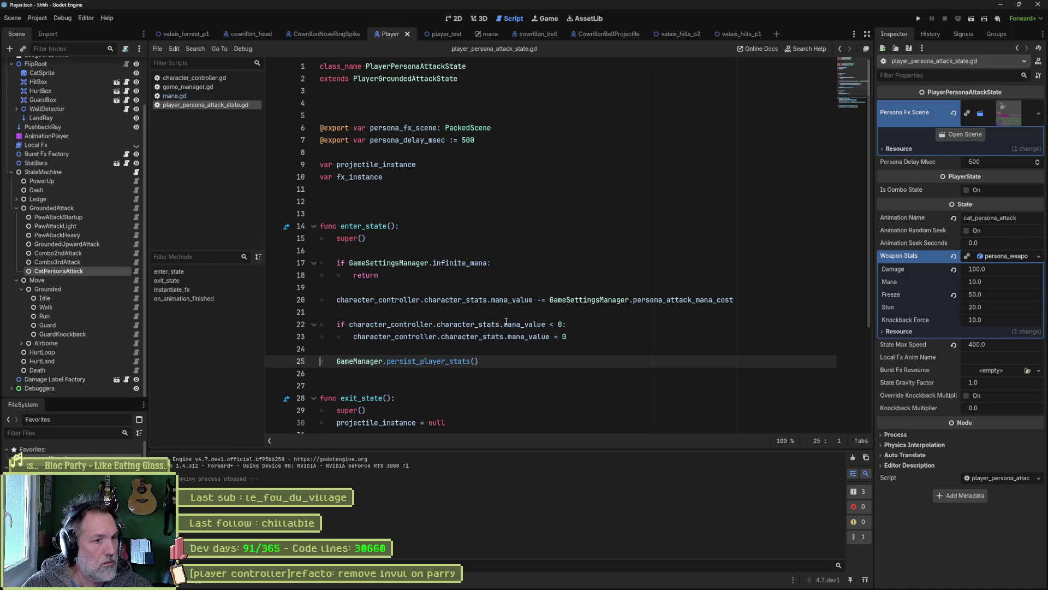
mouse_move(506, 322)
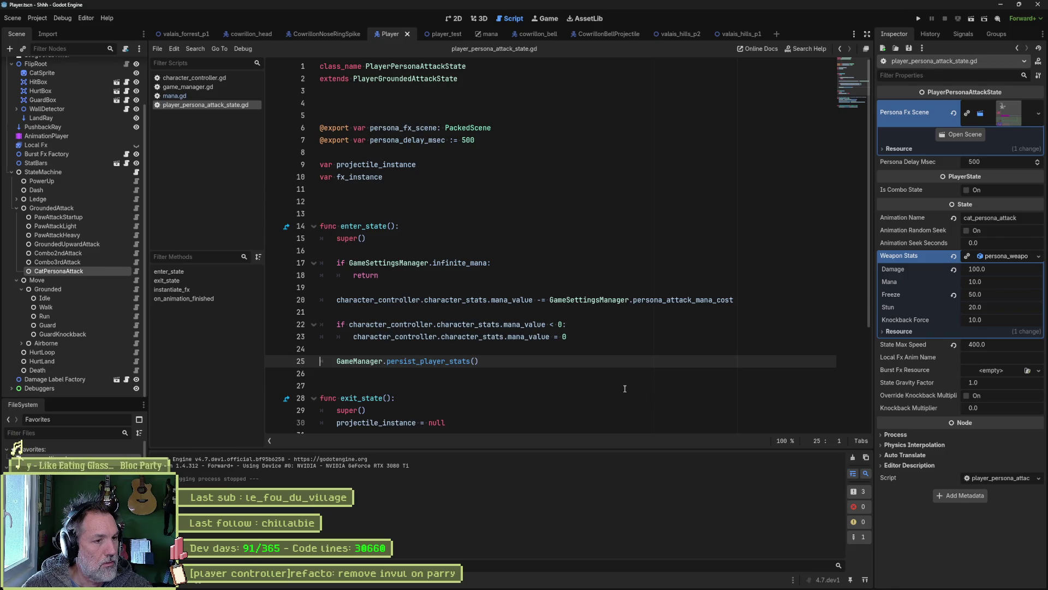
scroll(624, 388, "down", 1)
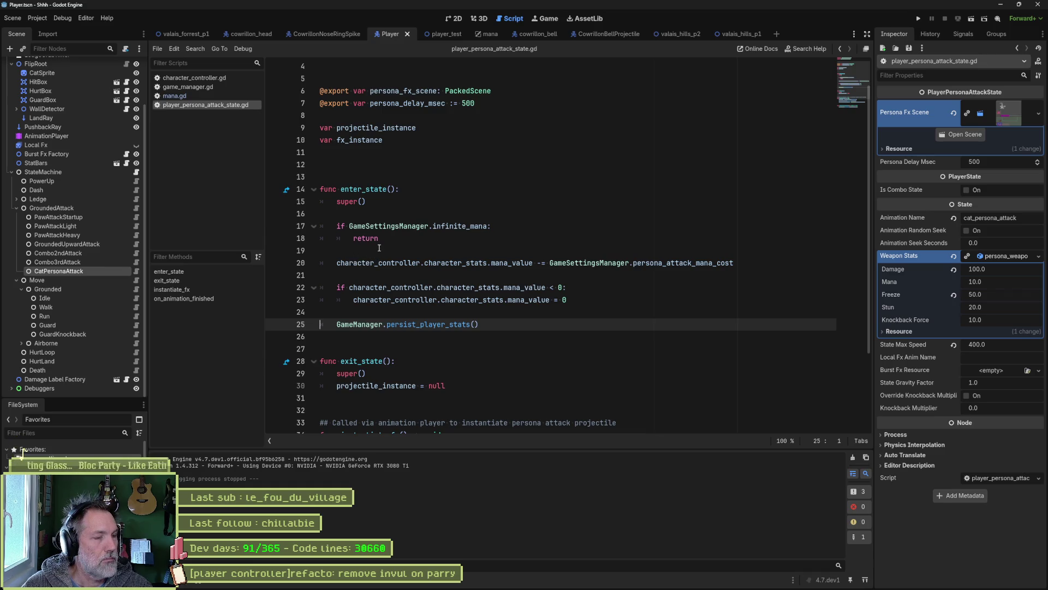
Quick-open input_manager.gd and unfold its _input function.
key("shift+alt+o")
type("input")
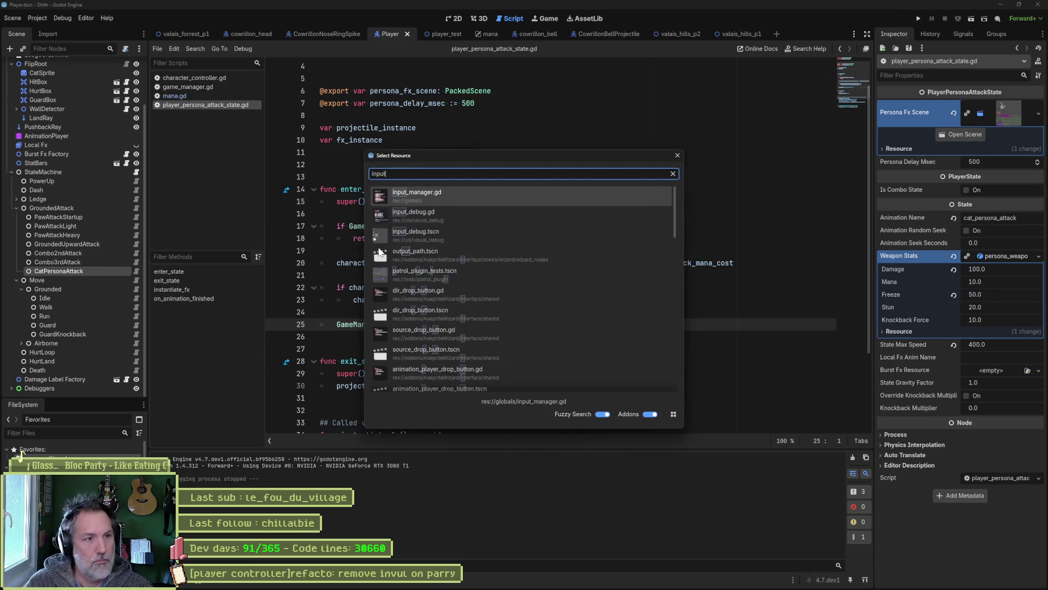
key("Return")
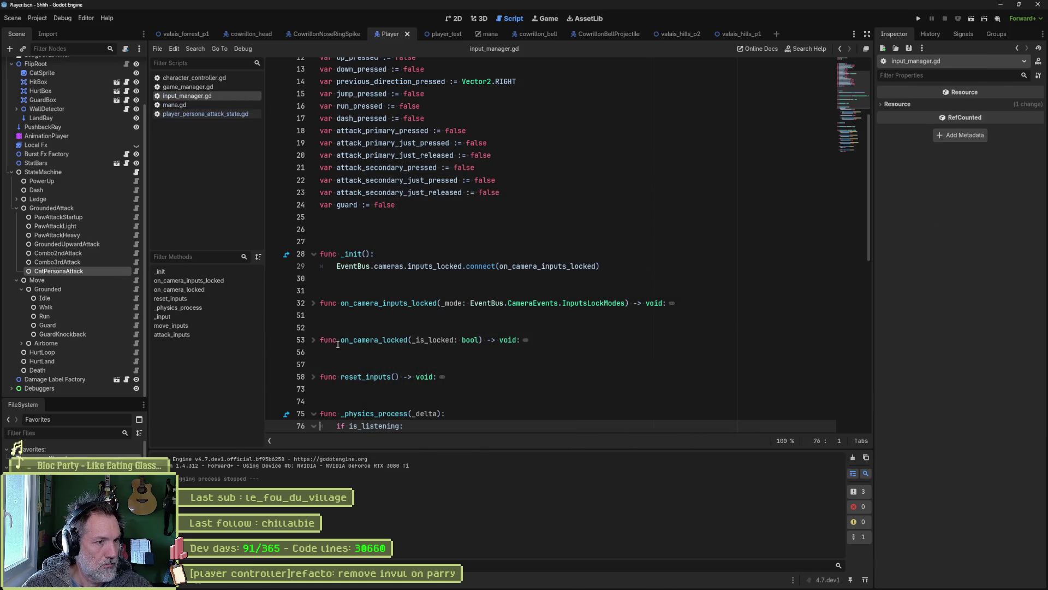
scroll(456, 324, "down", 5)
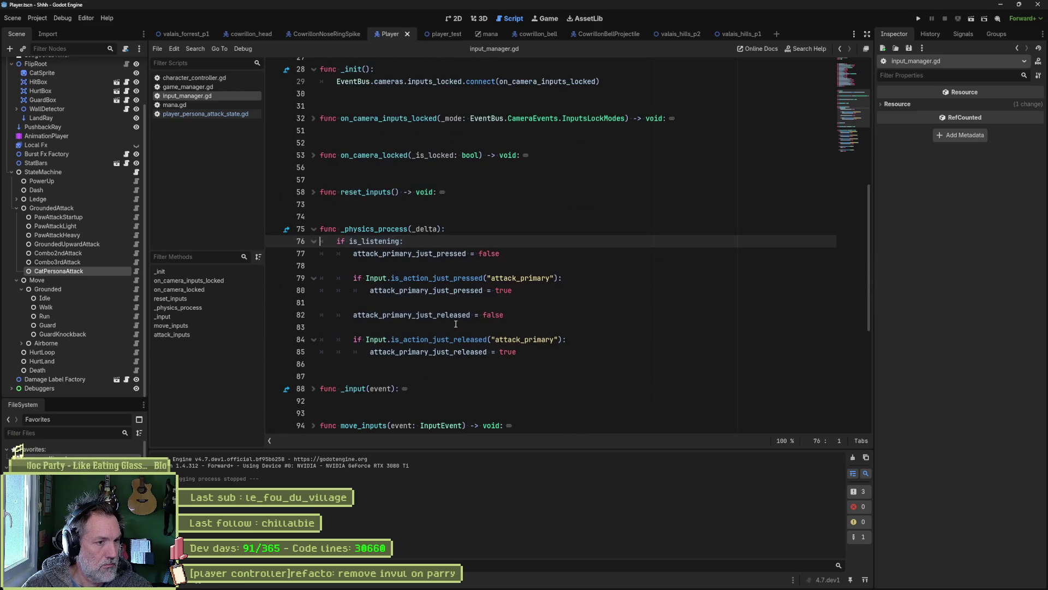
scroll(463, 324, "down", 5)
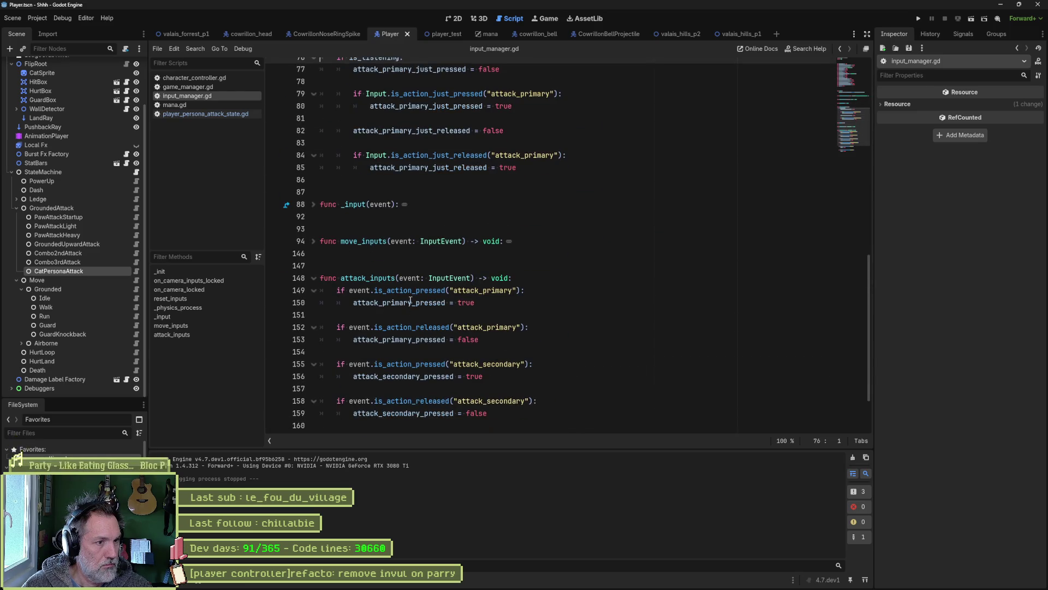
scroll(421, 302, "down", 2)
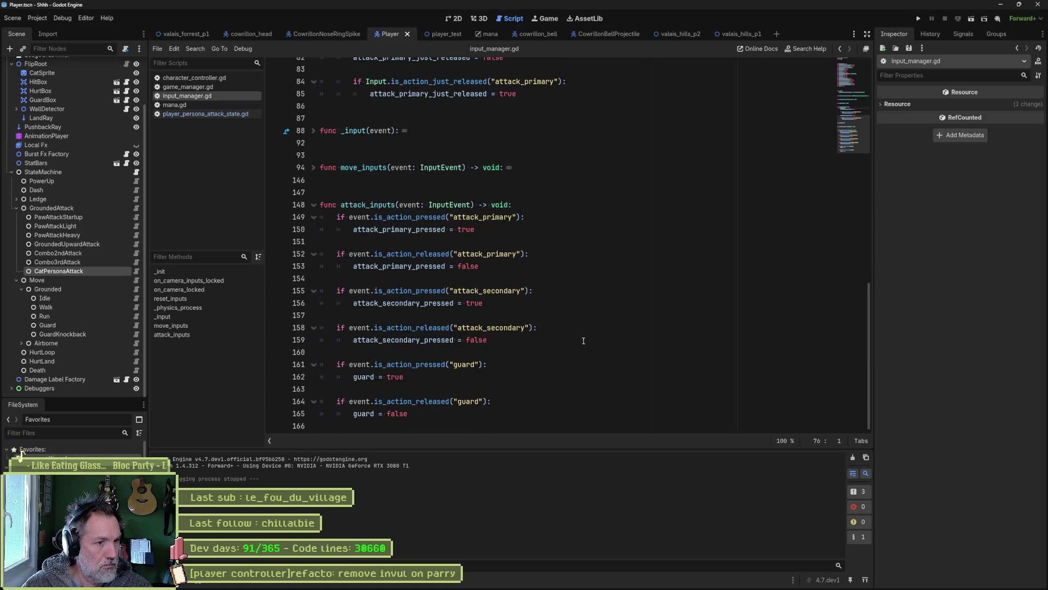
scroll(588, 340, "up", 5)
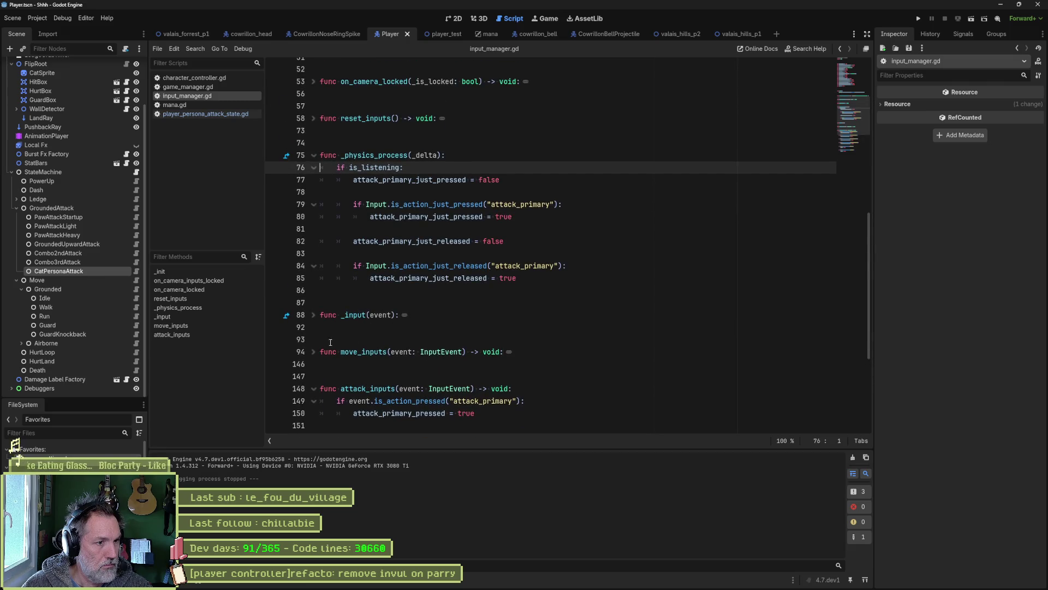
left_click(314, 315)
scroll(552, 341, "down", 2)
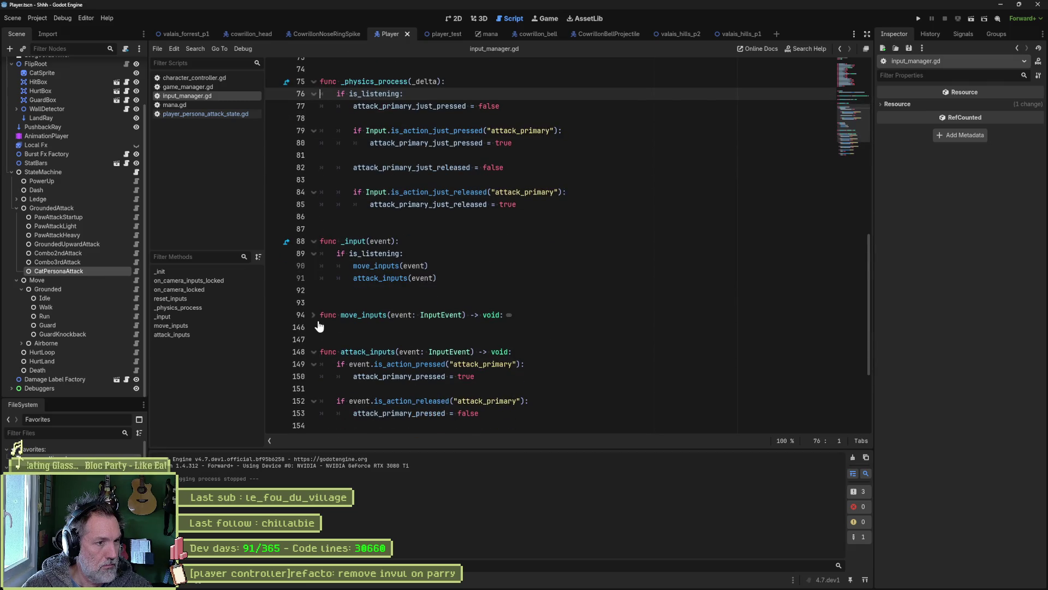
scroll(502, 345, "down", 4)
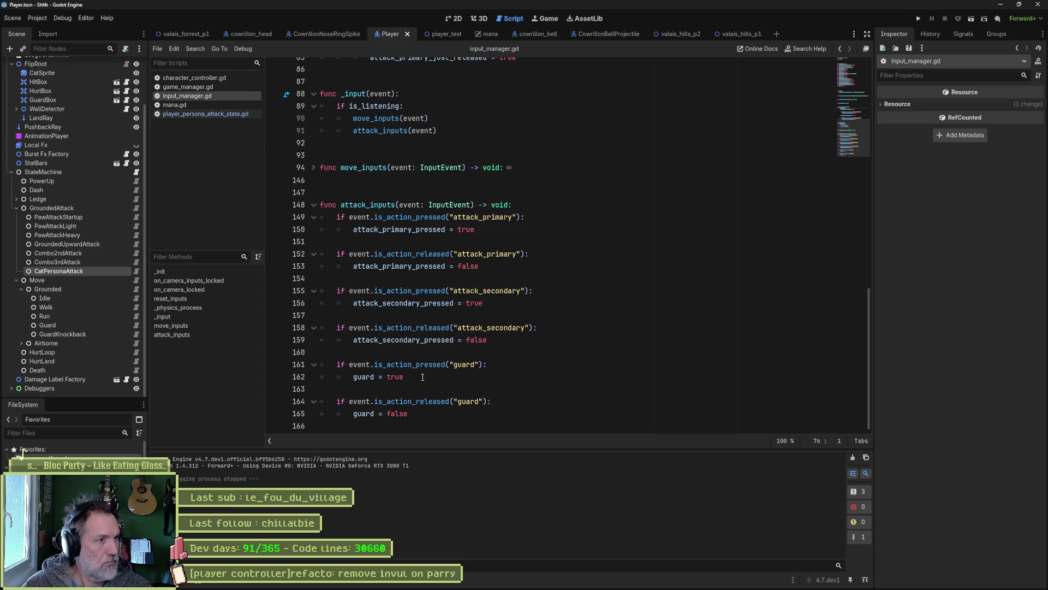
Prepare a project-wide Find in Files for attack_secondary_pressed.
double_click(432, 341)
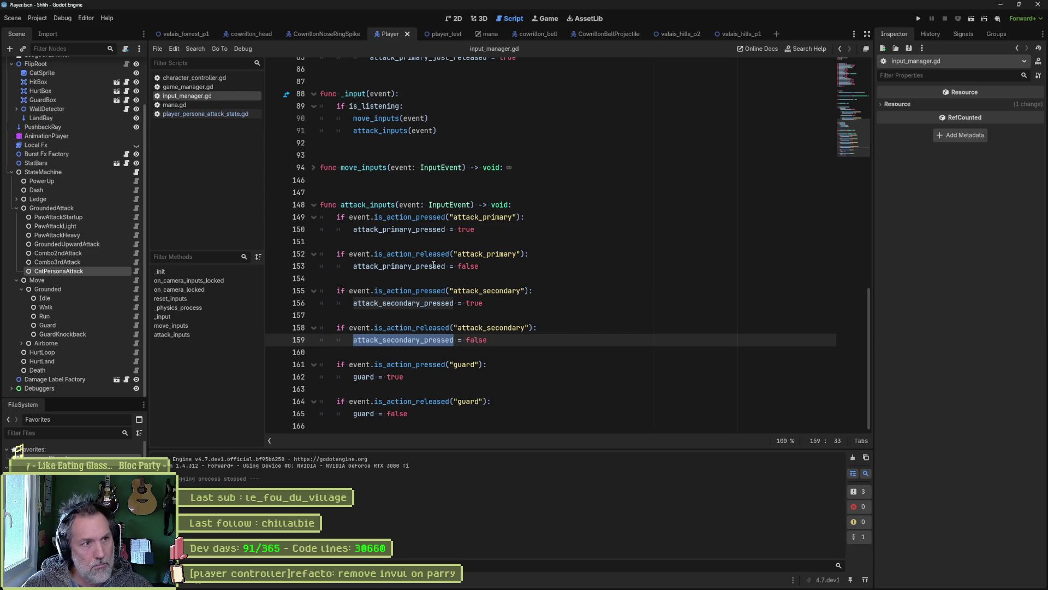
scroll(433, 263, "up", 6)
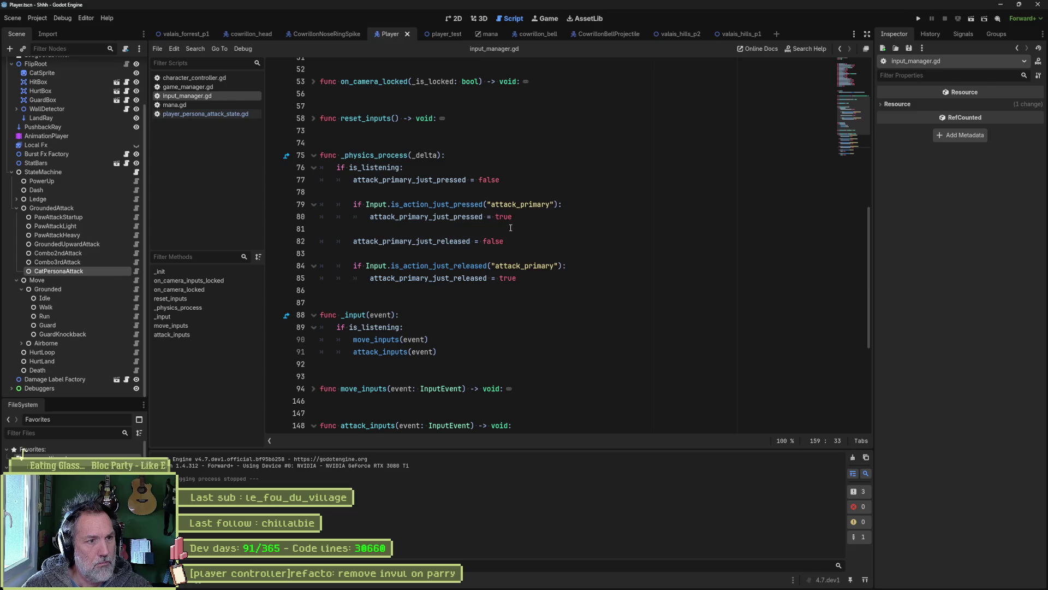
scroll(479, 238, "up", 8)
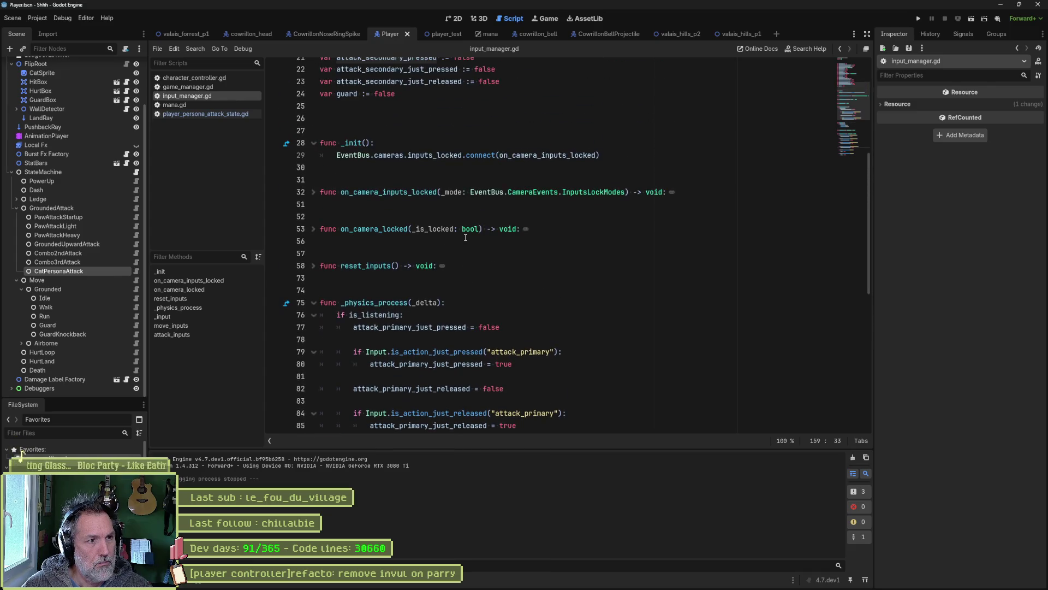
scroll(461, 238, "up", 3)
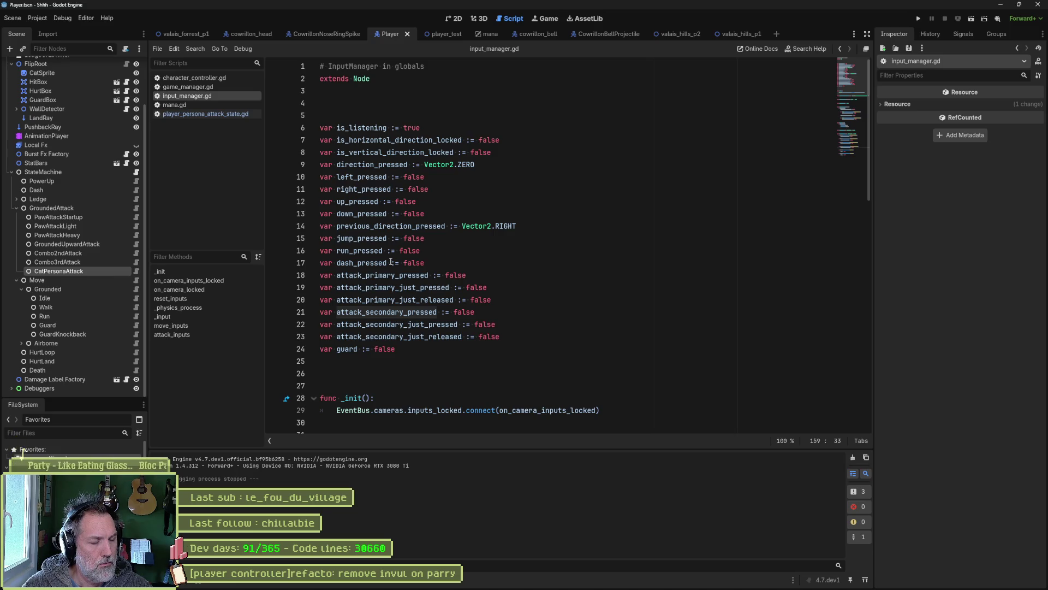
key("ctrl+shift+f")
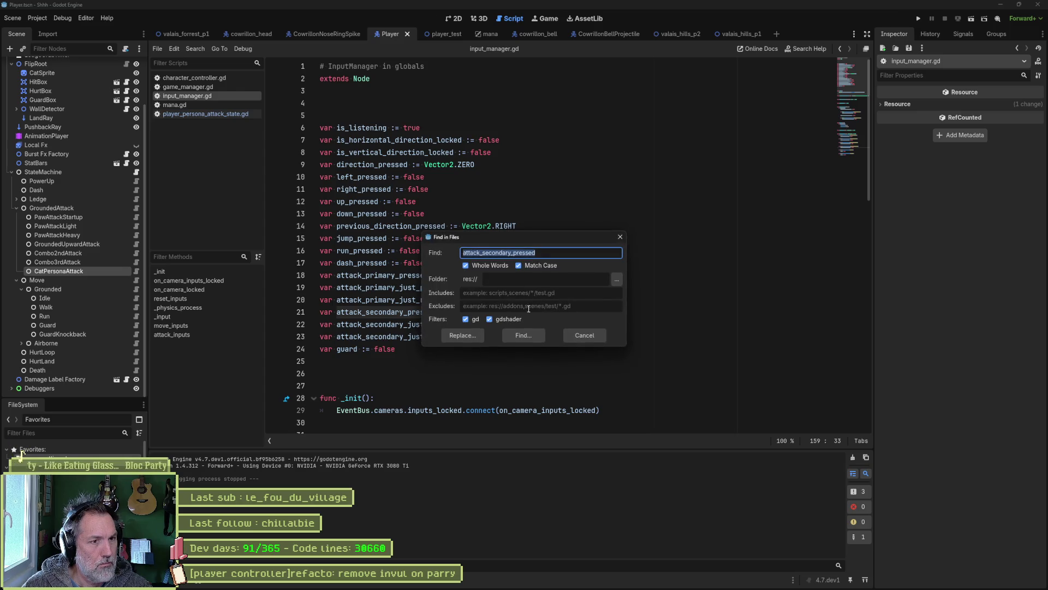
Find the 5 attack_secondary_pressed matches and open player_grounded_state.gd, selecting can_persona_attack on line 75.
left_click(523, 335)
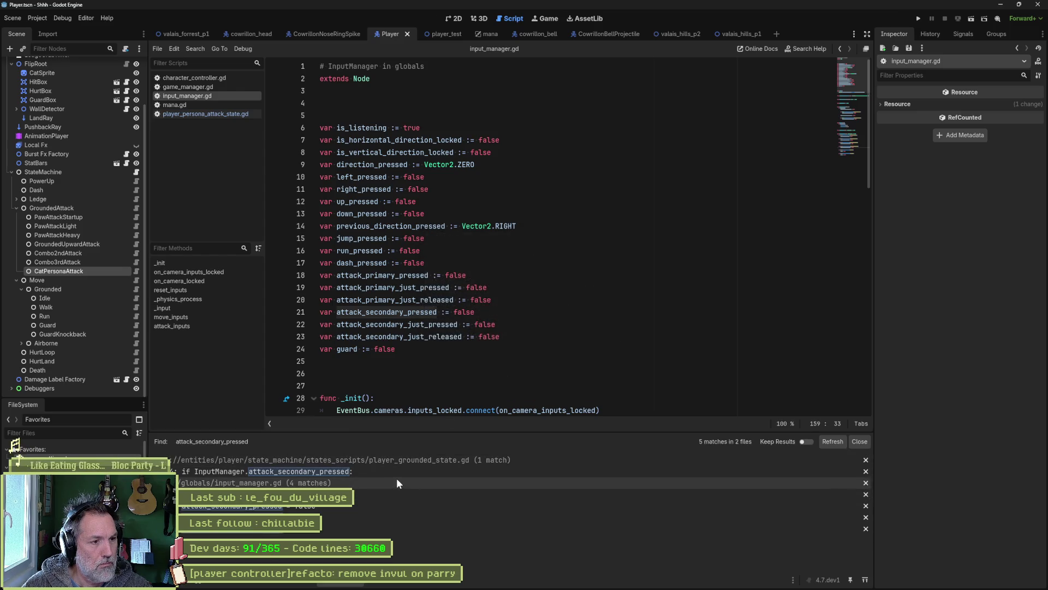
left_click(395, 473)
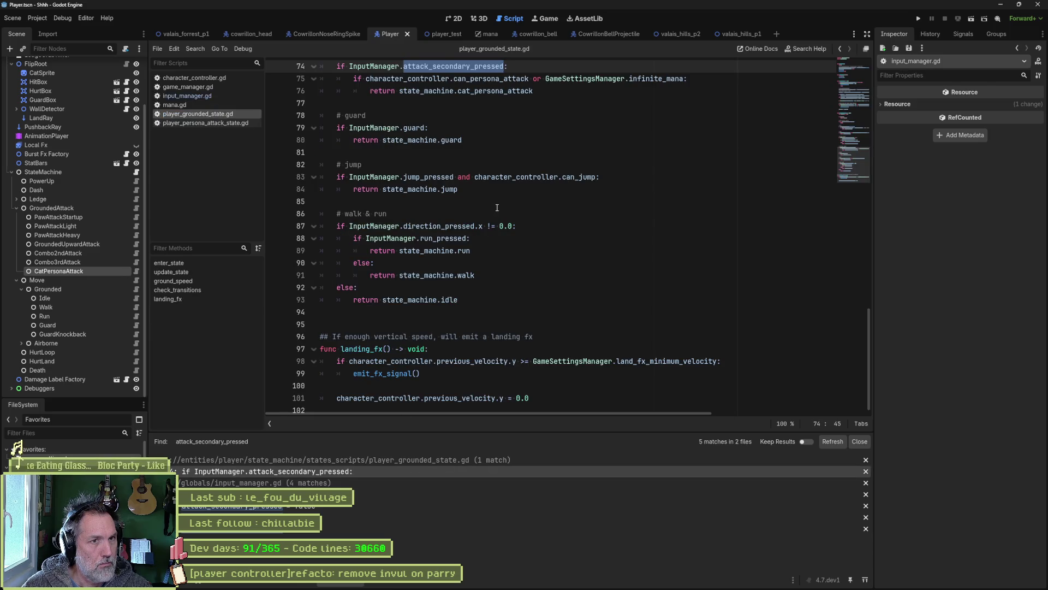
scroll(513, 195, "up", 2)
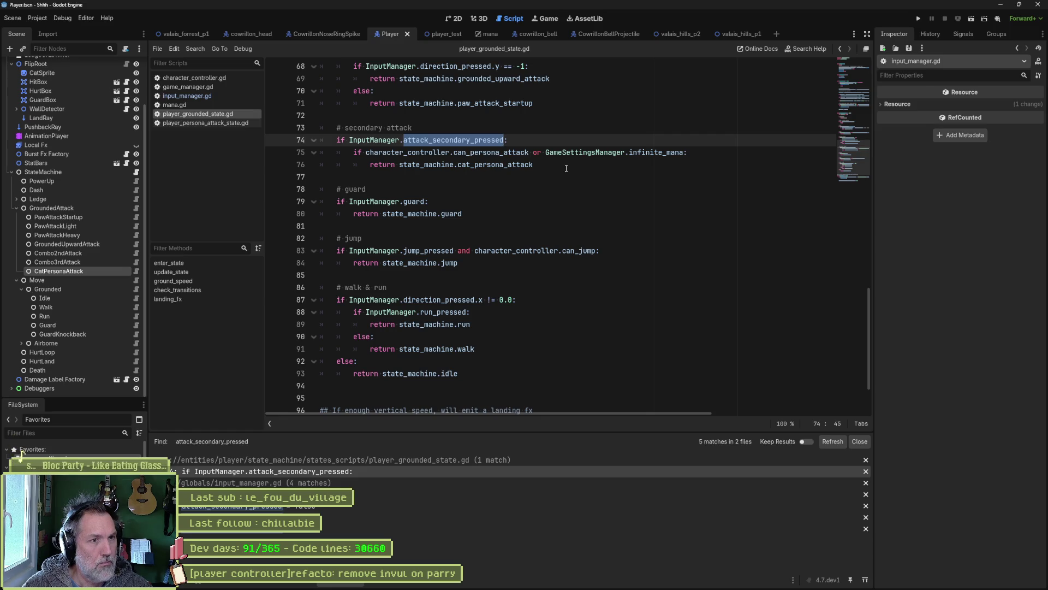
left_click(500, 153)
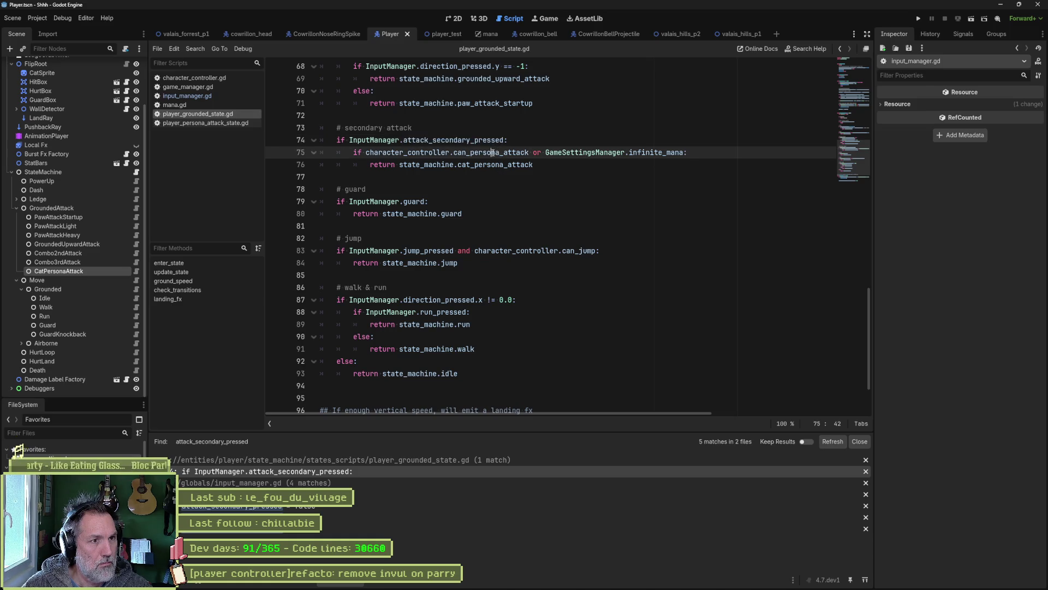
double_click(493, 153)
Search the project for can_persona_attack and open player_controller.gd at its getter requiring mana_value >= 100.0.
key("ctrl+shift+f")
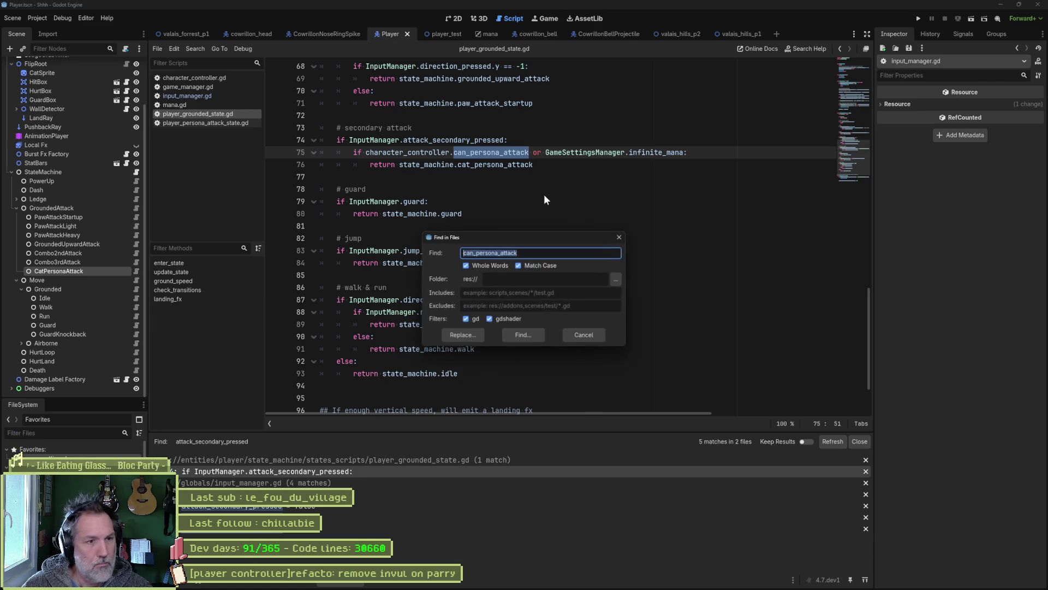
left_click(539, 336)
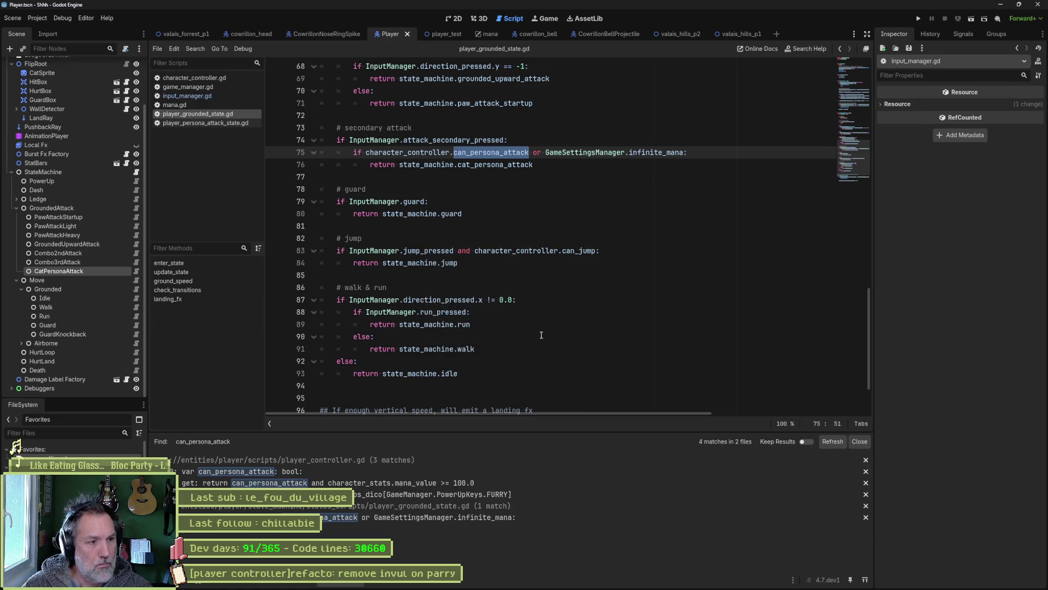
left_click(394, 483)
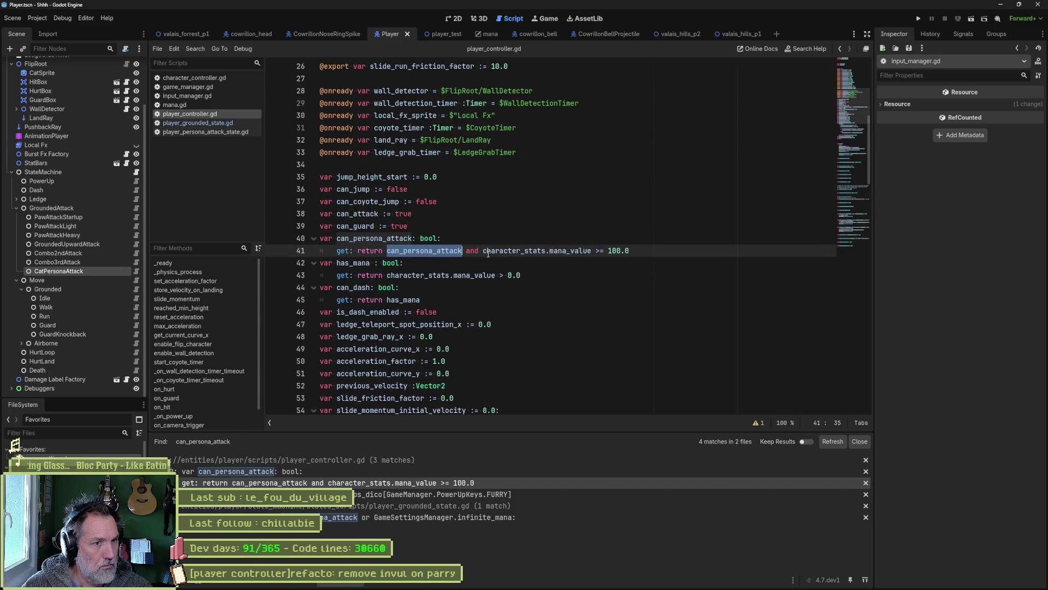
mouse_move(488, 253)
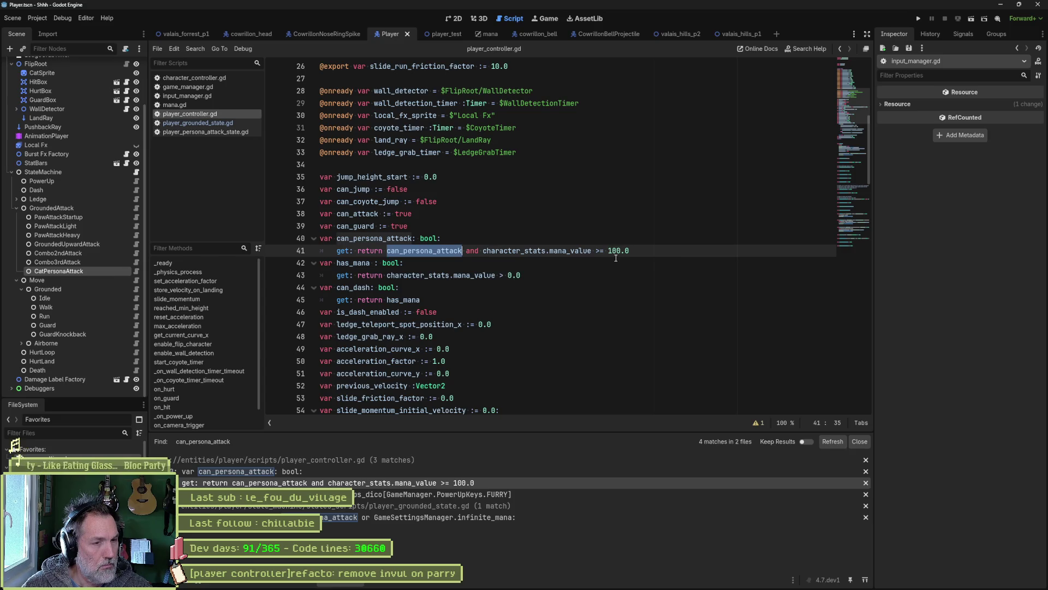
Set the game settings' Mana Initial Value to 100.0.
left_click(33, 461)
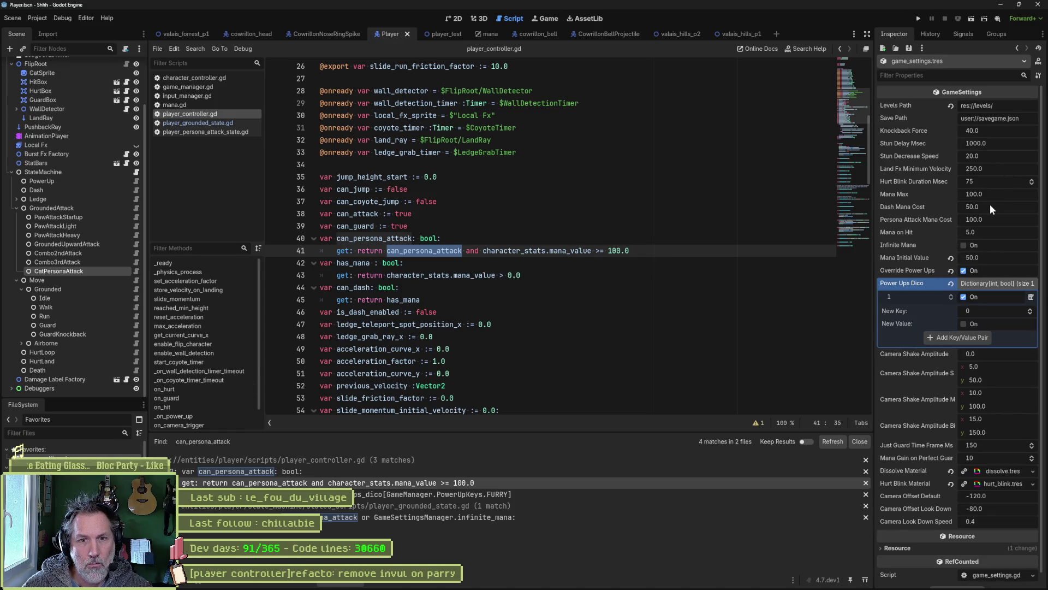
left_click(993, 258)
type("10")
key("Return")
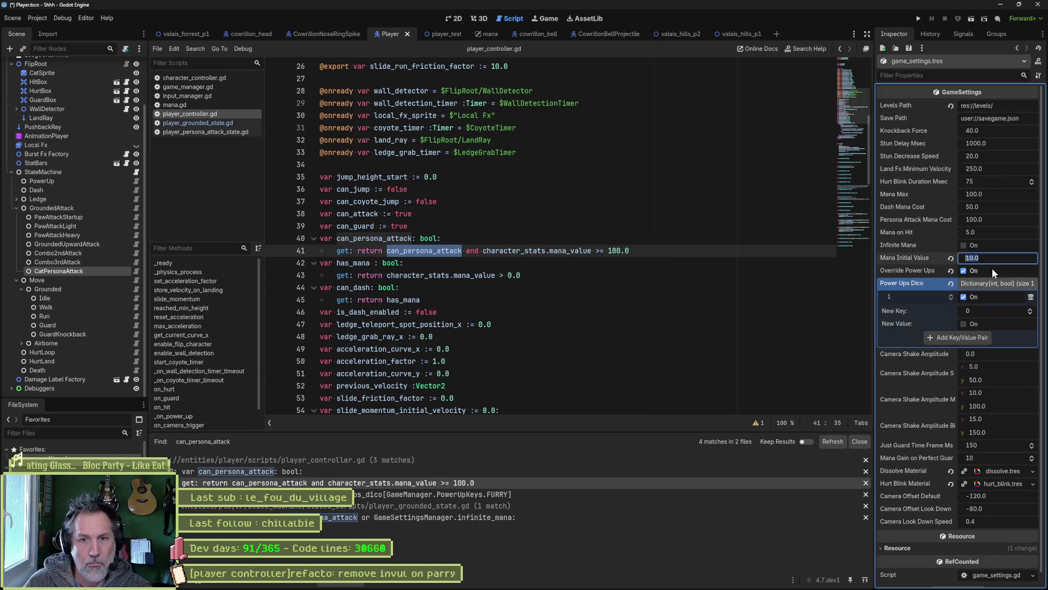
type("100")
key("Return")
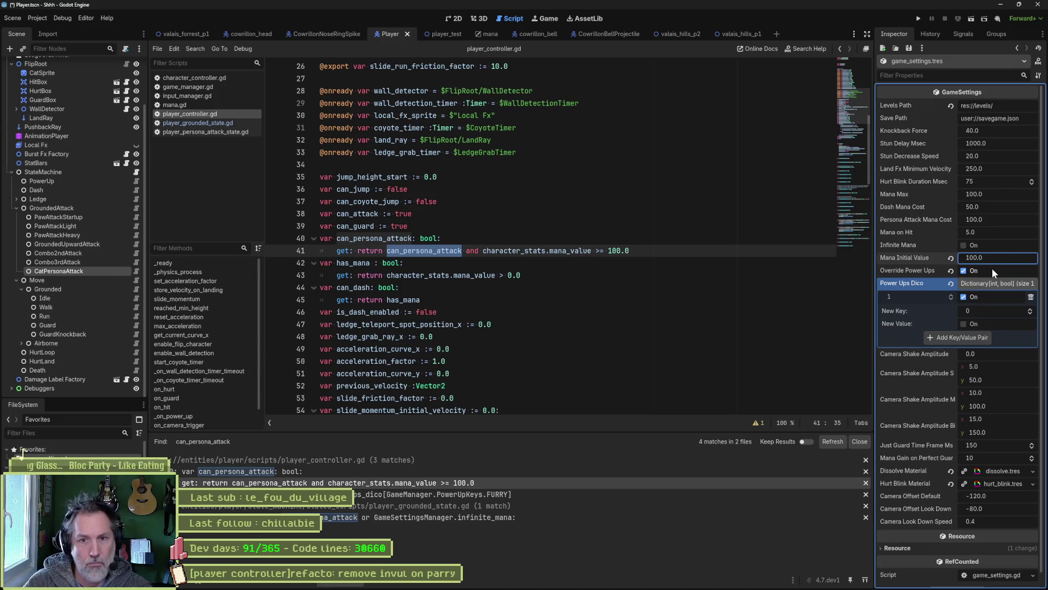
Run the game briefly to test the change, then stop it.
left_click(633, 316)
key("F5")
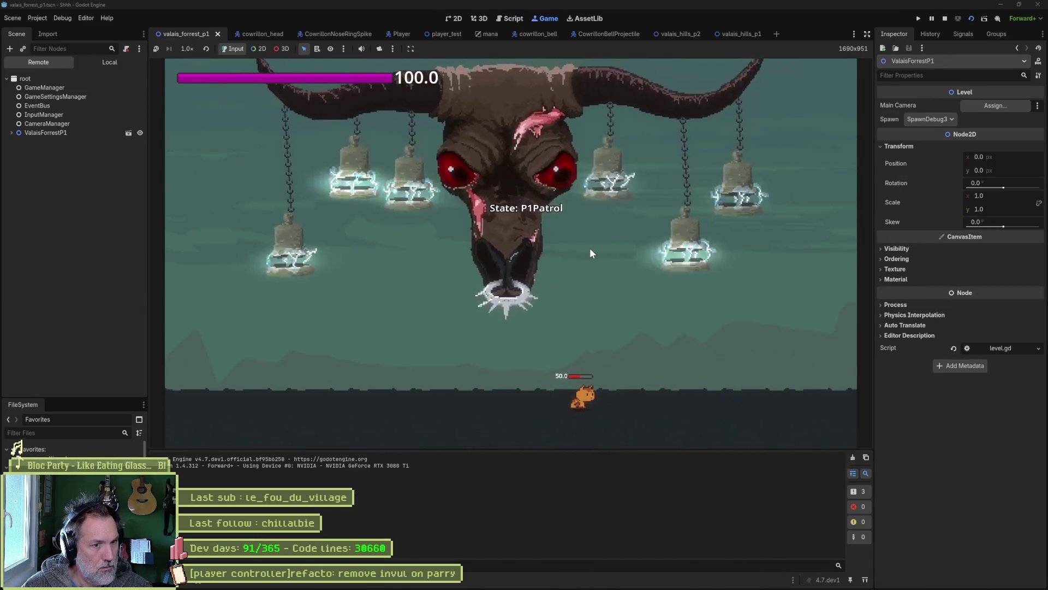
key("F8")
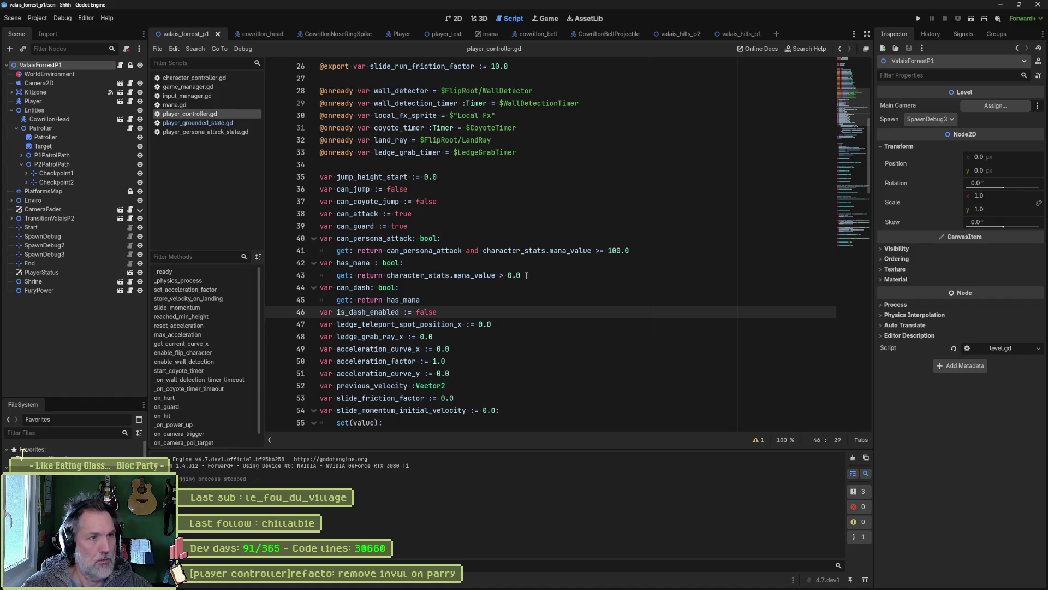
Jump to _physics_process, find the can_persona_attack declaration, and start a project-wide search for it.
scroll(510, 271, "up", 7)
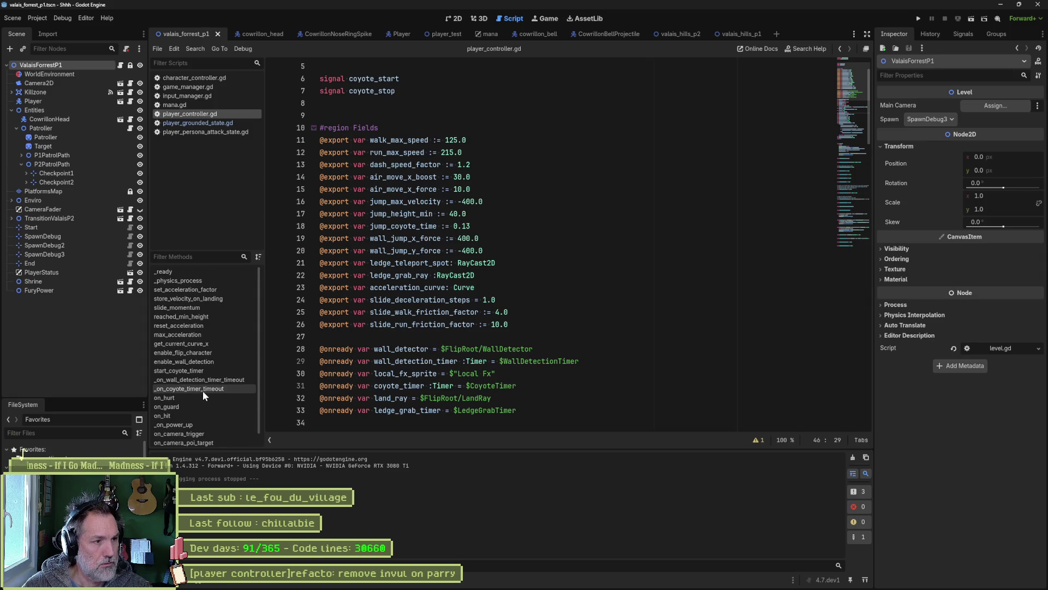
left_click(180, 280)
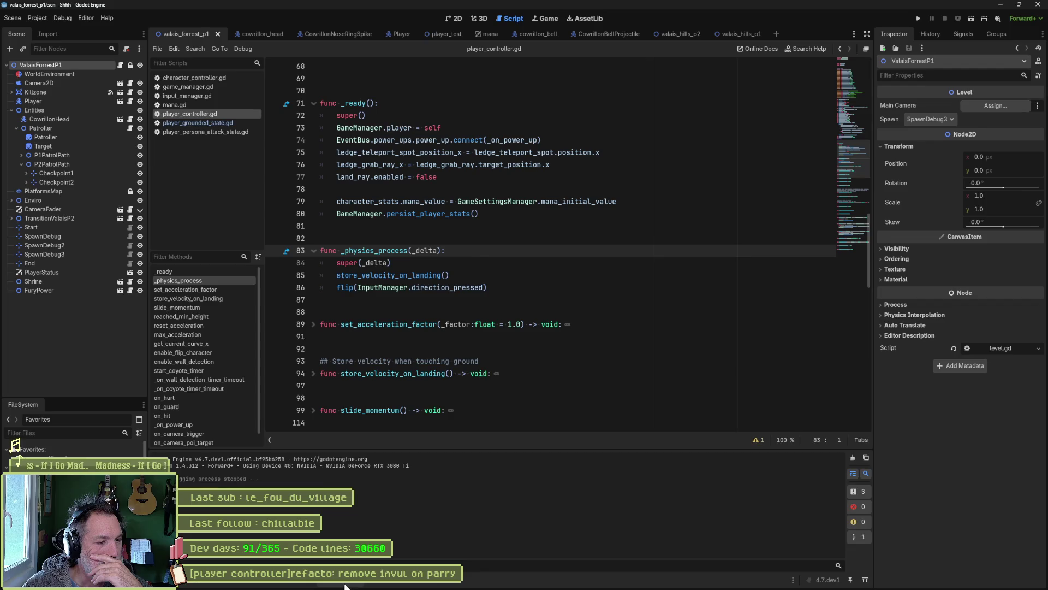
left_click(327, 482)
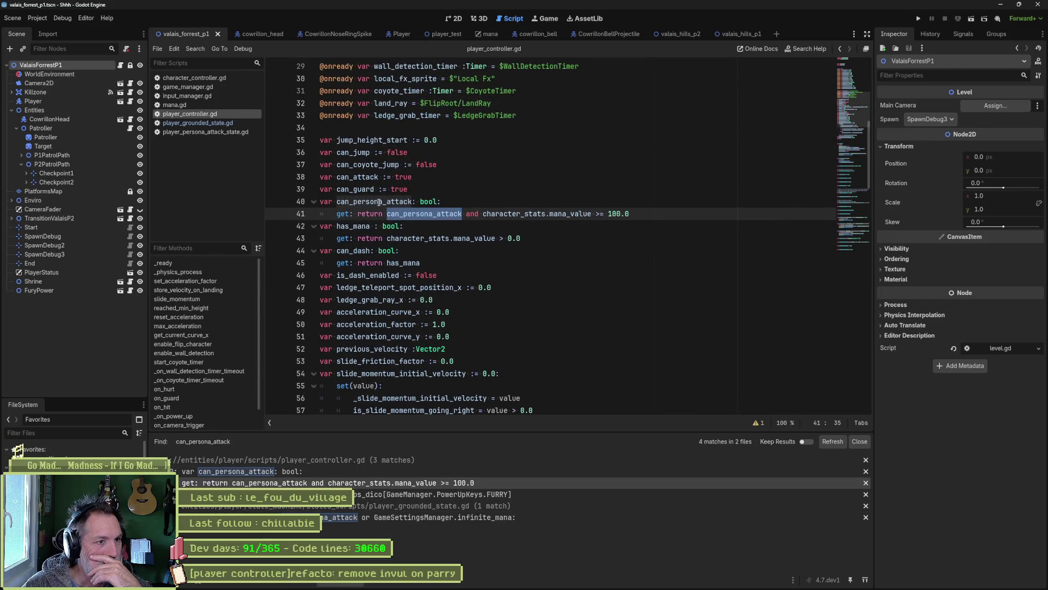
key("shift+F3")
mouse_move(564, 216)
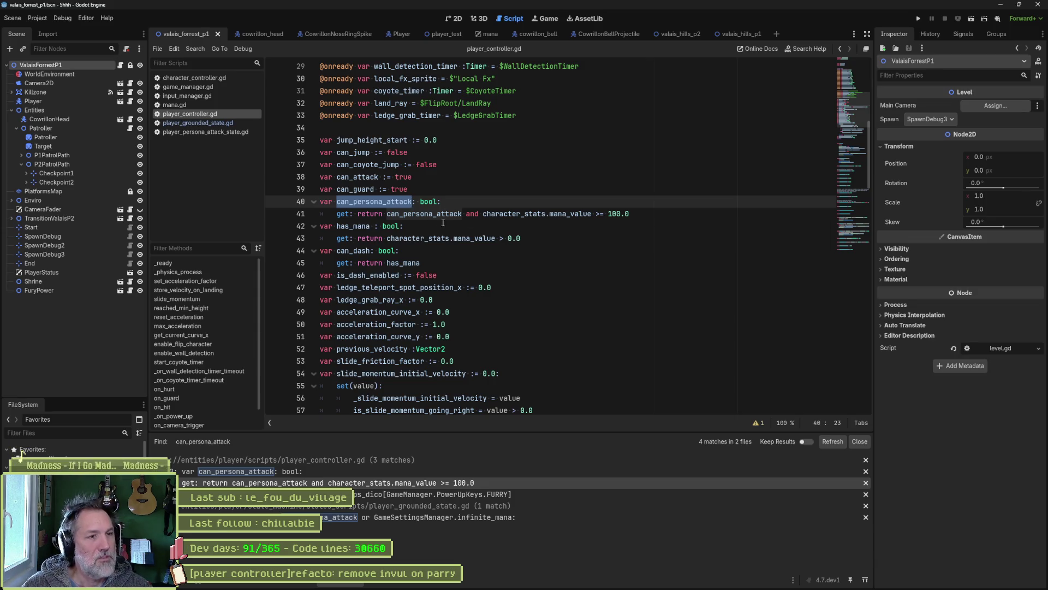
key("ctrl+shift+f")
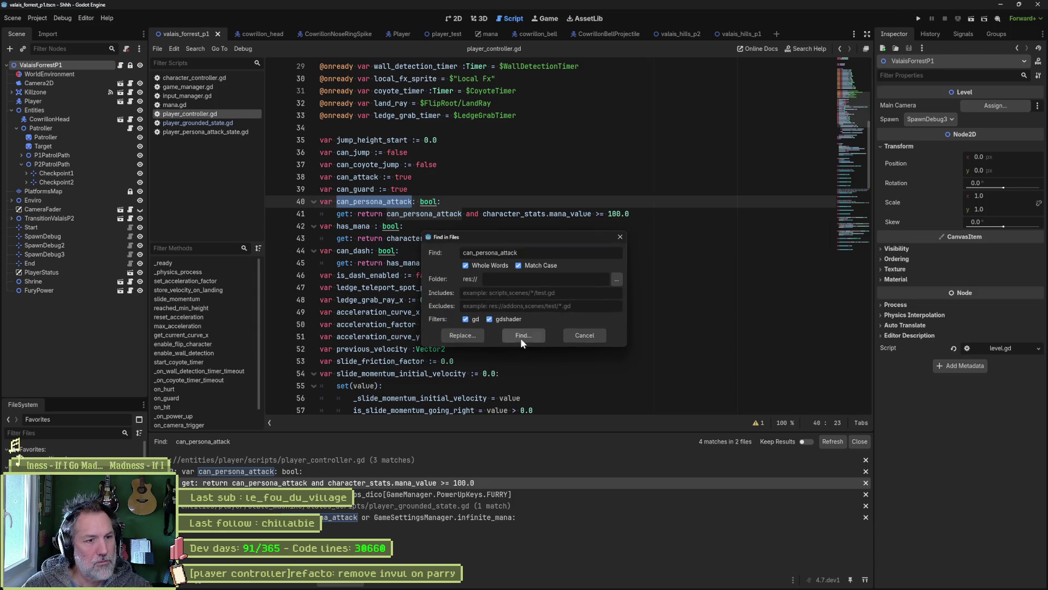
Run the can_persona_attack search, open the FURRY match, and delete the extra space after '=' on line 201.
left_click(519, 337)
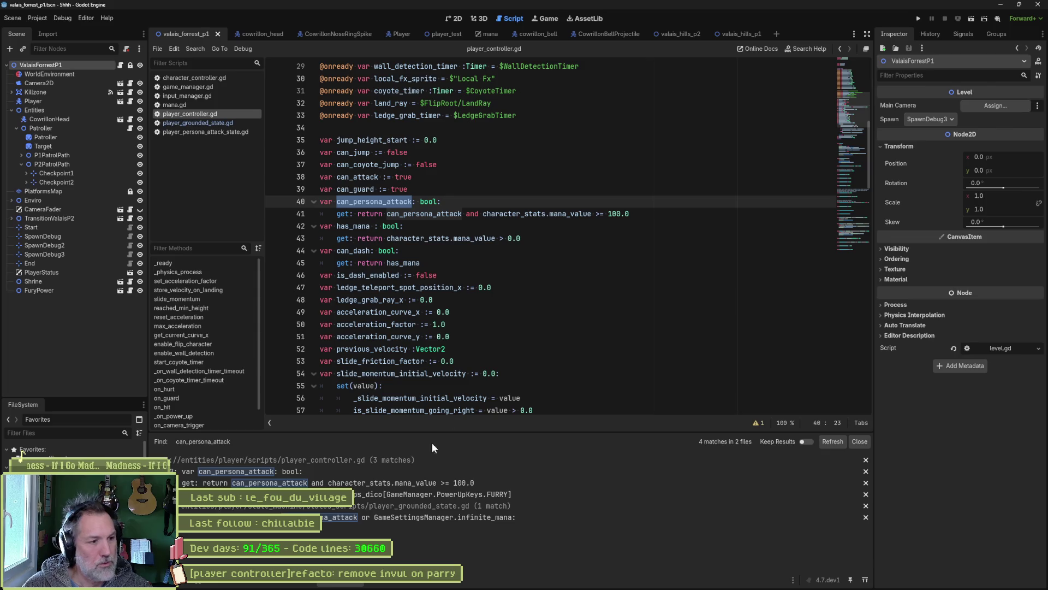
left_click(405, 496)
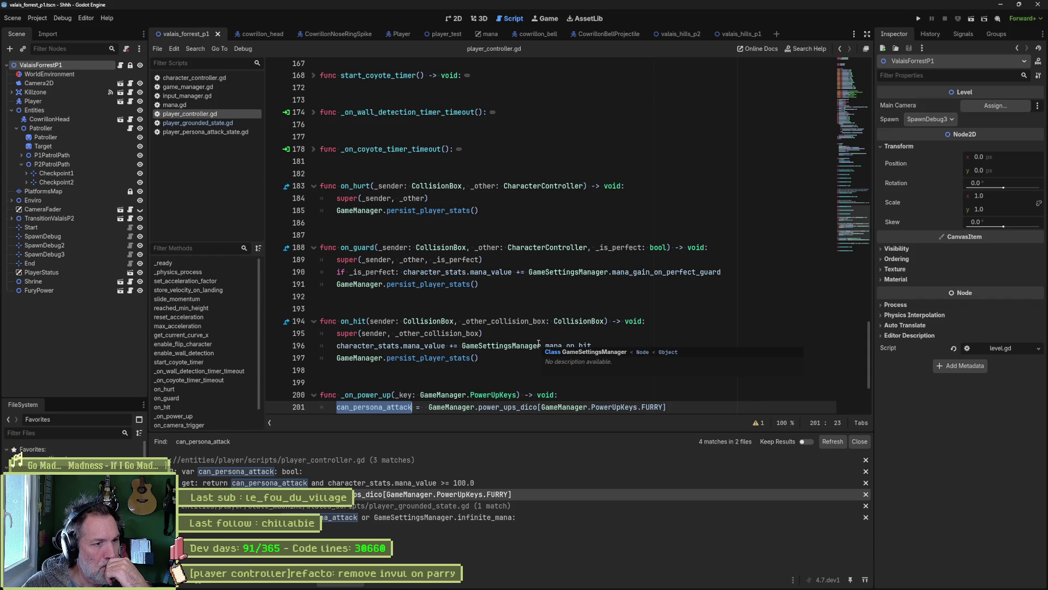
scroll(491, 349, "down", 2)
left_click(424, 333)
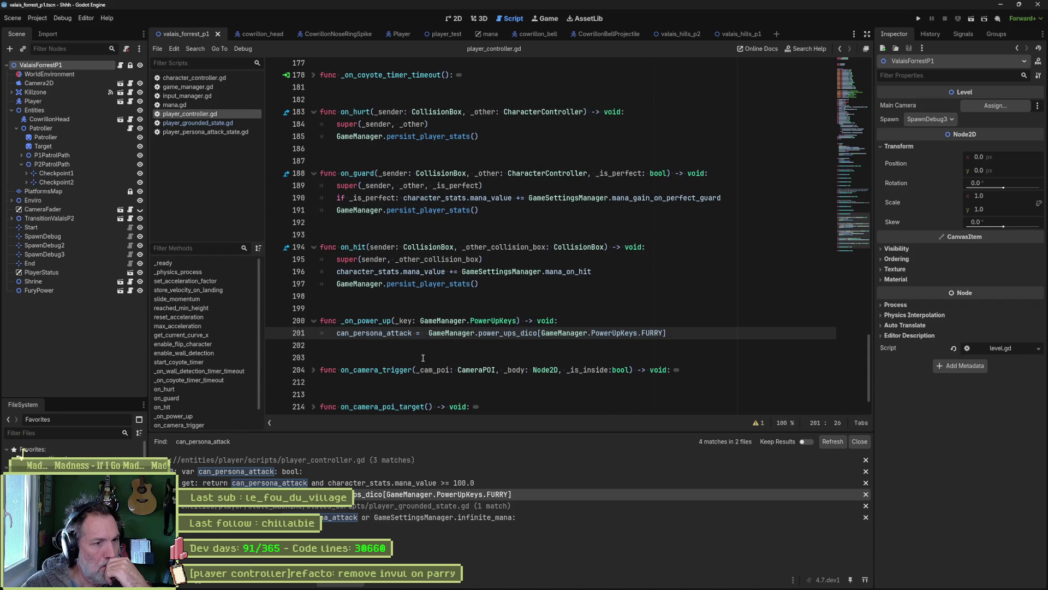
key("Delete")
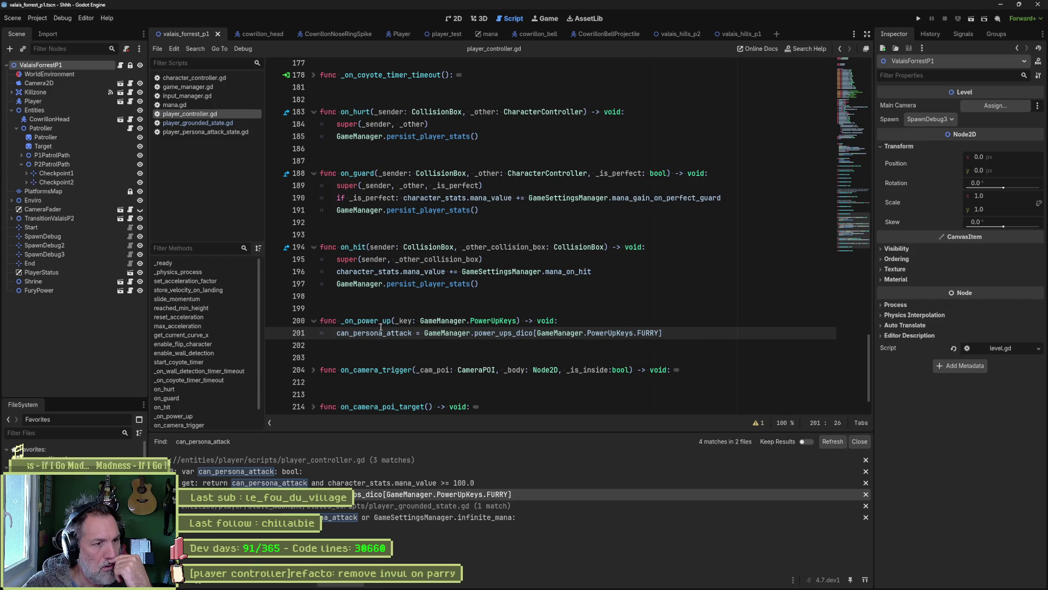
Start a Find in Files for _on_power_up, cancel it, and return the caret to line 201.
double_click(379, 321)
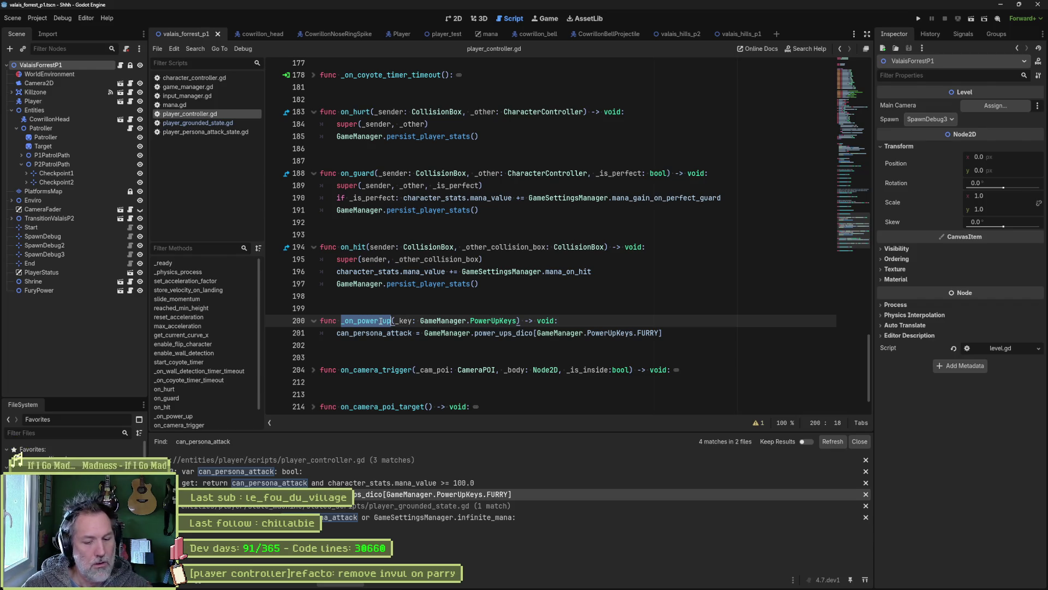
key("ctrl+shift+f")
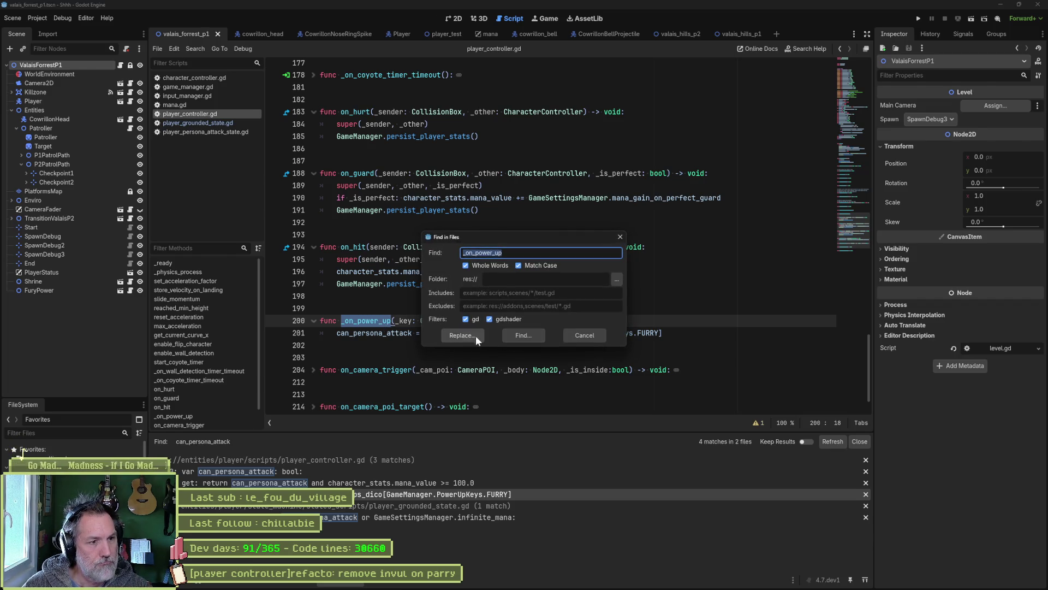
left_click(397, 329)
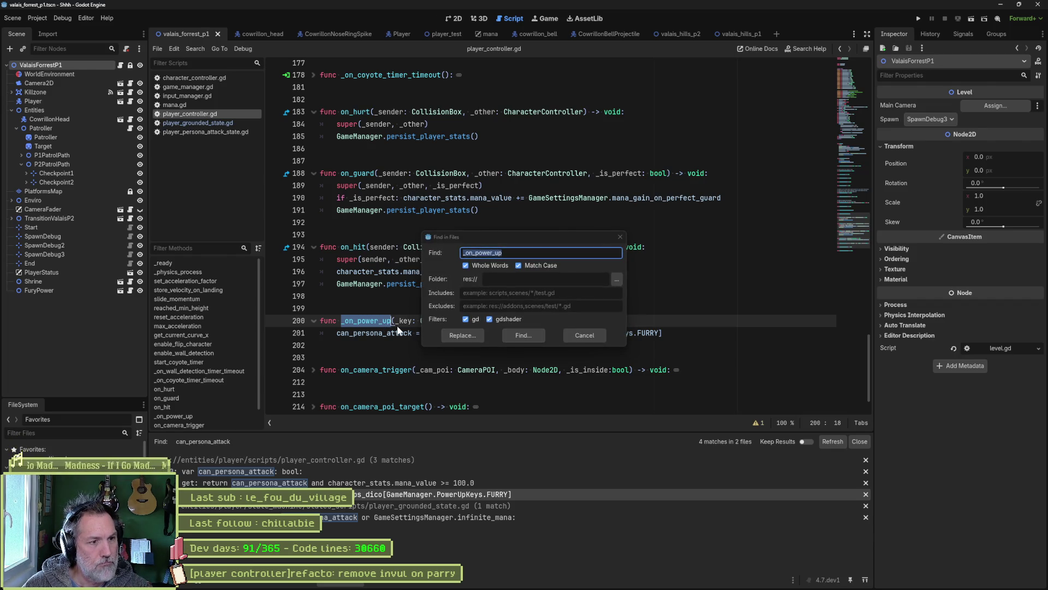
left_click(574, 334)
left_click(668, 335, "shift")
left_click(658, 333)
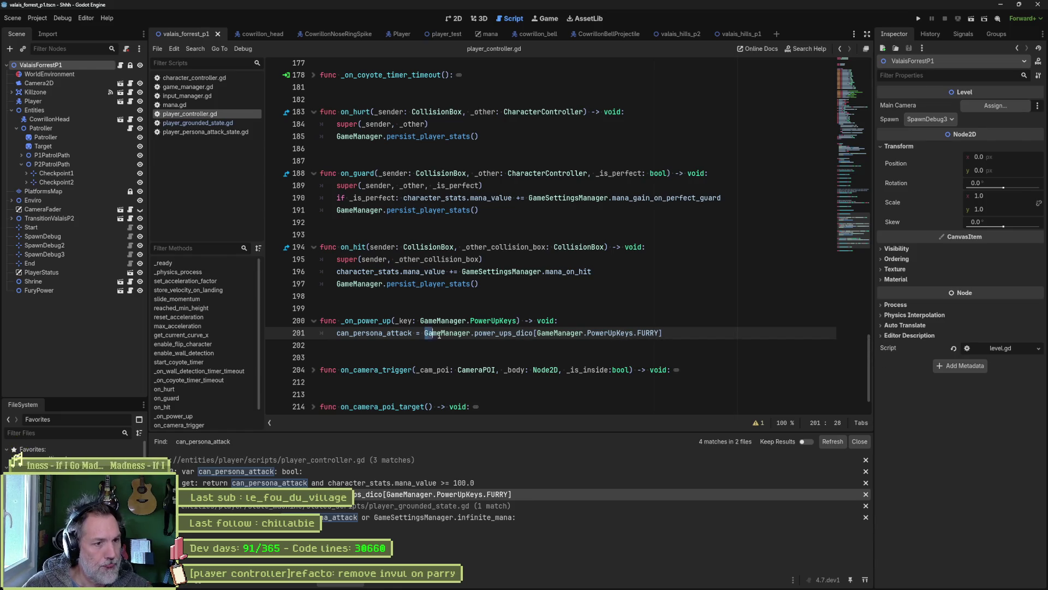
Search all files for GameManager.power_ups_dico, open the mana.gd match, and launch the game with F6.
left_click_drag(425, 333, 534, 333)
key("ctrl+shift+f")
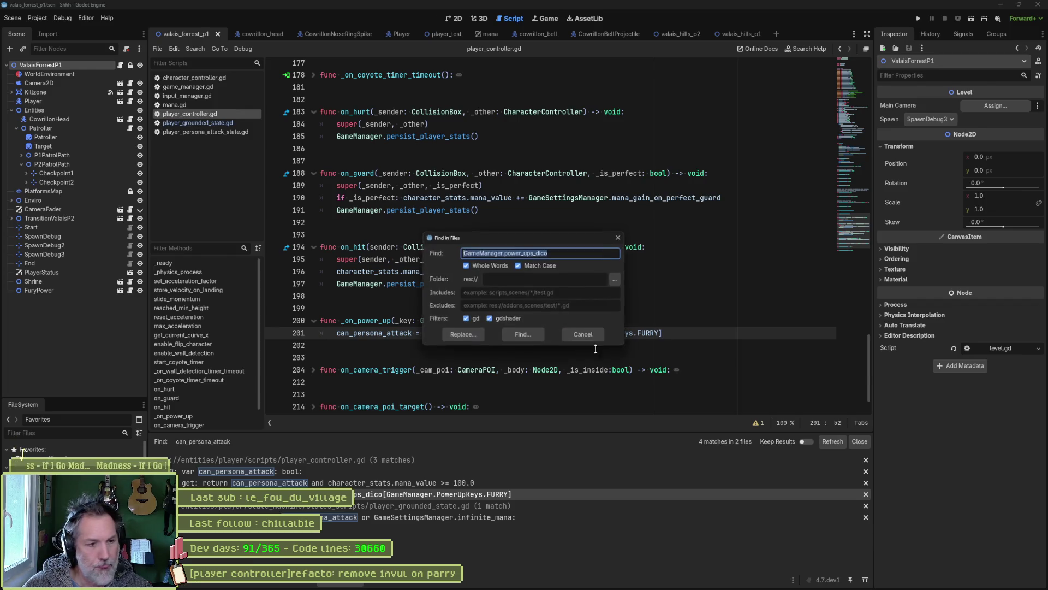
key("Return")
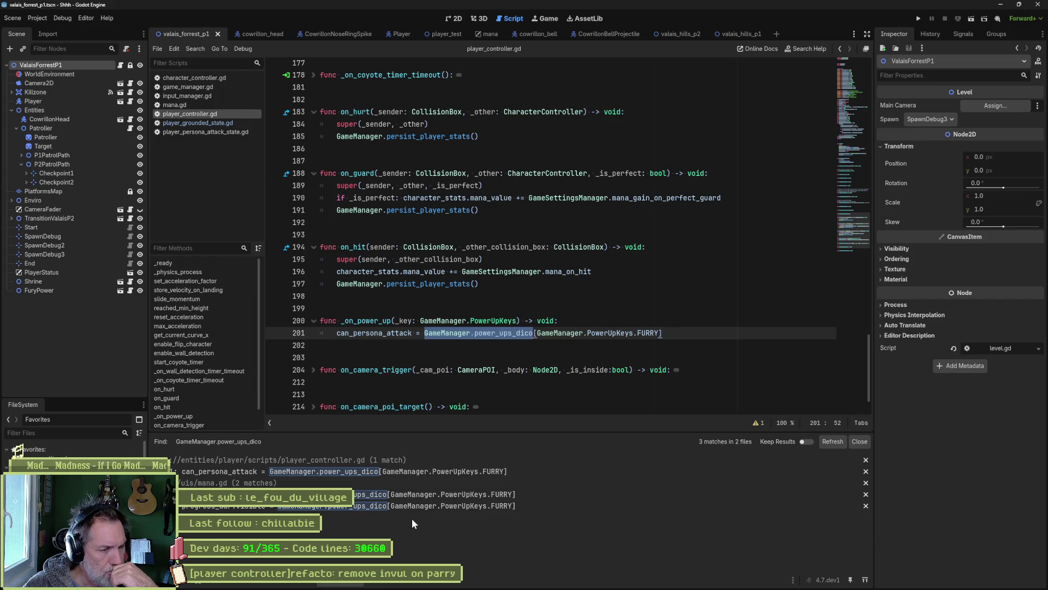
left_click(386, 497)
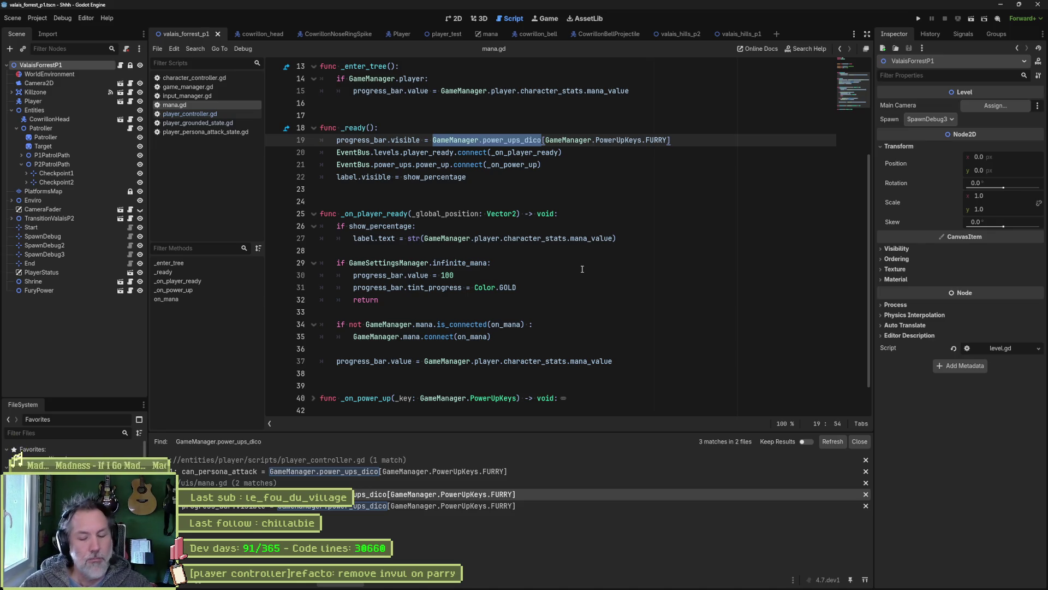
key("F6")
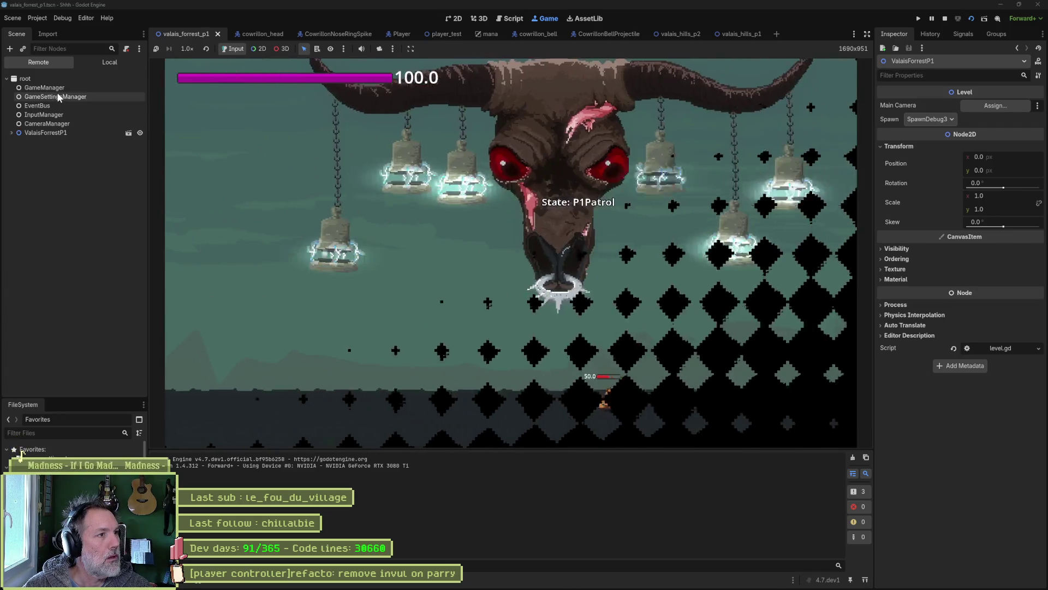
Inspect the live GameManager's Power Up Keys (NONE, FURRY), then stop the game.
left_click(57, 92)
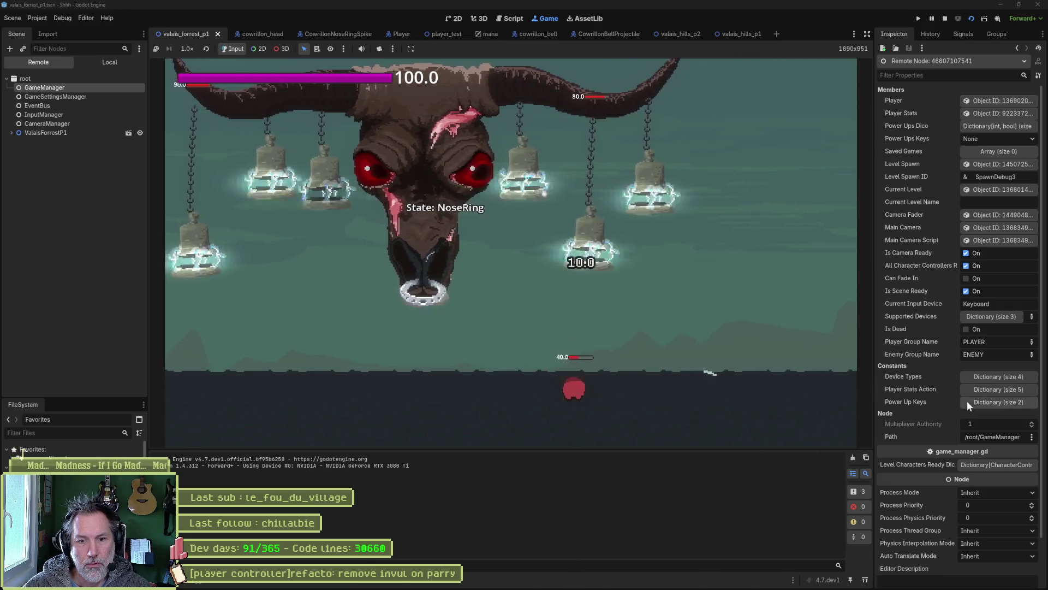
left_click(988, 402)
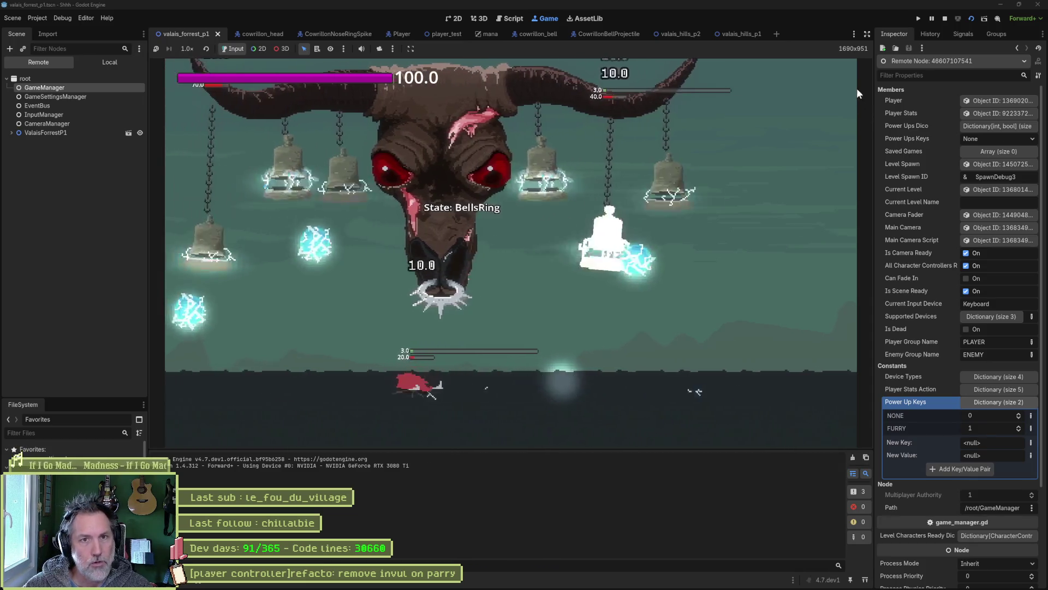
left_click(945, 19)
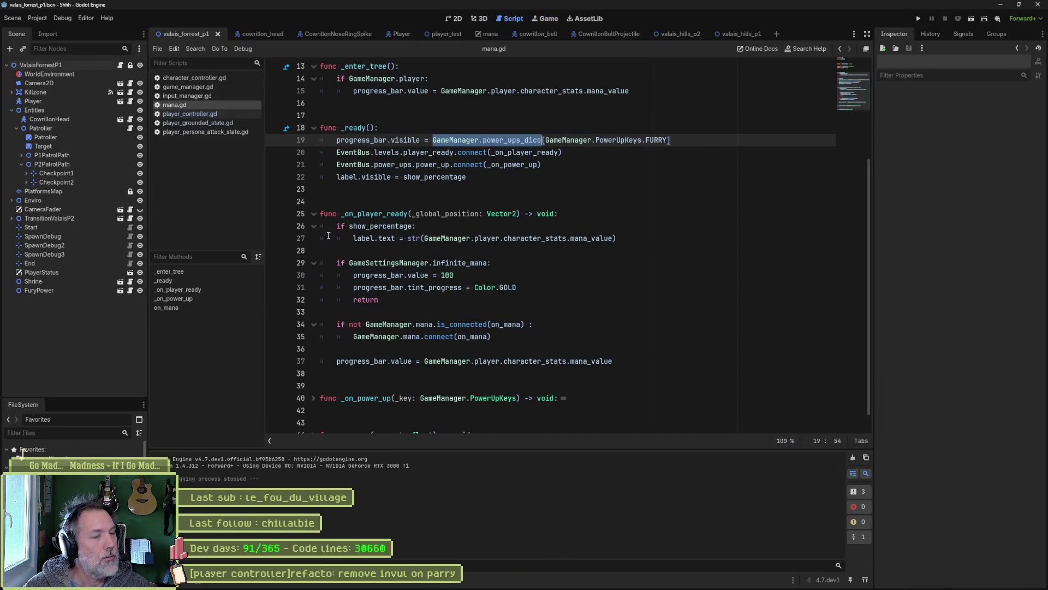
In input_manager.gd, search all files for attack_secondary_pressed and step through its matches.
left_click(188, 96)
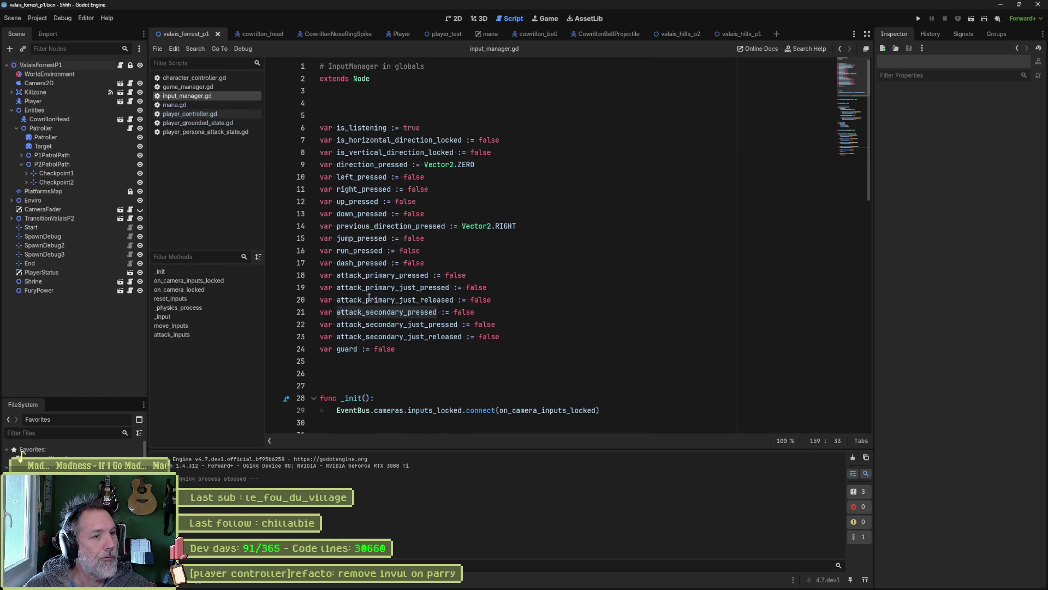
double_click(373, 312)
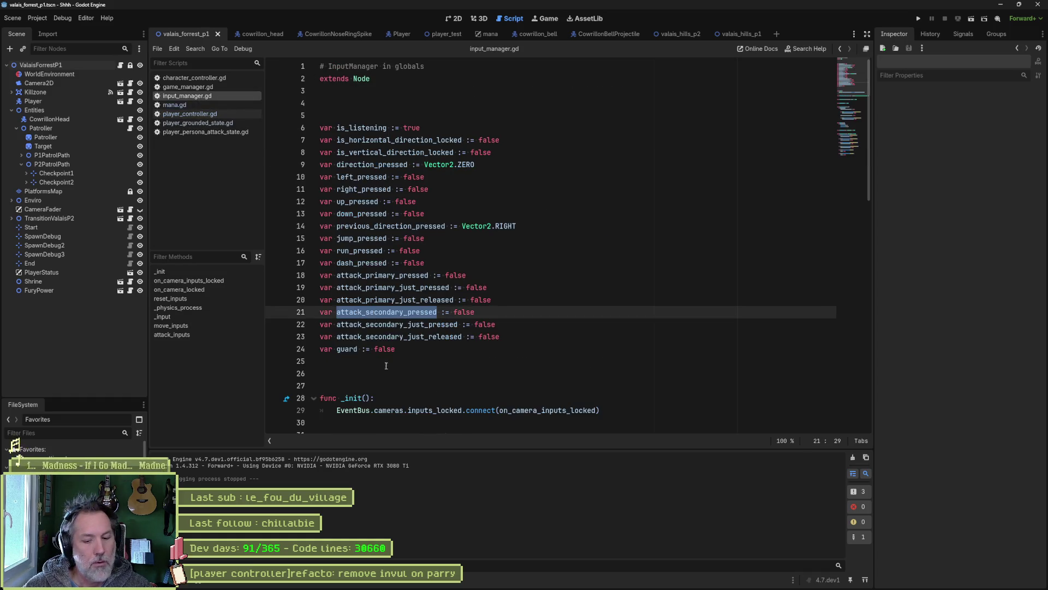
key("ctrl+shift+f")
left_click(522, 338)
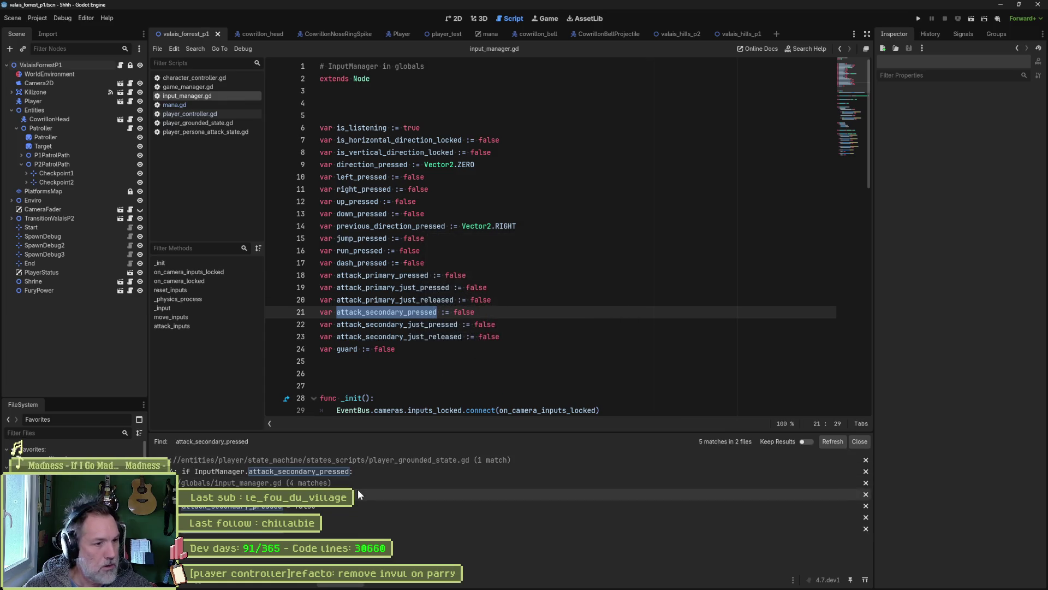
left_click(356, 506)
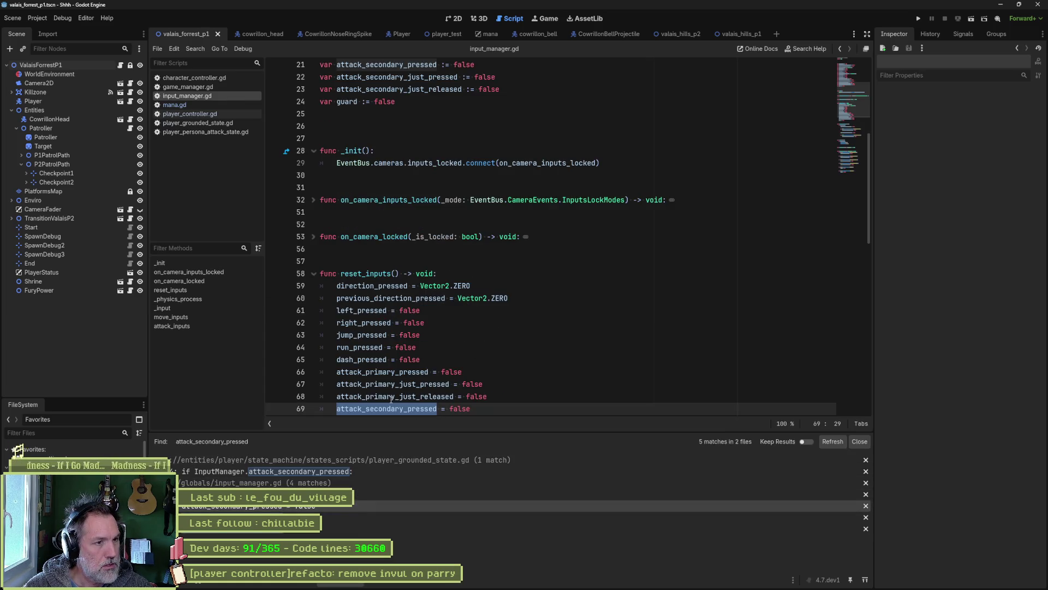
left_click(308, 517)
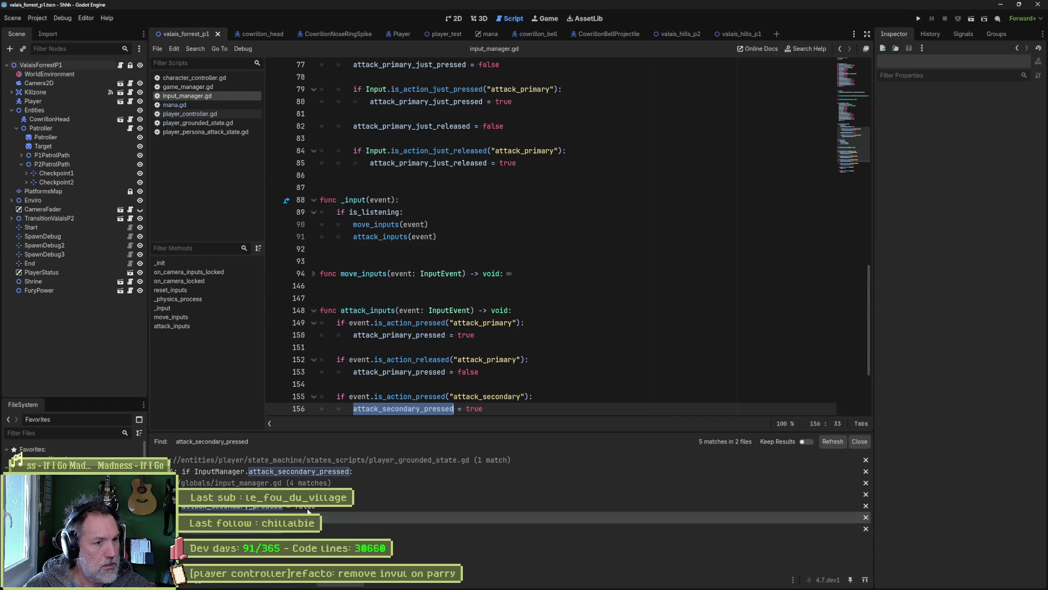
Open the secondary attack check in player_grounded_state.gd and set a breakpoint on line 75.
scroll(417, 408, "down", 1)
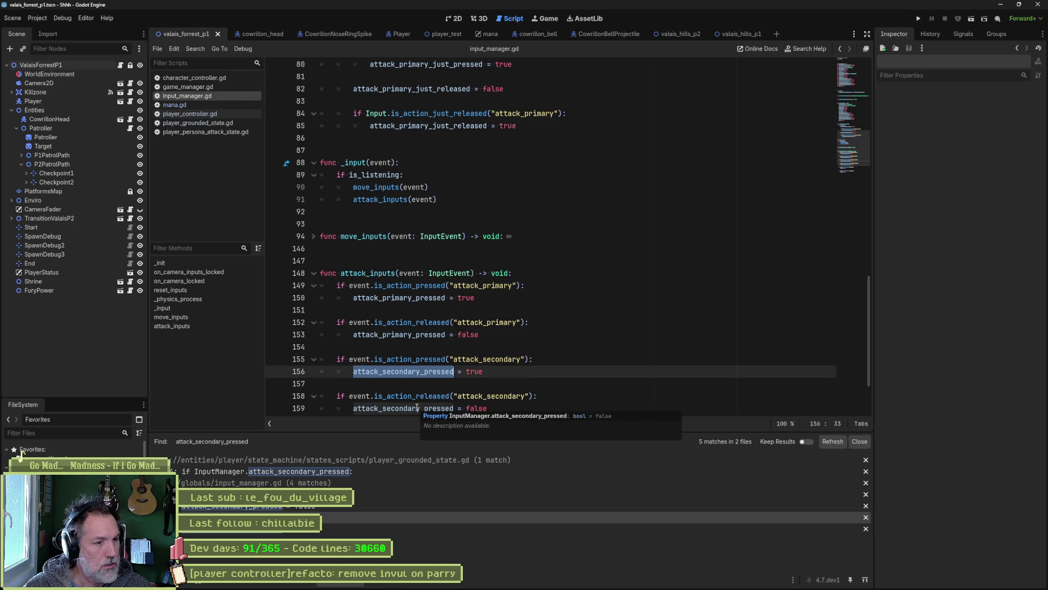
left_click(369, 470)
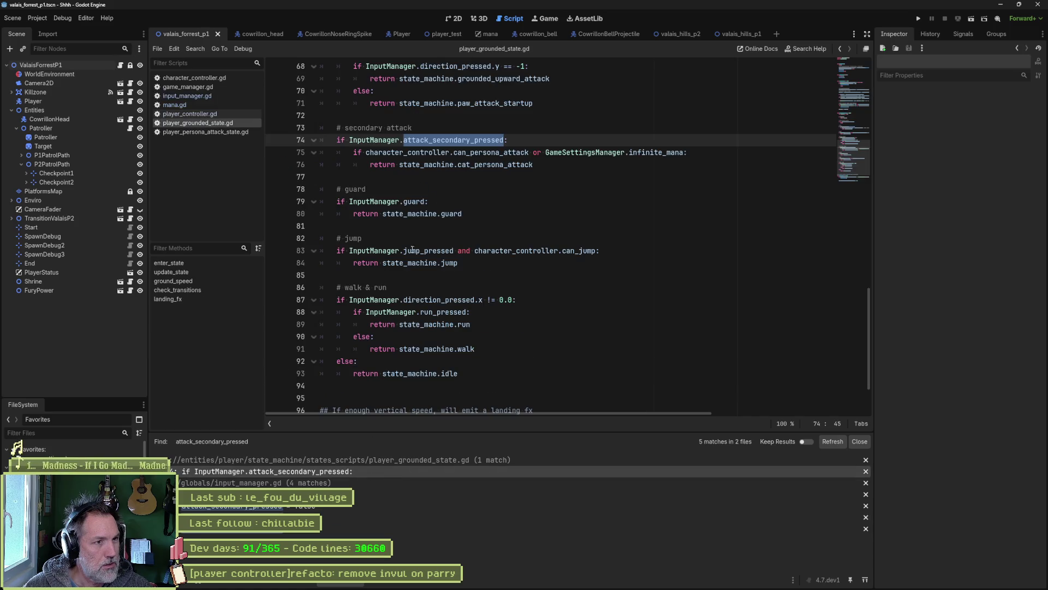
double_click(457, 153)
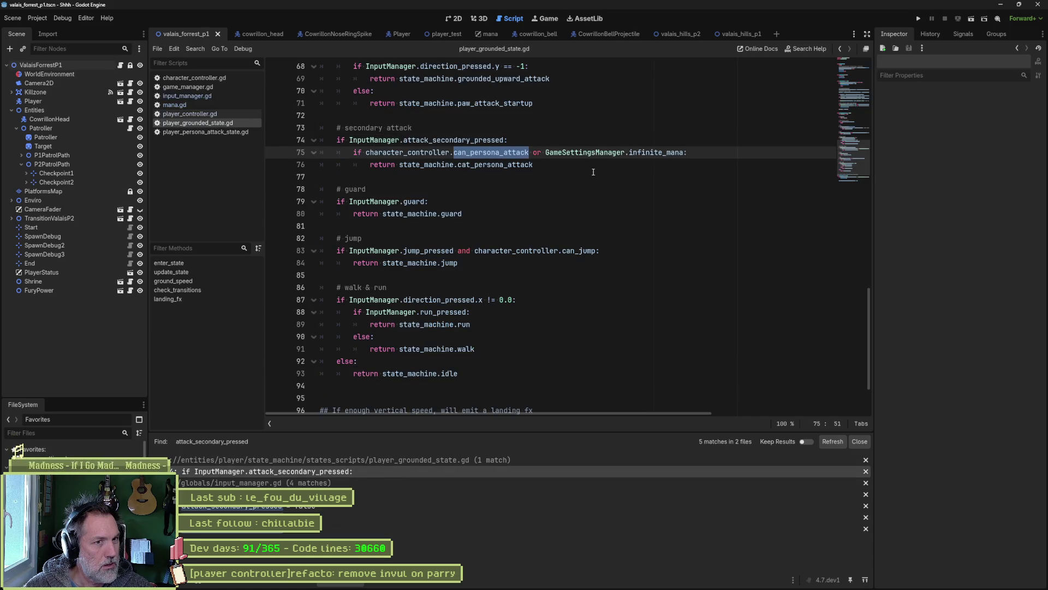
left_click(274, 152)
left_click(563, 189)
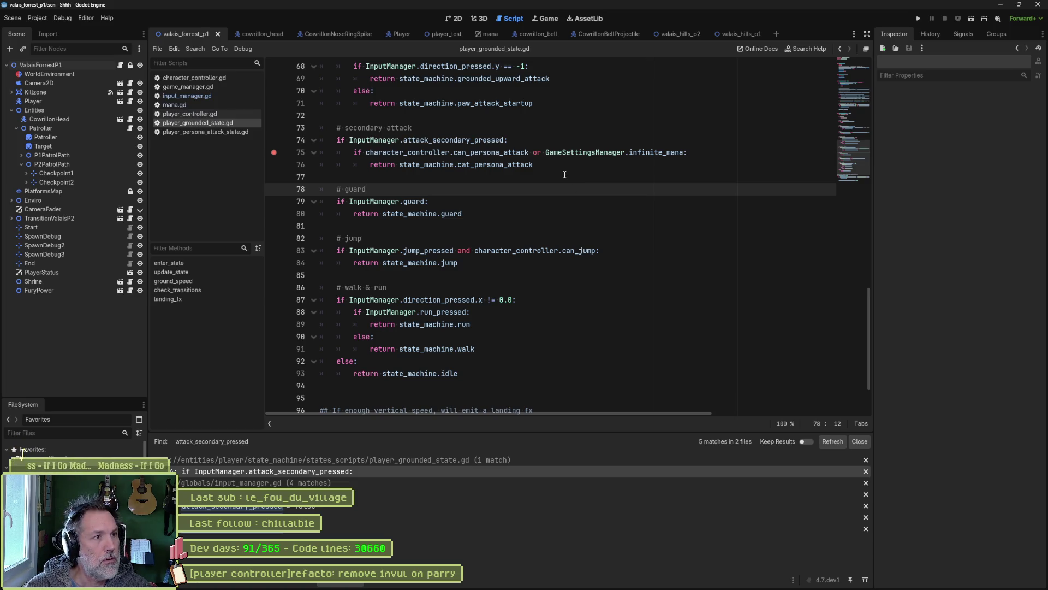
Run with F5 and evaluate character_controller.can_persona_attack at the line 75 breakpoint, which returns On.
key("F5")
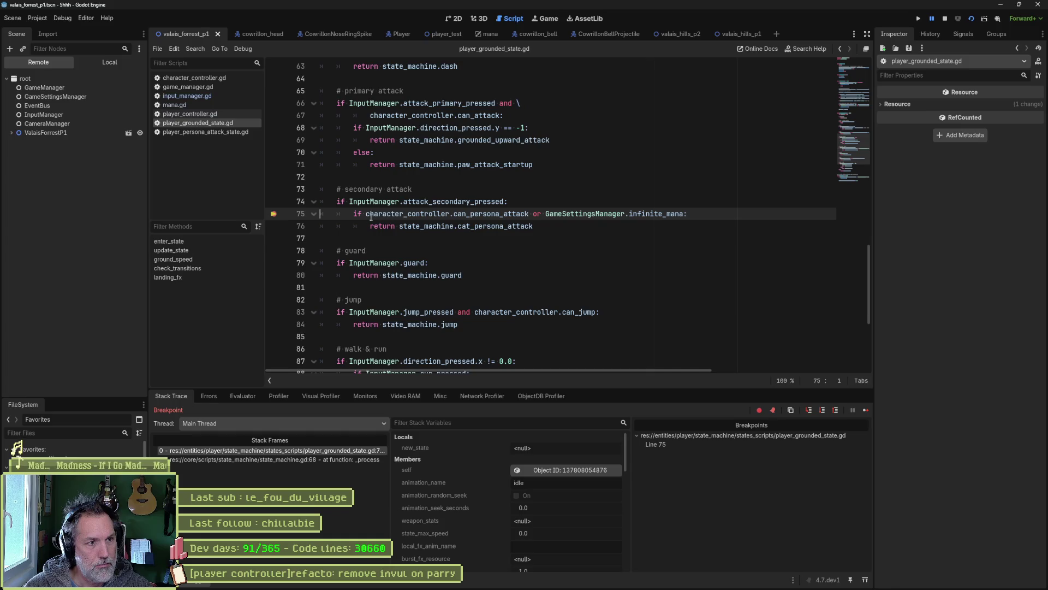
left_click_drag(365, 215, 530, 214)
key("ctrl+c")
left_click(242, 396)
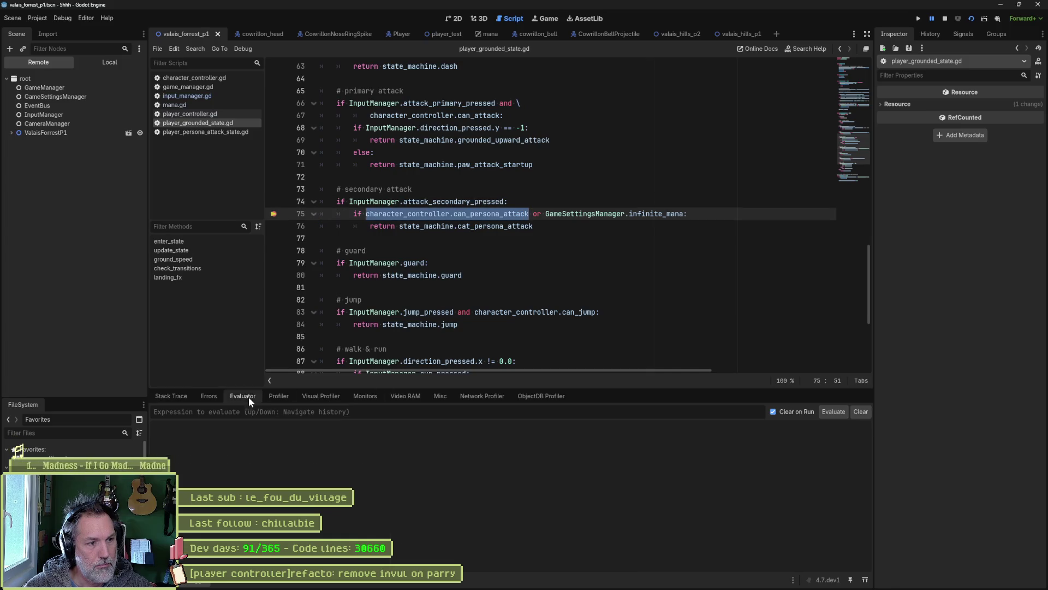
key("ctrl+v")
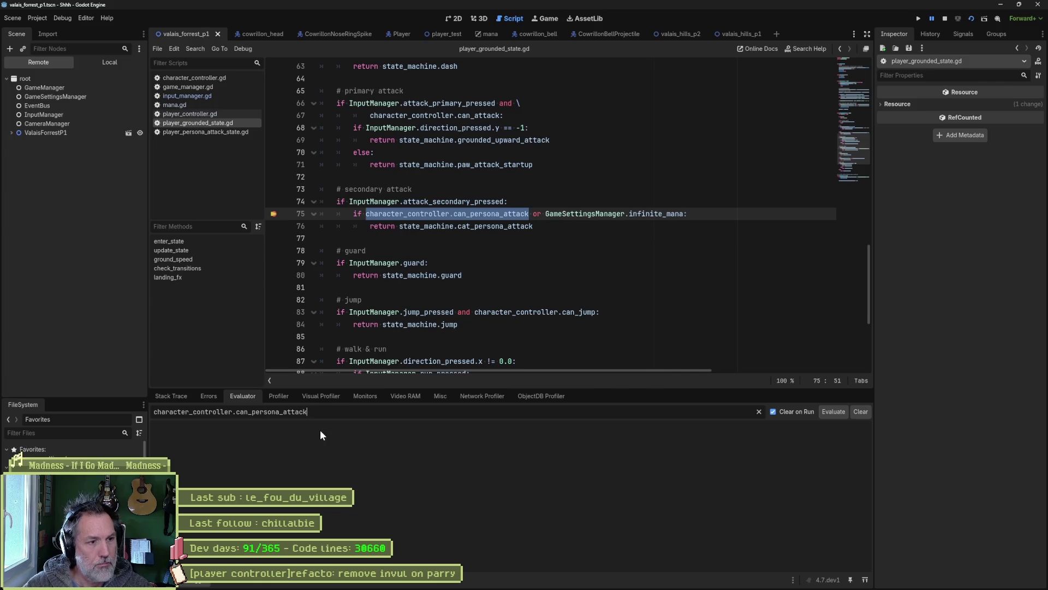
key("Return")
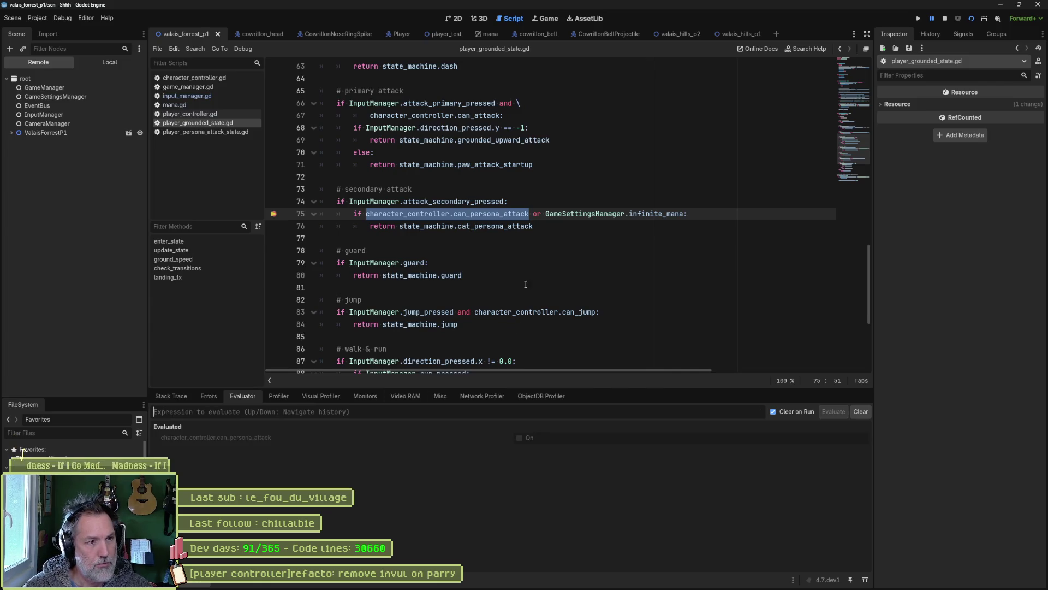
left_click(486, 214)
triple_click(485, 214)
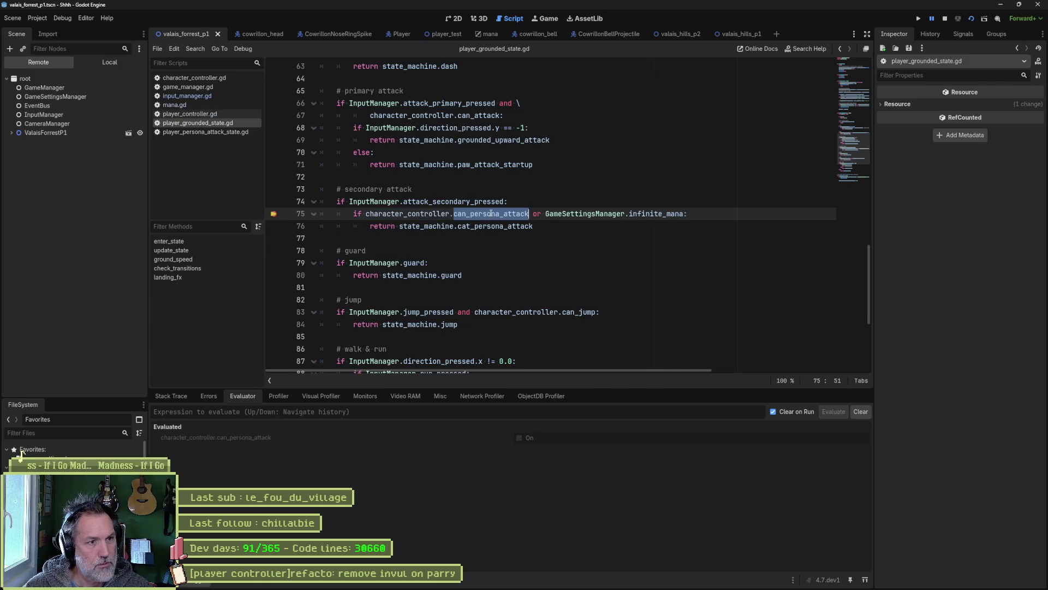
left_click(468, 201)
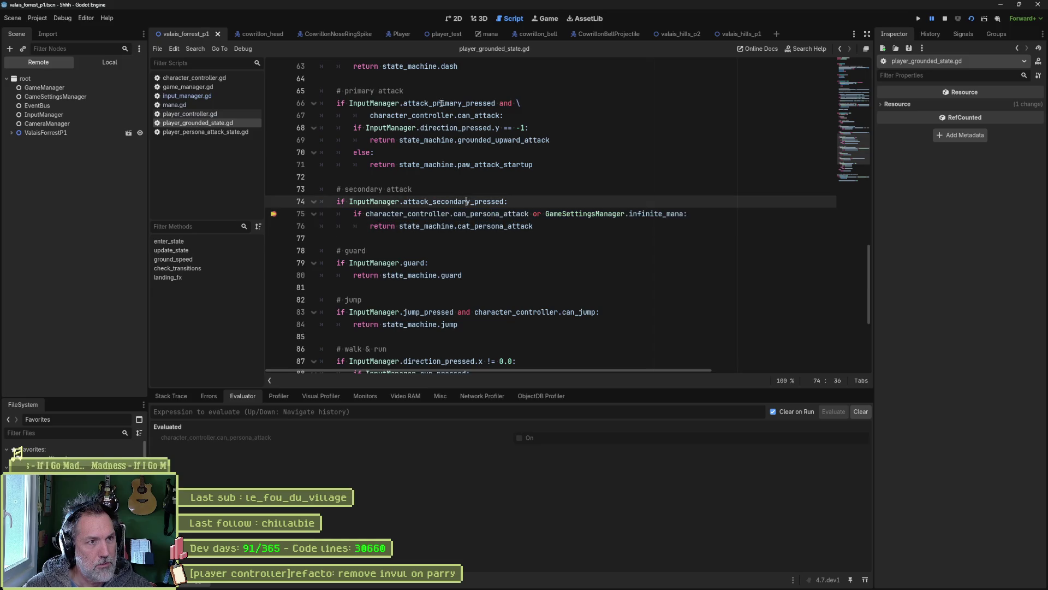
Open the can_persona_attack getter on line 41 of player_controller.gd and evaluate character_stats.mana_value.
left_click(207, 114)
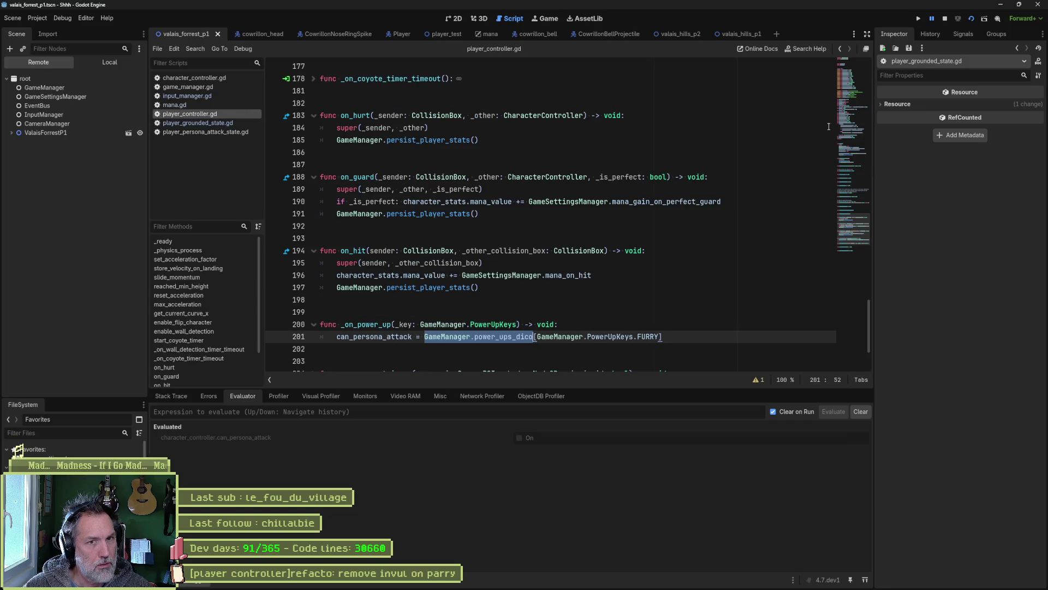
left_click(852, 95)
scroll(440, 240, "up", 4)
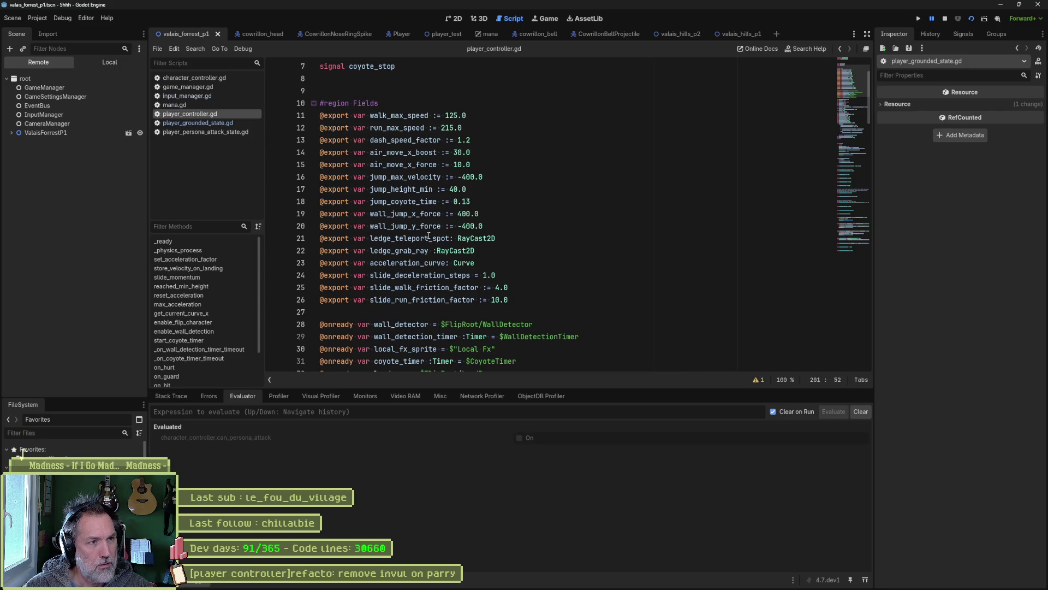
scroll(431, 244, "down", 7)
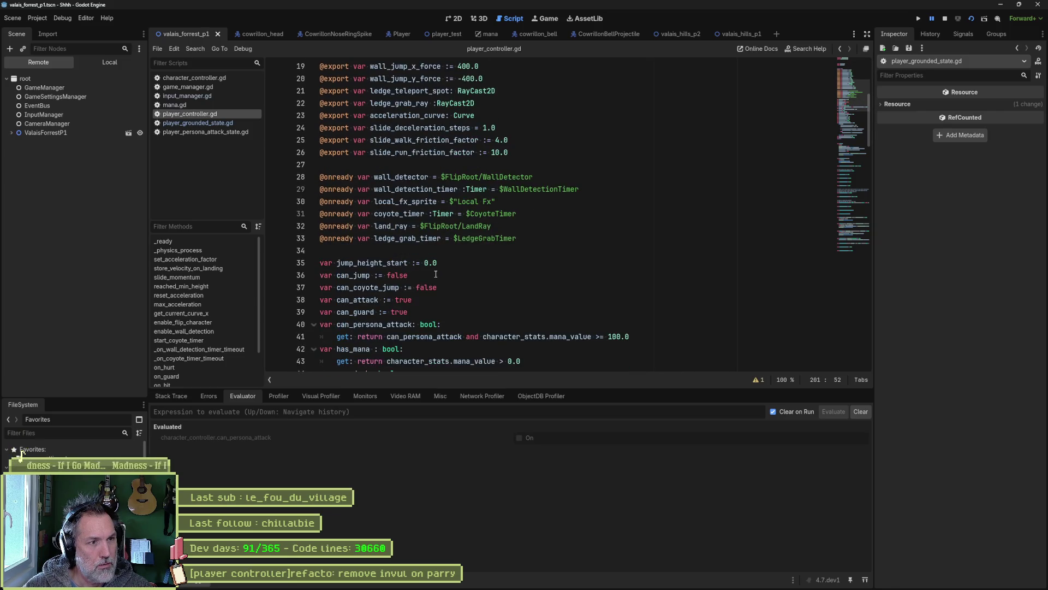
double_click(443, 228)
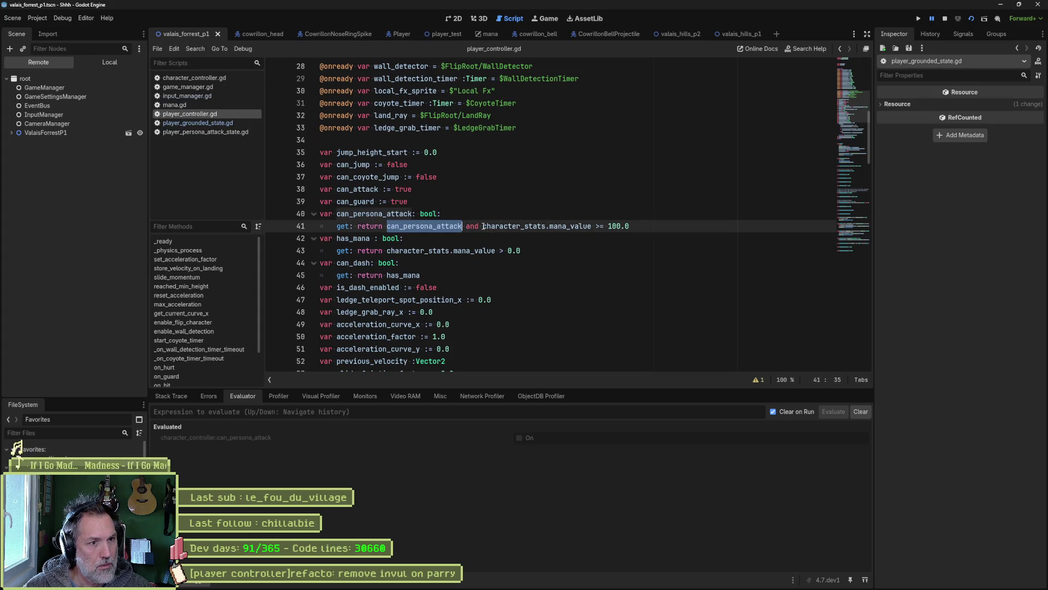
left_click_drag(483, 226, 591, 227)
key("ctrl+c")
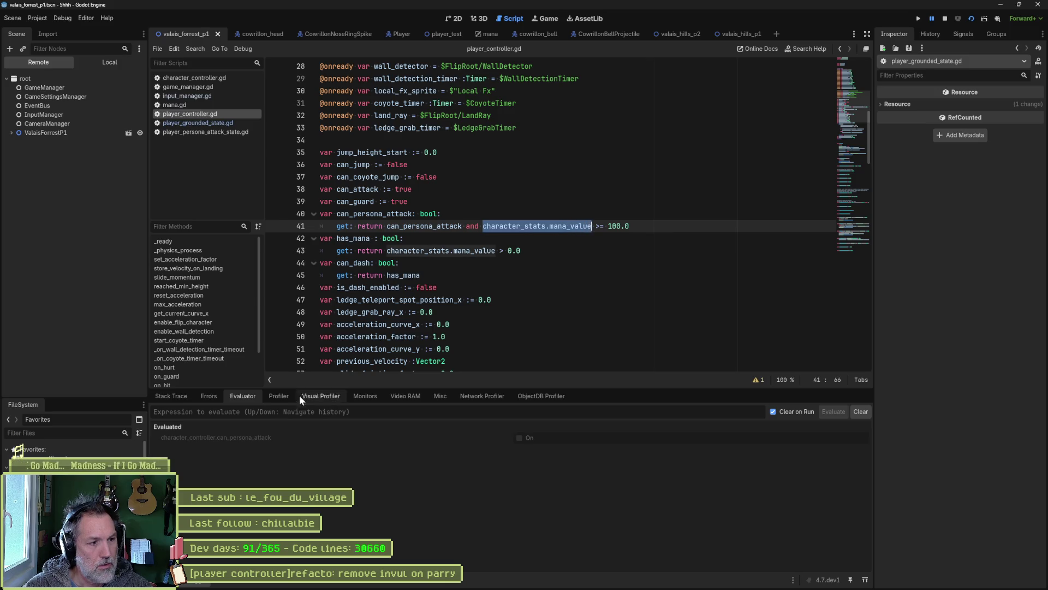
left_click(302, 408)
key("ctrl+v")
key("Return")
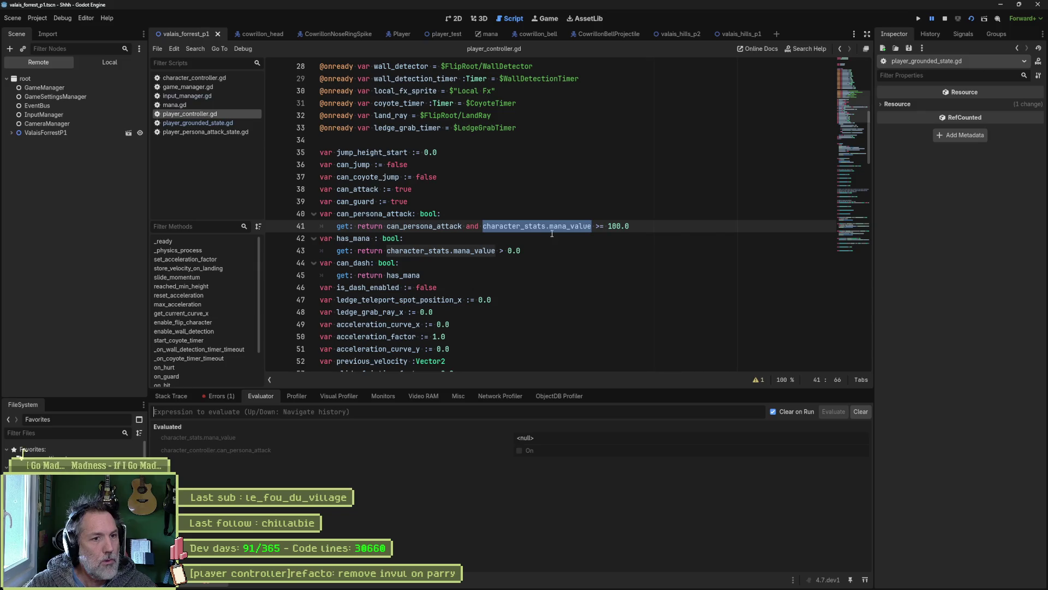
Evaluate character_stats in the debugger, which returns <null>, then start a project-wide search for character_stats.
mouse_move(535, 224)
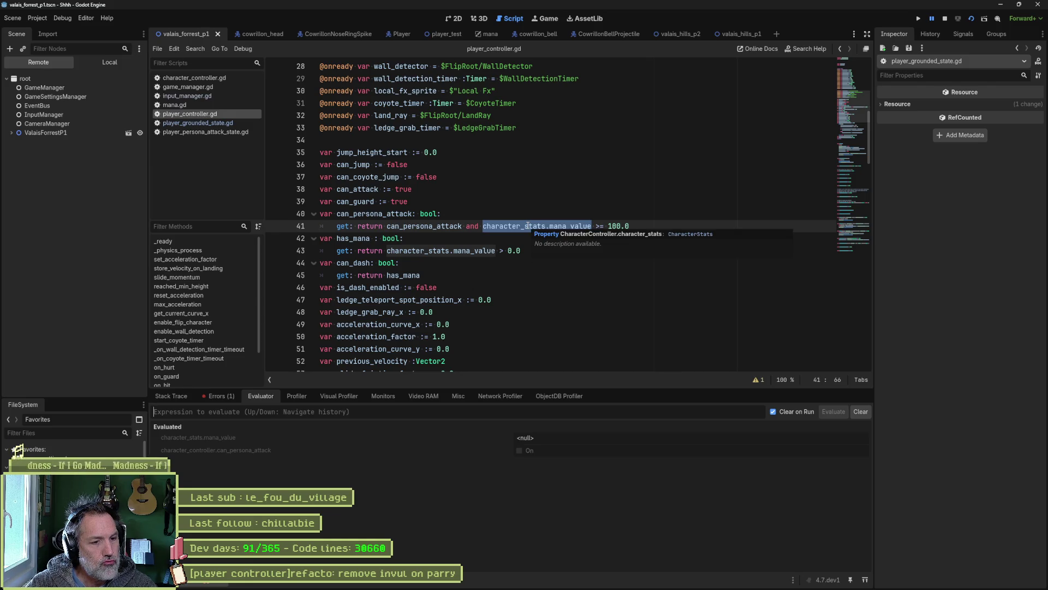
double_click(527, 226)
key("ctrl+c")
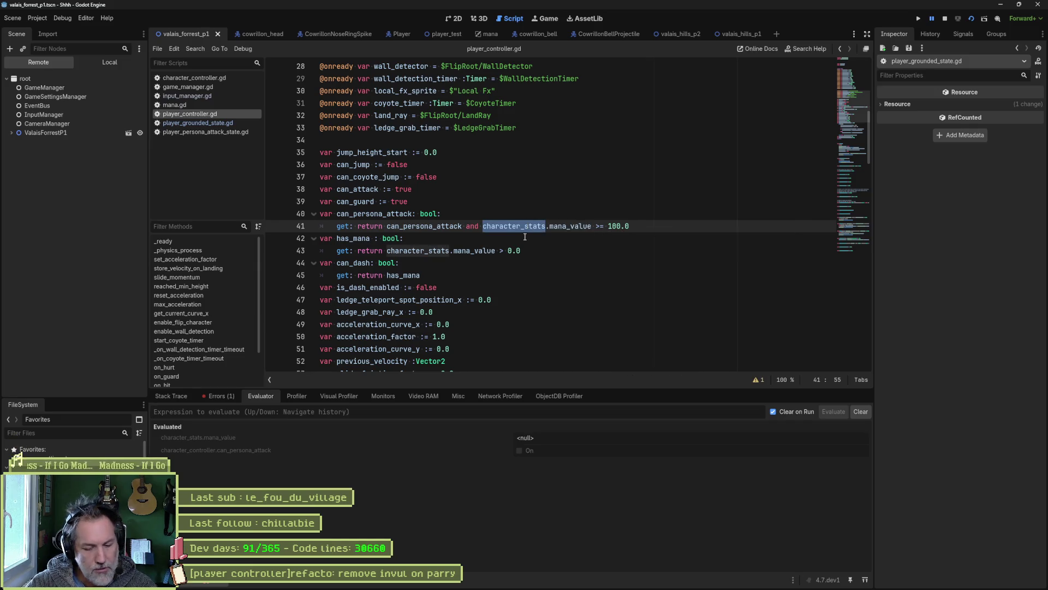
left_click(291, 412)
key("ctrl+v")
key("Return")
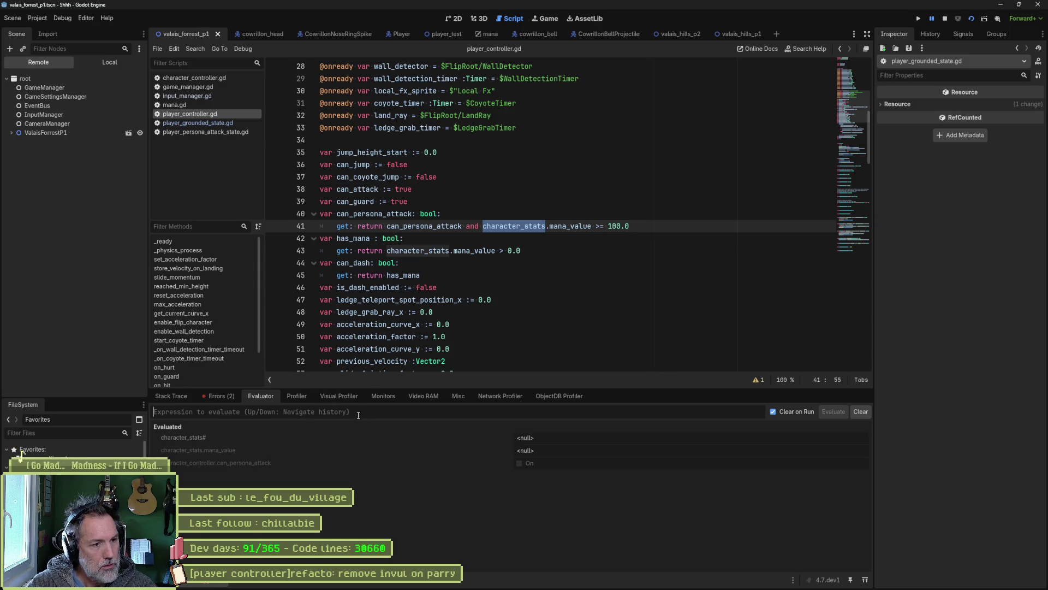
key("ctrl+v")
key("Return")
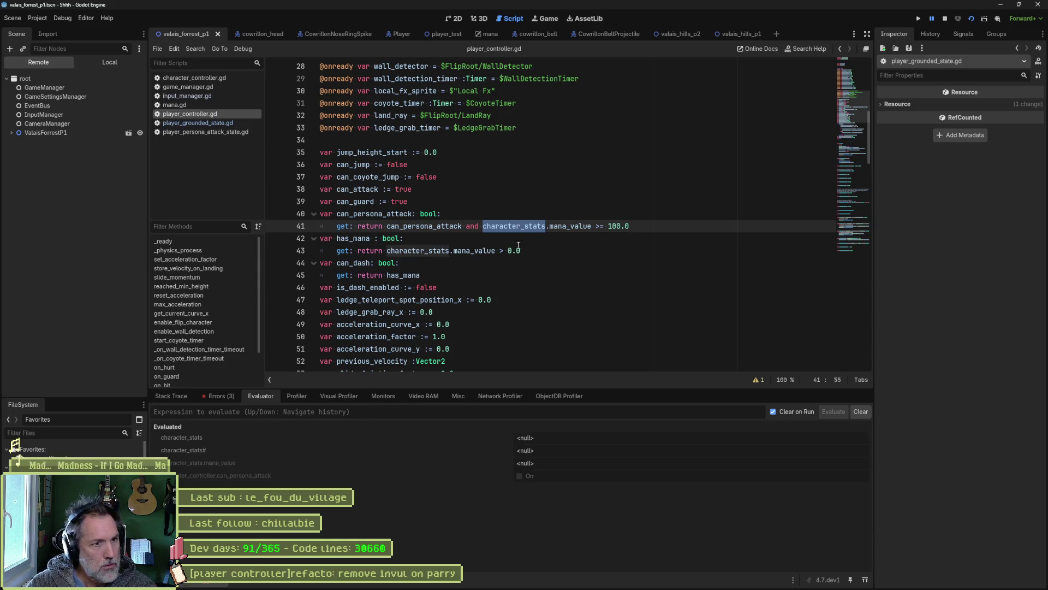
key("ctrl+shift+f")
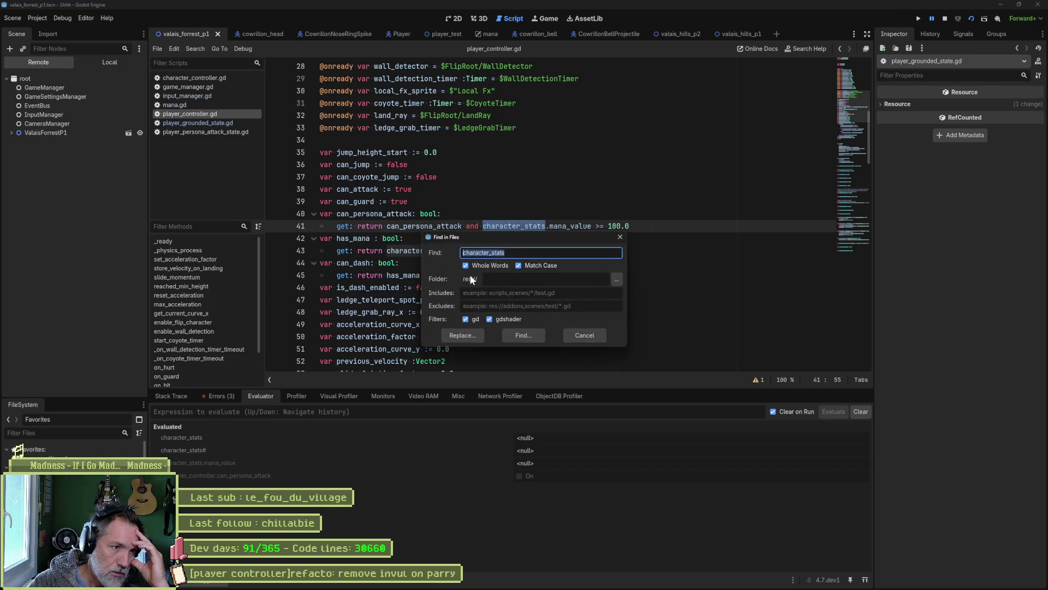
Run the character_stats search (89 matches in 19 files) and collapse the first six file groups.
left_click(516, 337)
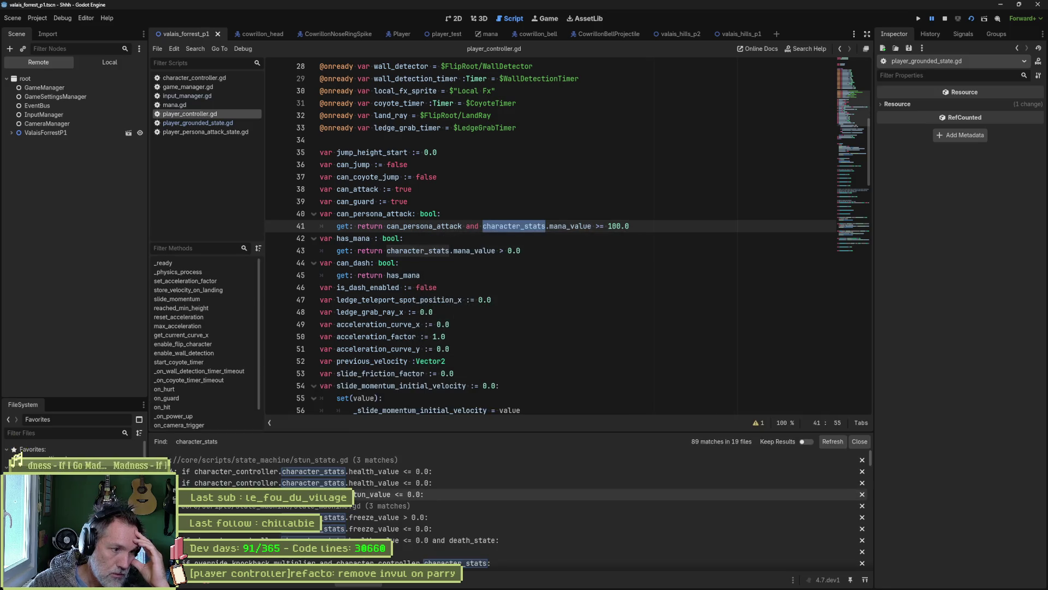
left_click(339, 464)
left_click(345, 471)
left_click(344, 483)
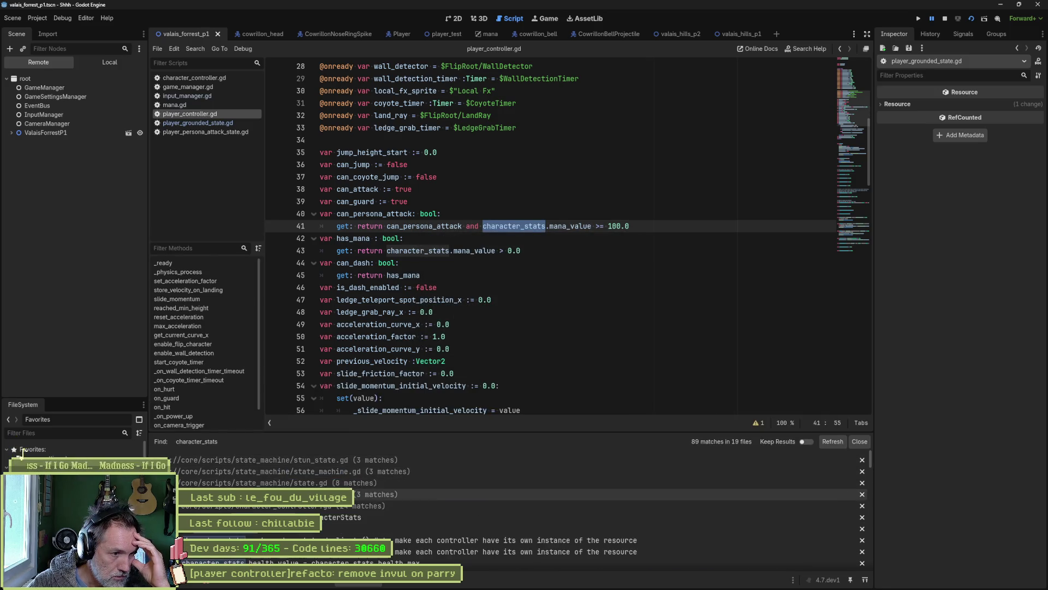
left_click(343, 494)
left_click(342, 505)
left_click(342, 518)
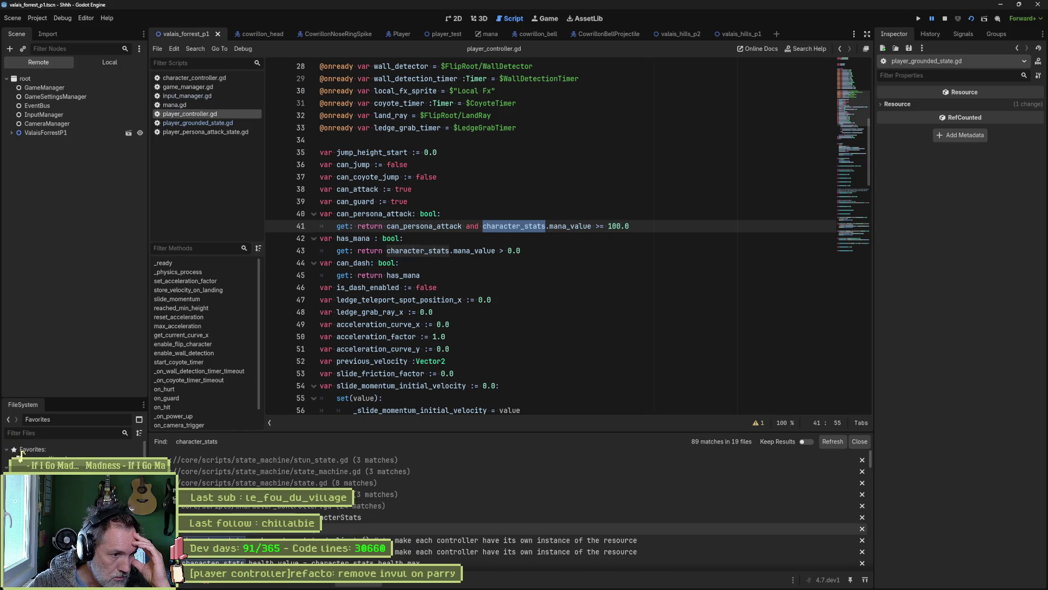
scroll(308, 533, "down", 1)
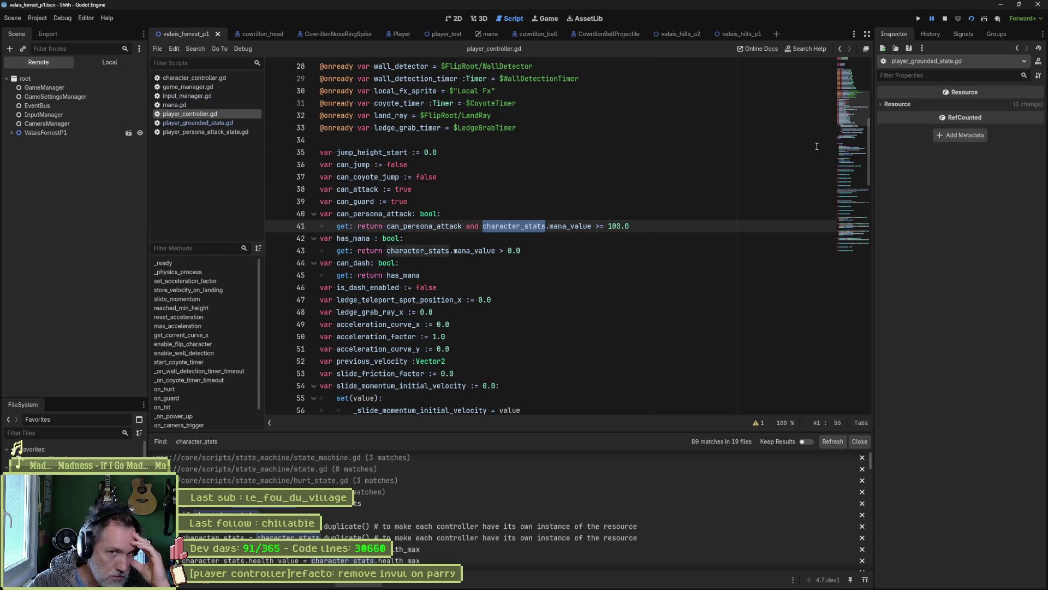
scroll(856, 96, "up", 5)
mouse_move(854, 85)
left_mouse_down()
mouse_move(840, 134)
mouse_move(836, 118)
left_mouse_up()
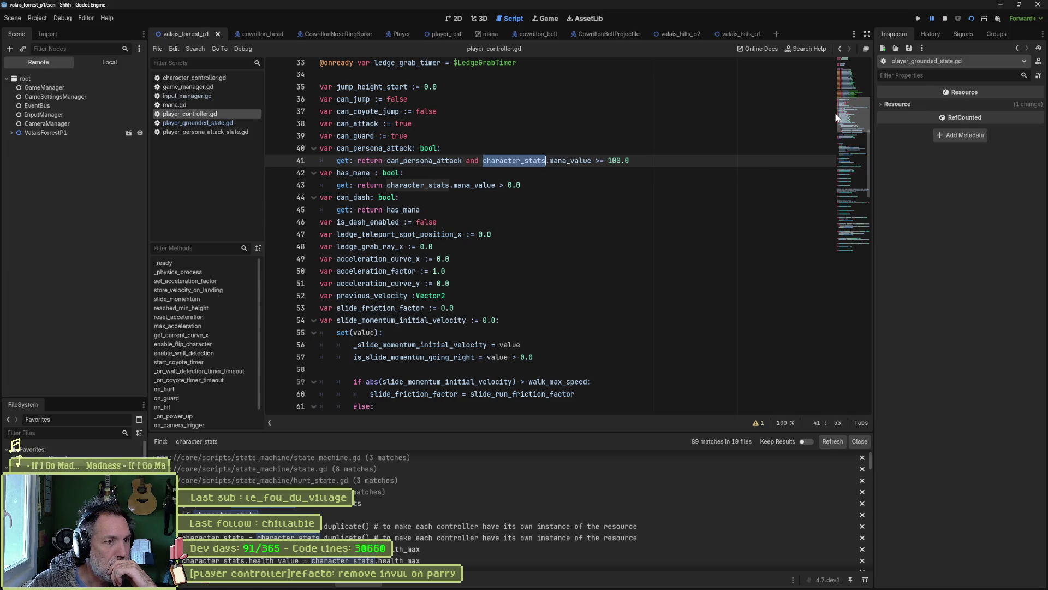
Stop the game, try and undo an edit on line 41, and open character_controller.gd.
left_click(945, 19)
left_click(483, 160)
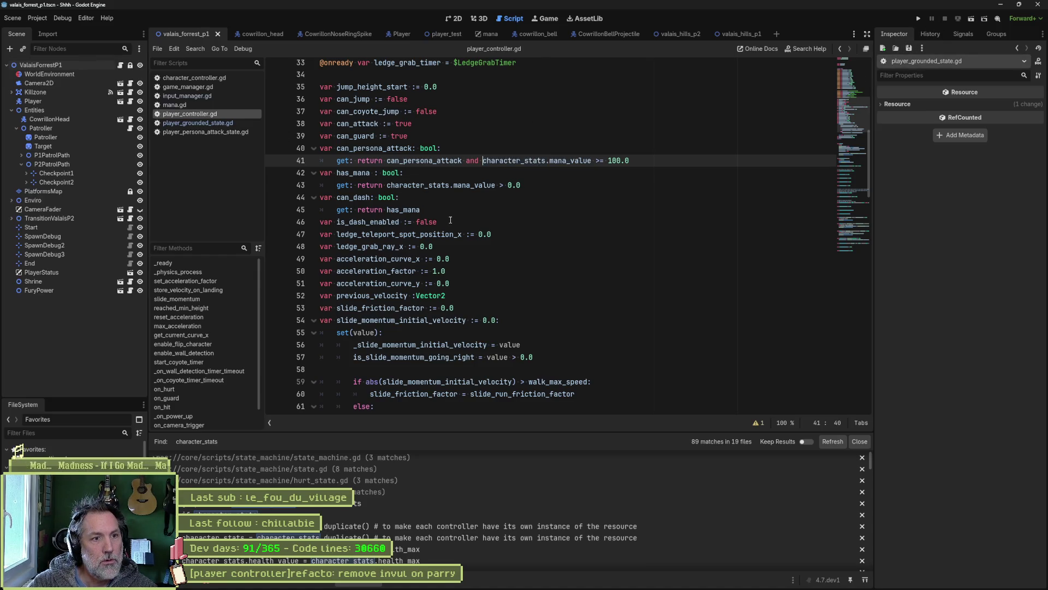
type("cha")
key("Left")
key("ctrl+space")
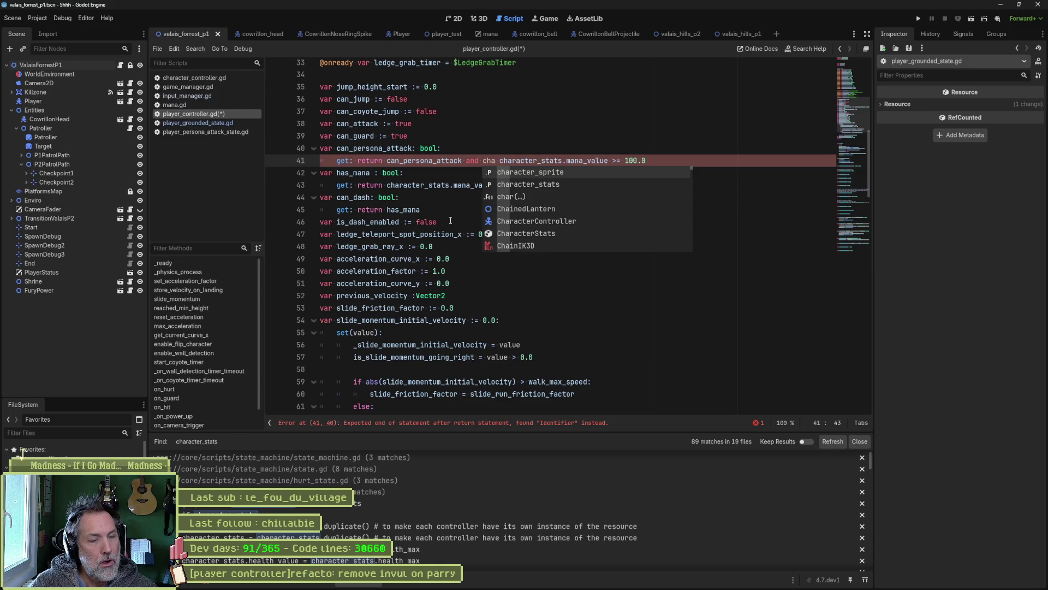
key("ctrl+z")
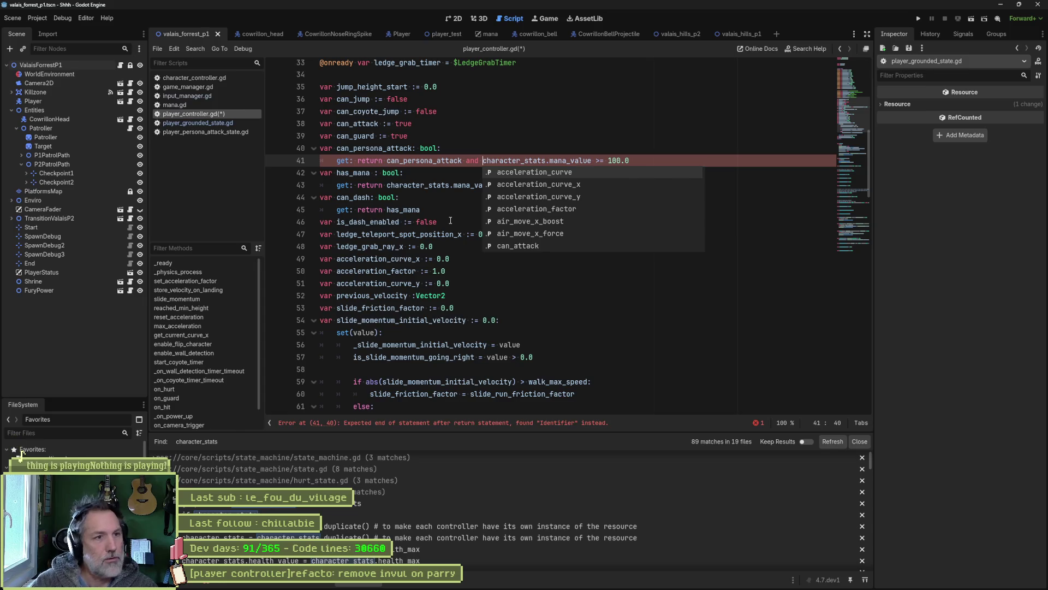
left_click(197, 77)
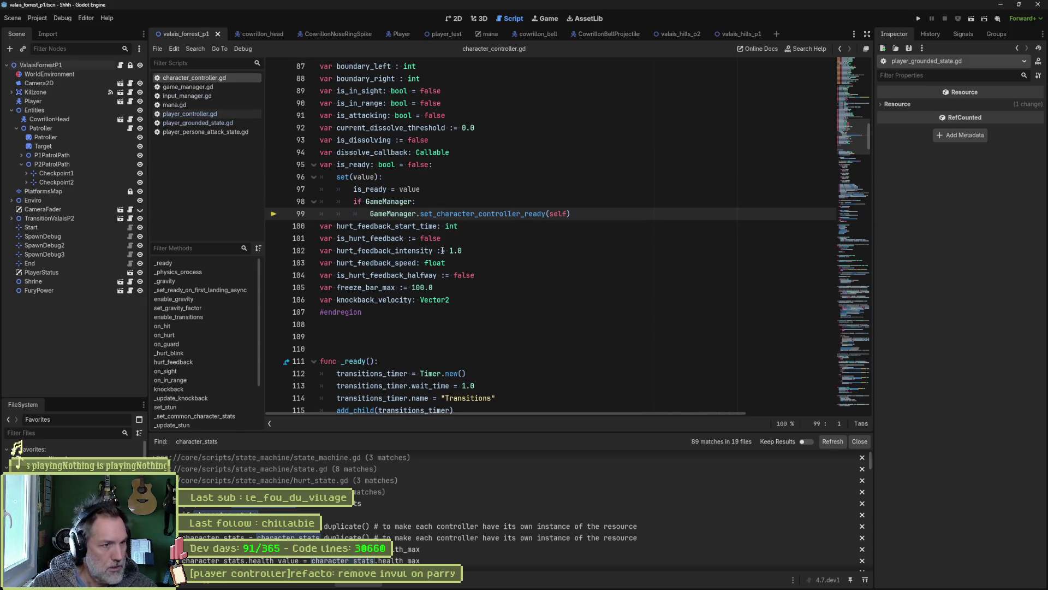
scroll(442, 250, "up", 6)
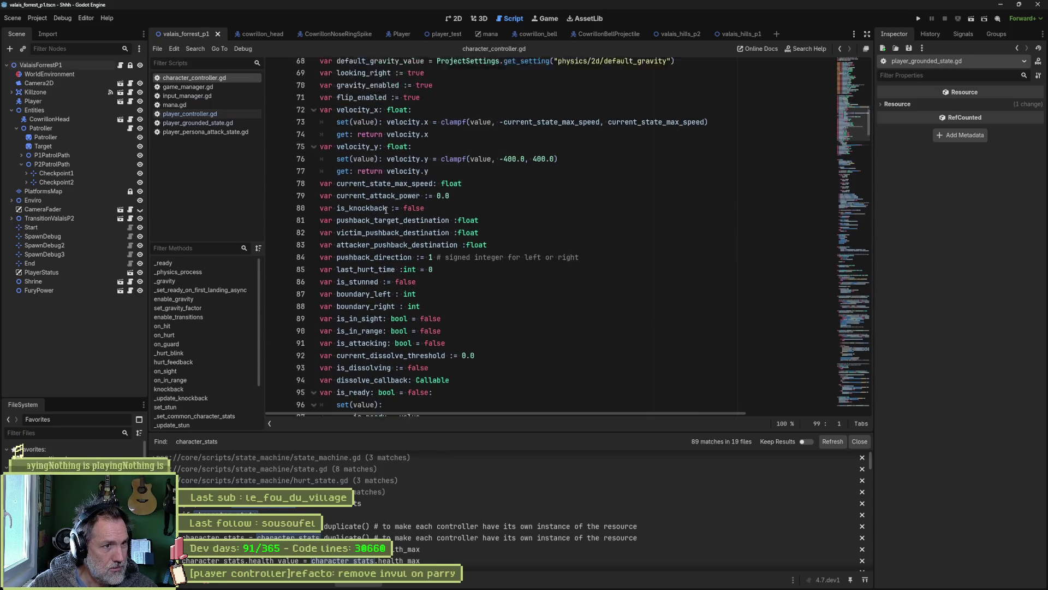
scroll(386, 210, "up", 3)
scroll(388, 216, "up", 3)
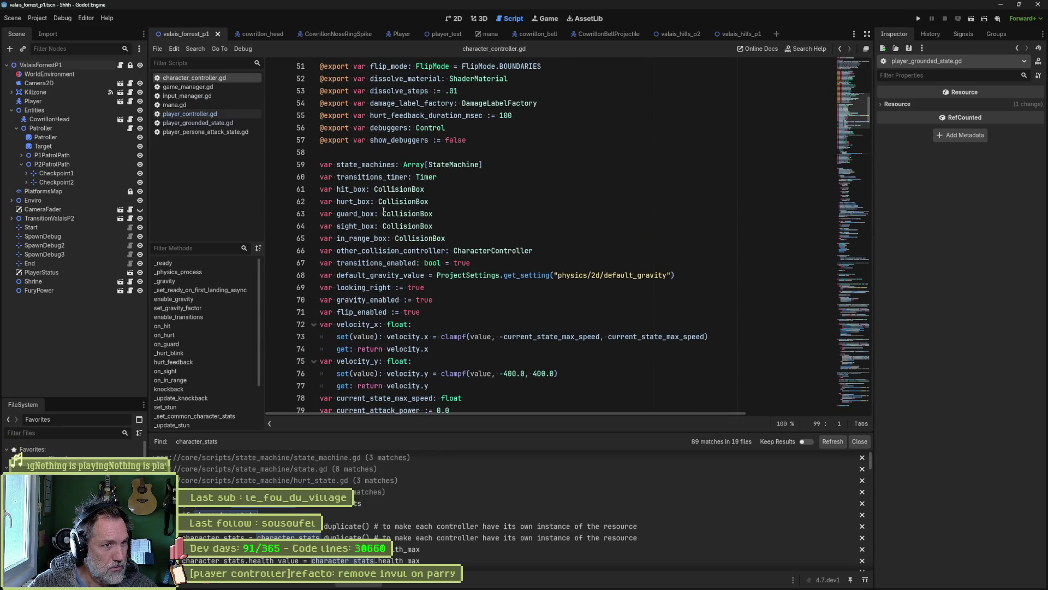
scroll(367, 288, "down", 2)
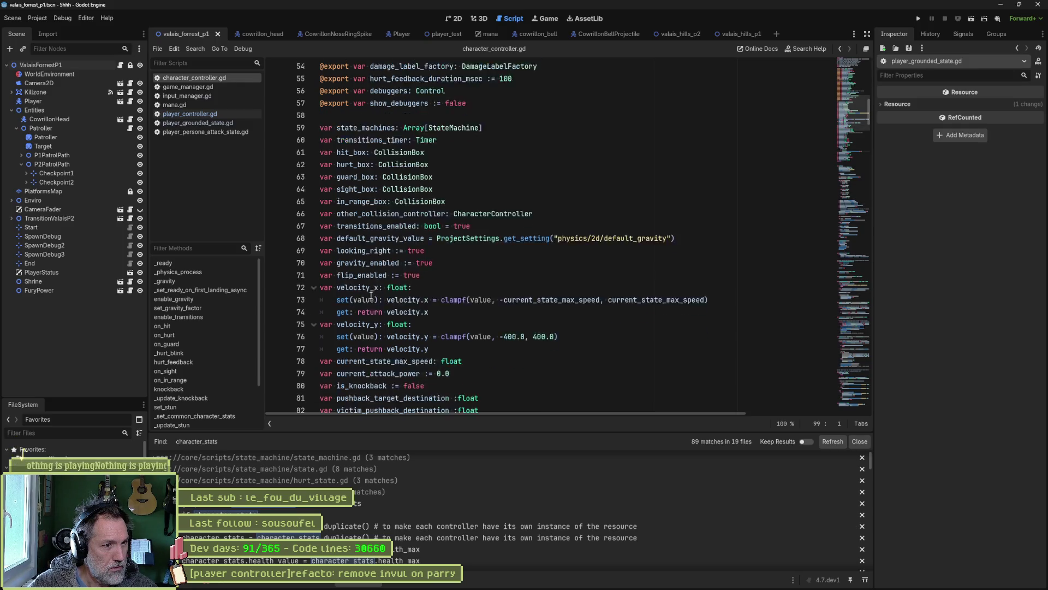
scroll(366, 288, "down", 3)
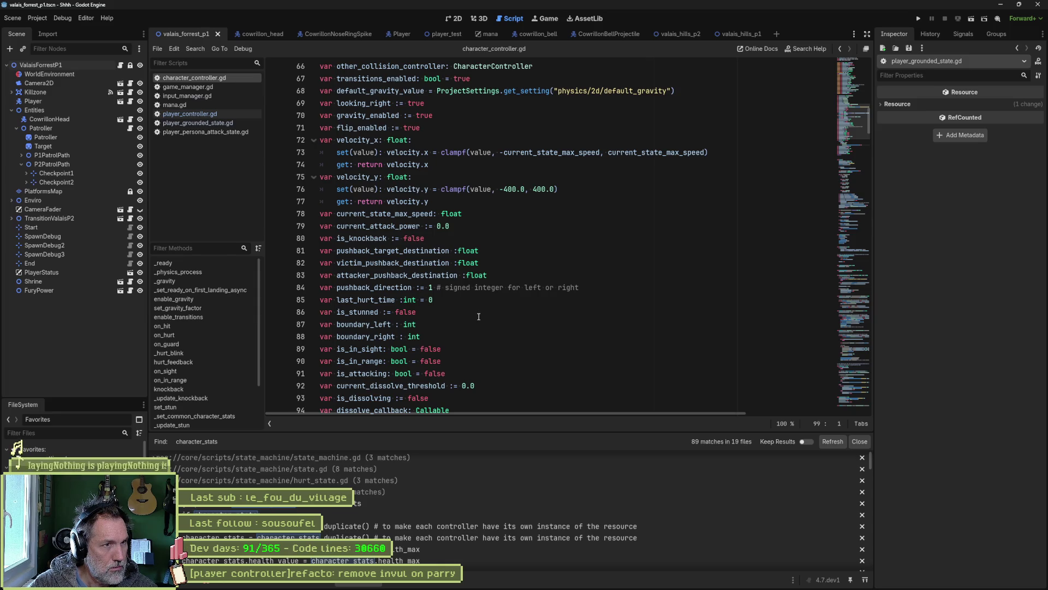
scroll(479, 317, "down", 4)
scroll(487, 314, "down", 4)
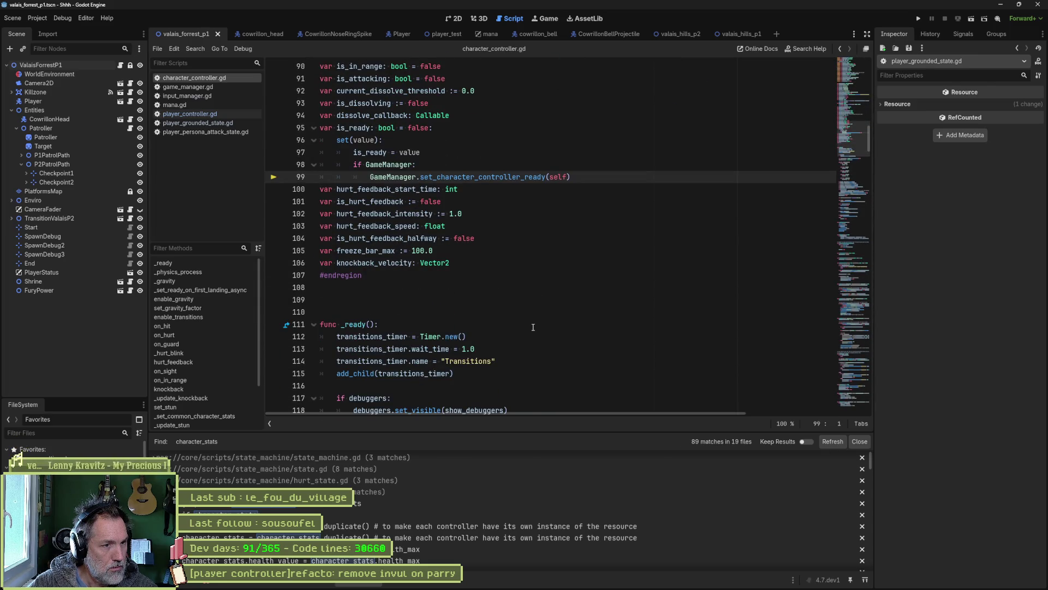
scroll(533, 327, "up", 19)
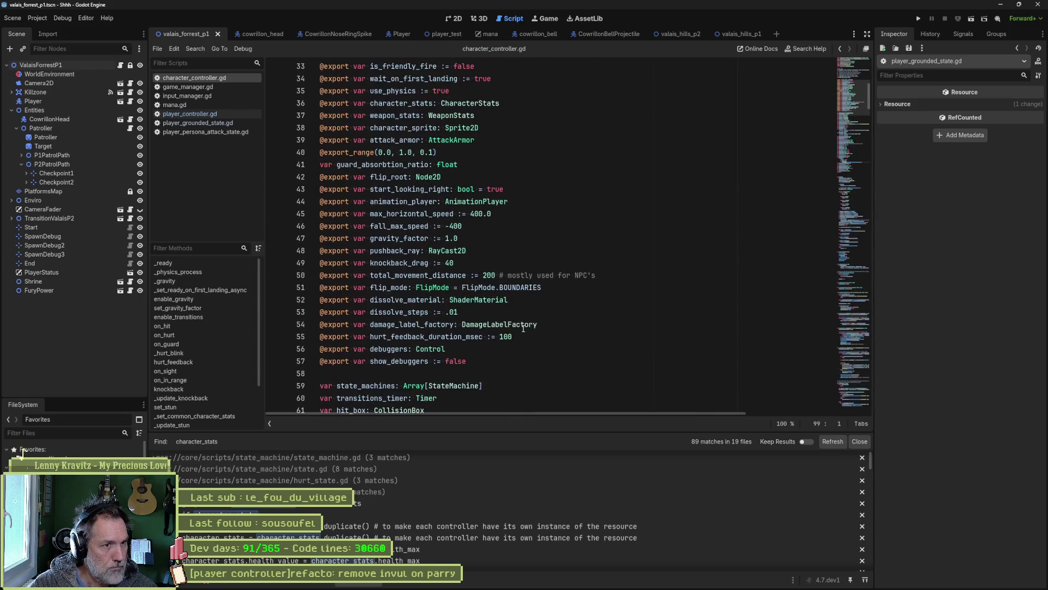
scroll(533, 303, "up", 3)
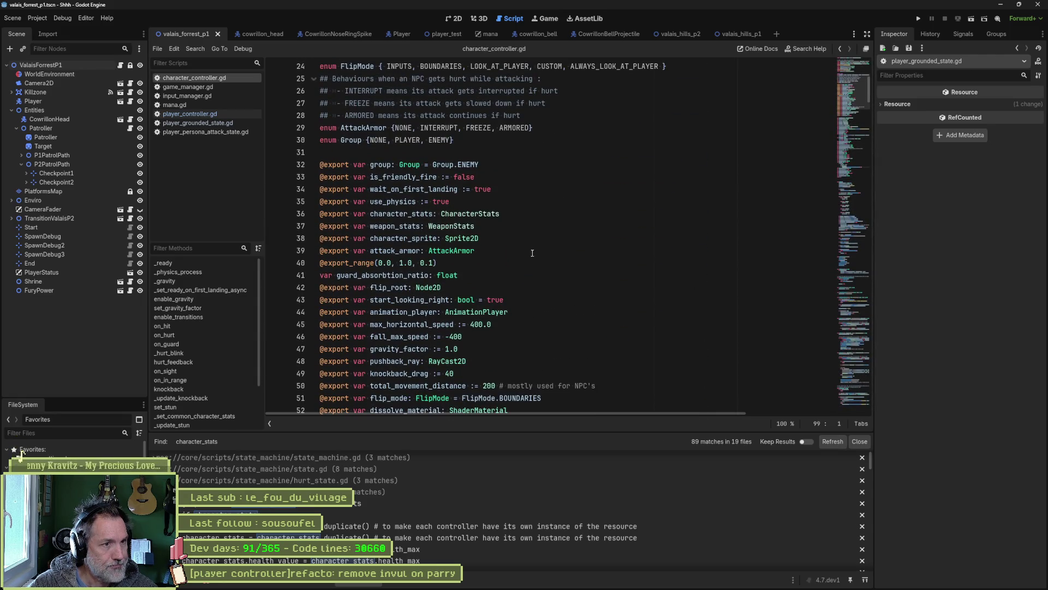
double_click(407, 238)
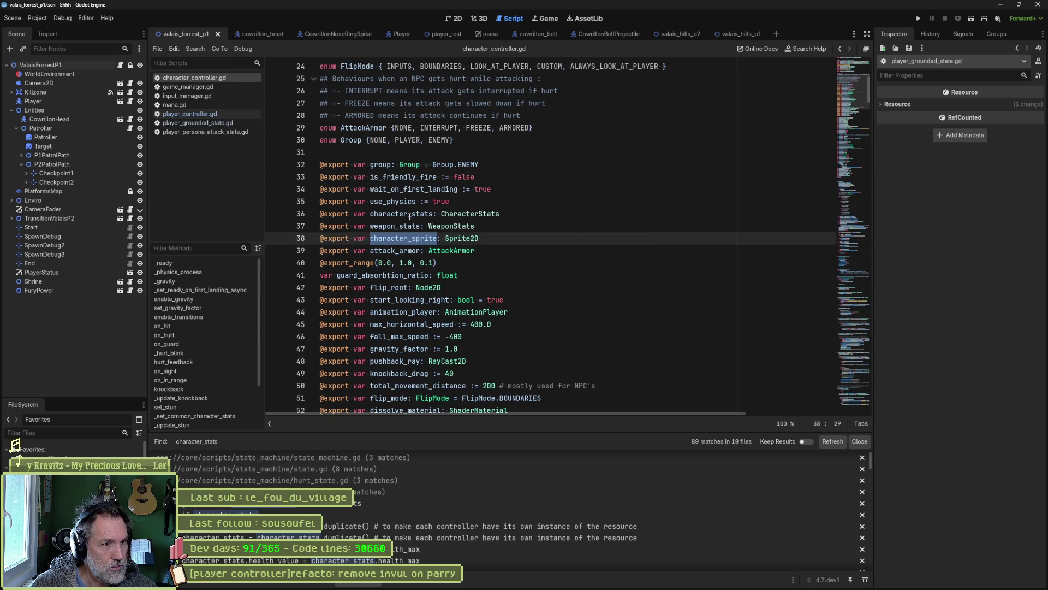
double_click(436, 214)
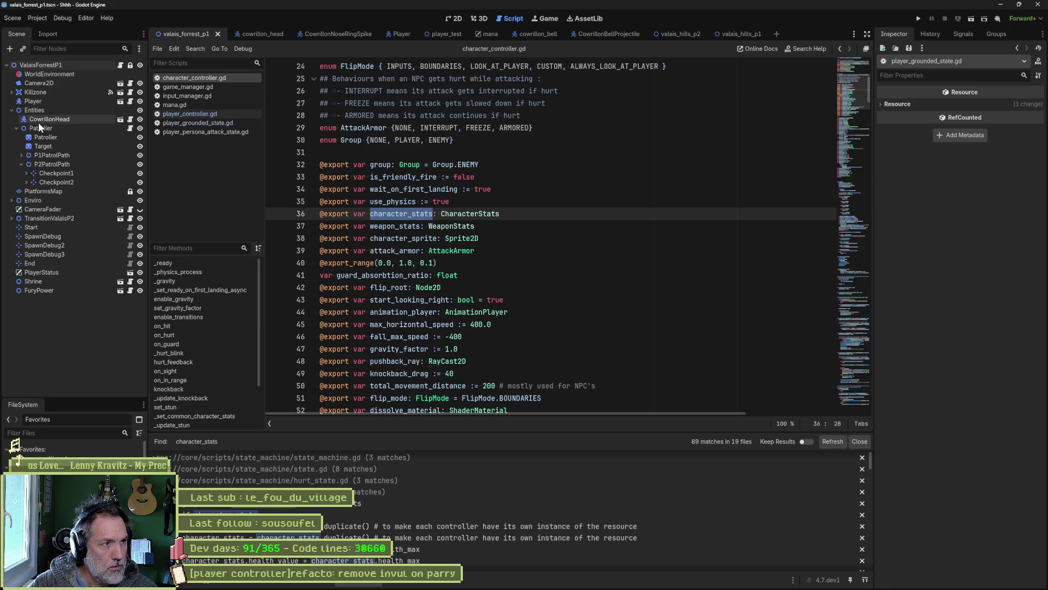
Expand the Player's player_stats.tres Character Stats in the Inspector and run the forest level.
left_click(48, 100)
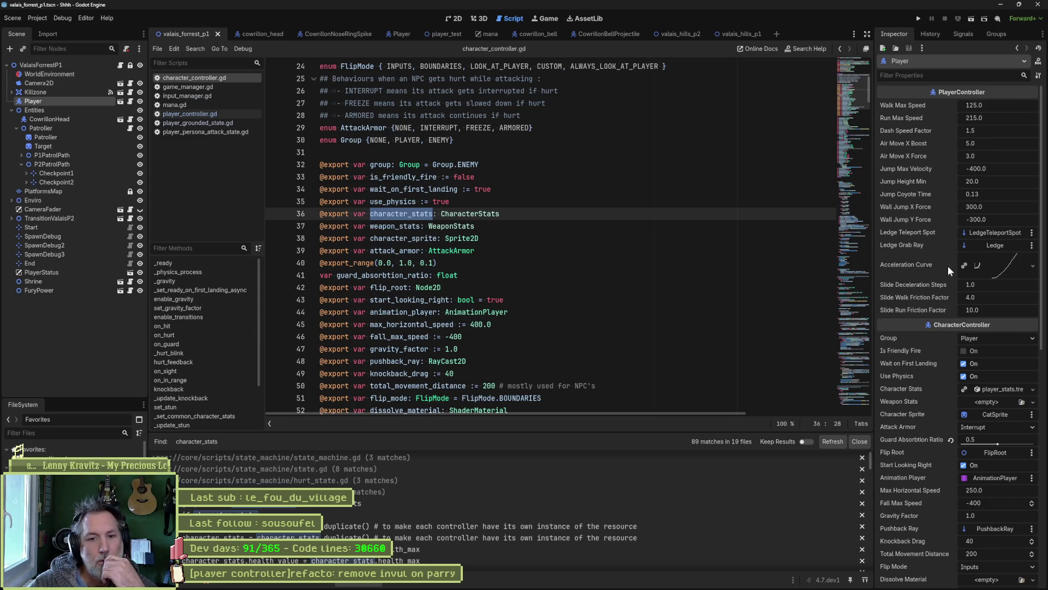
left_click(994, 390)
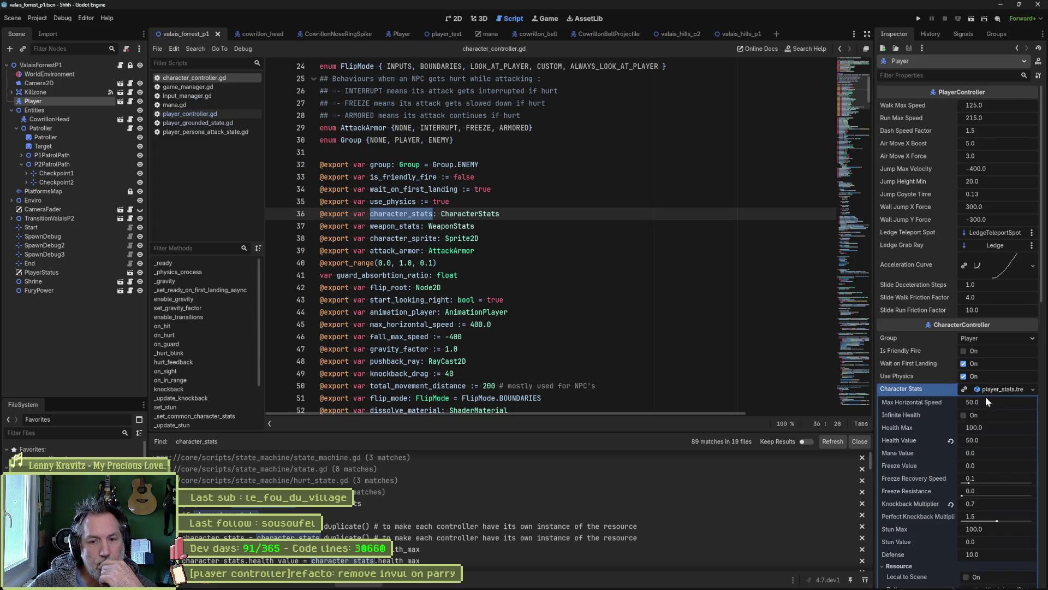
scroll(925, 426, "down", 3)
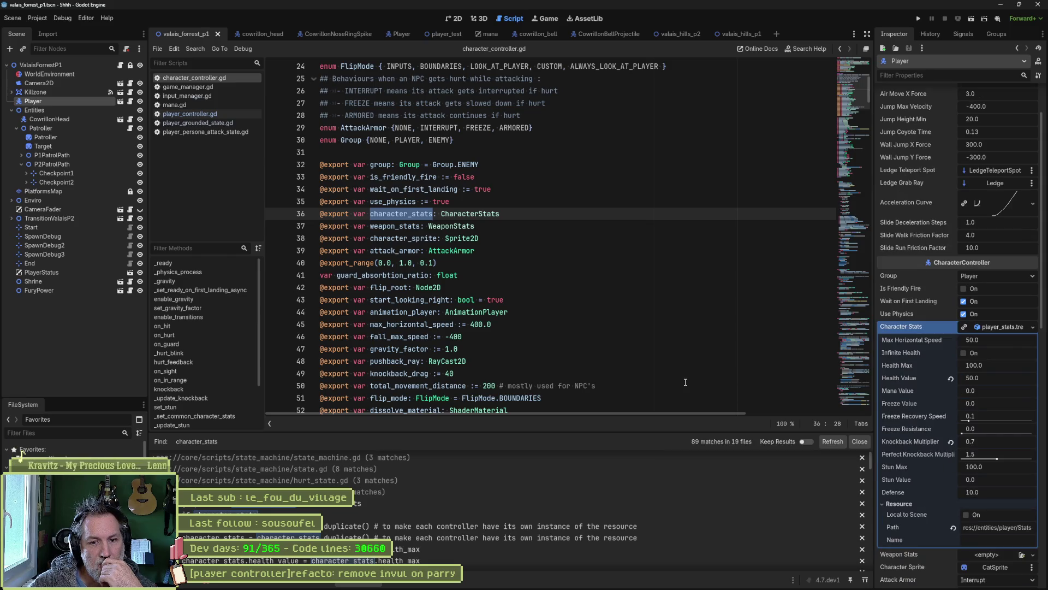
key("F6")
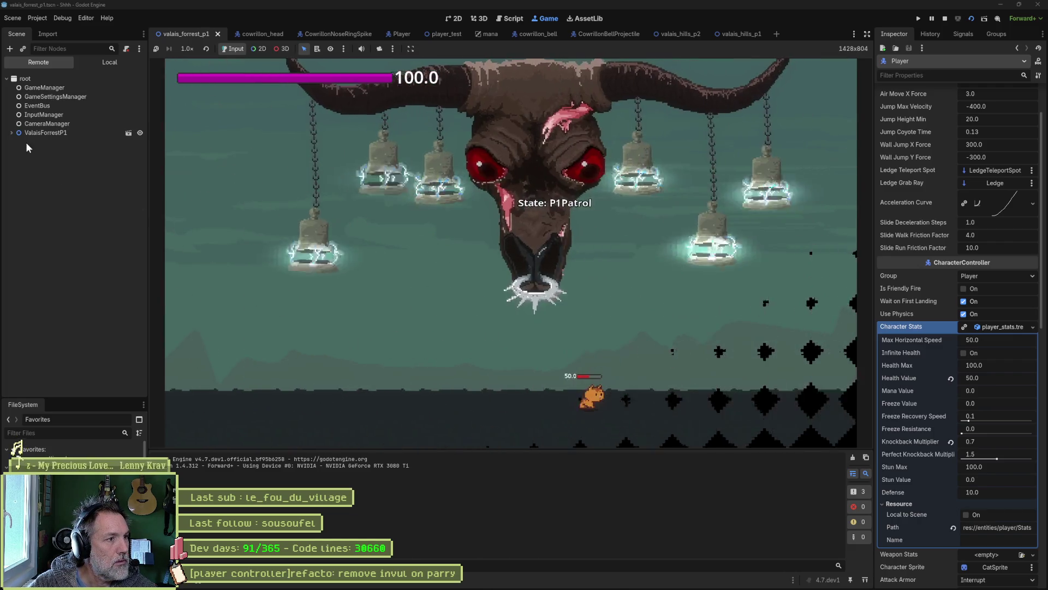
Inspect the live Player's CharacterStats (Mana Value 100.0) in the Remote tree, then stop the game with F8.
left_click(12, 133)
left_click(34, 169)
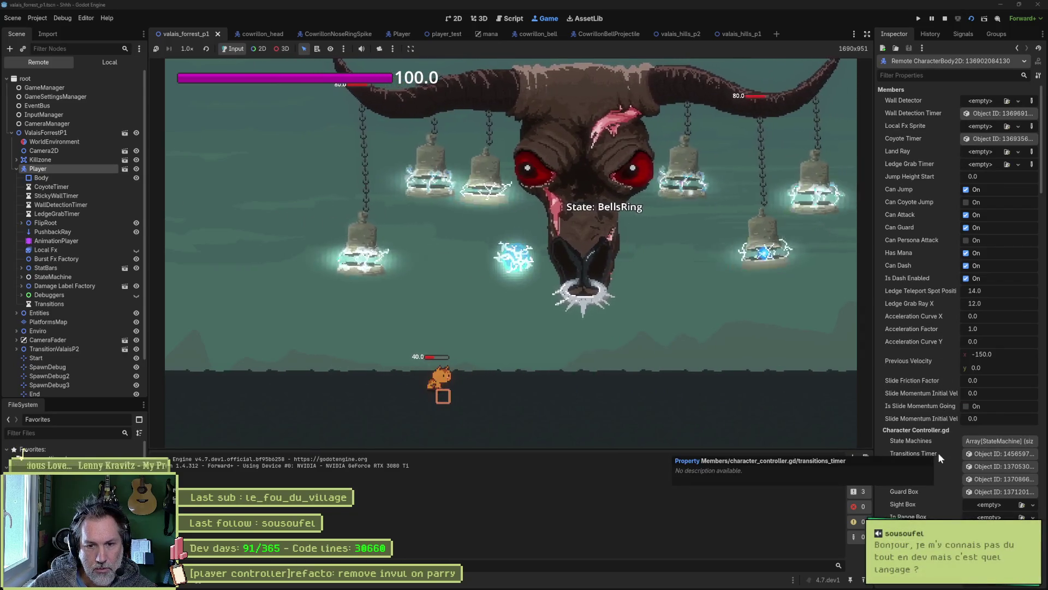
scroll(943, 503, "down", 3)
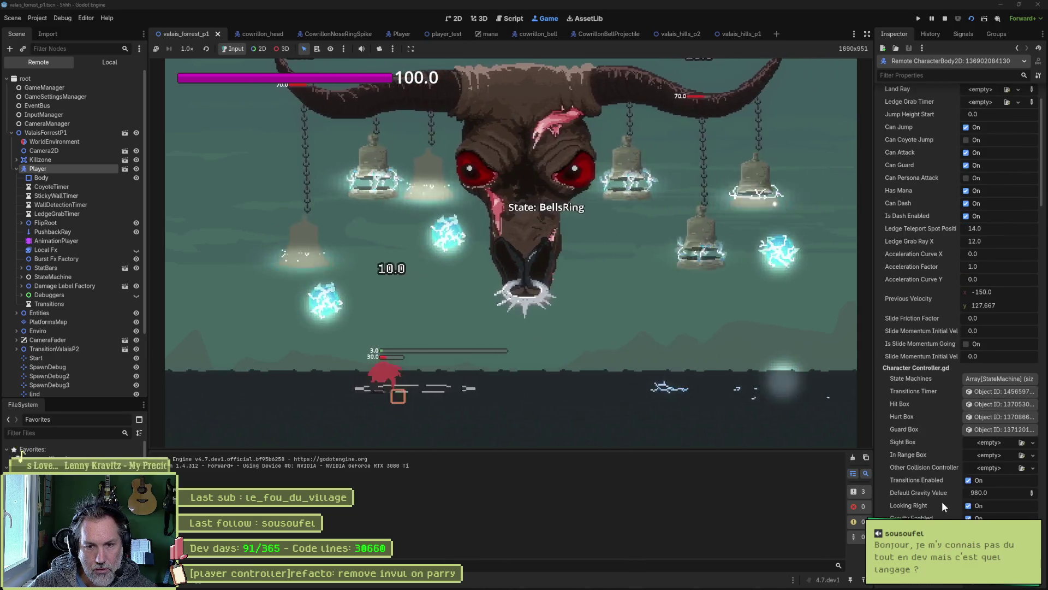
scroll(939, 502, "down", 10)
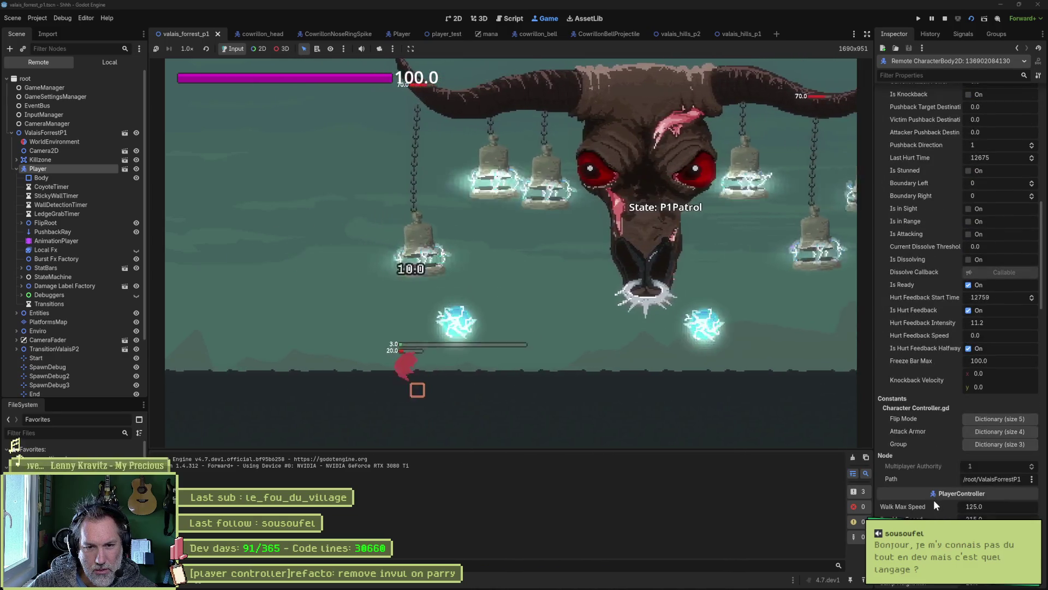
scroll(931, 496, "up", 12)
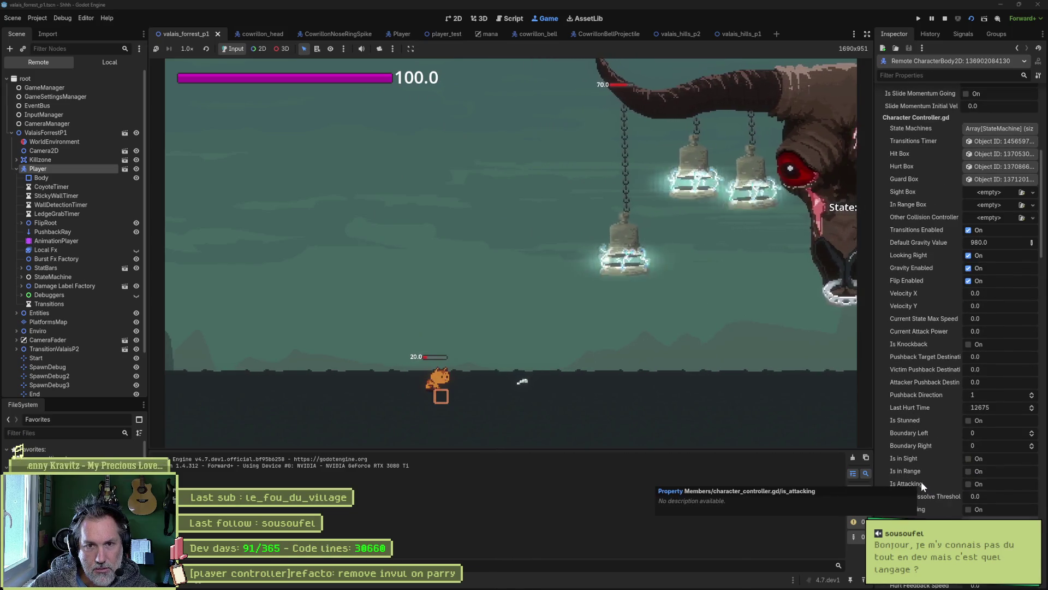
scroll(912, 408, "down", 10)
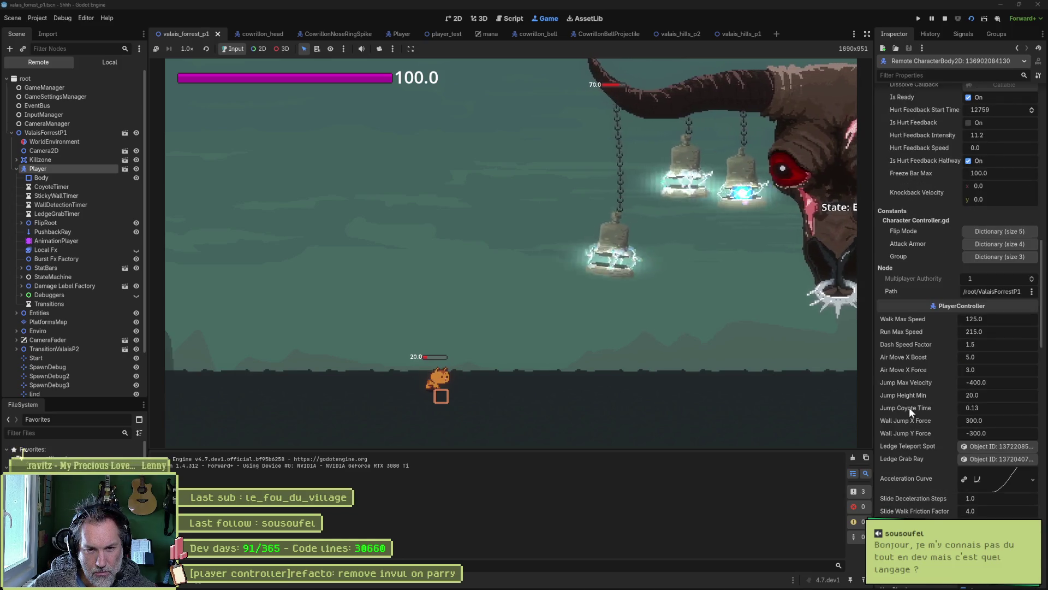
scroll(908, 407, "down", 6)
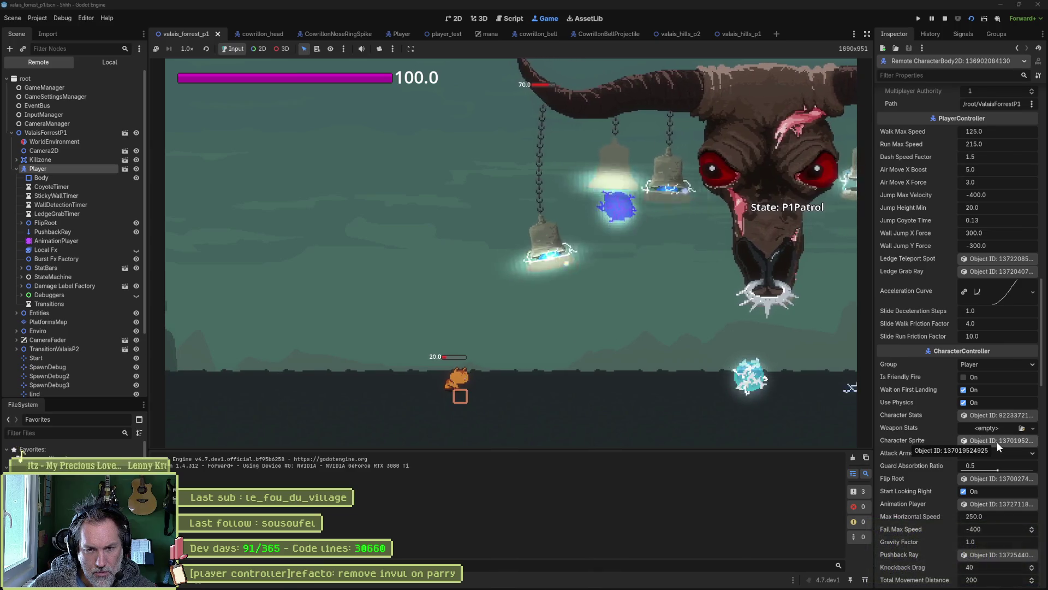
left_click(996, 413)
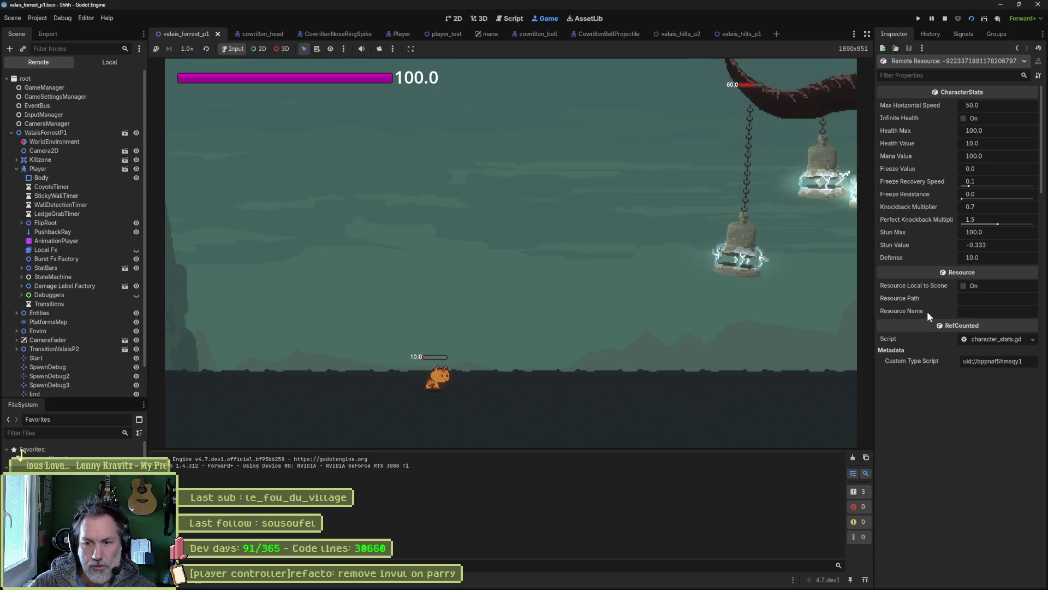
mouse_move(927, 311)
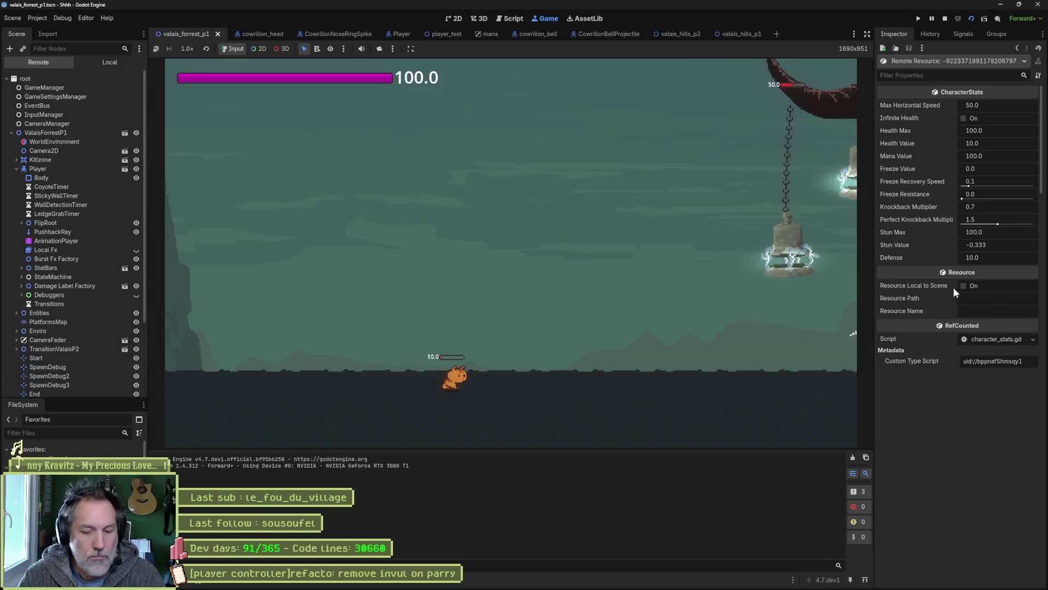
key("F8")
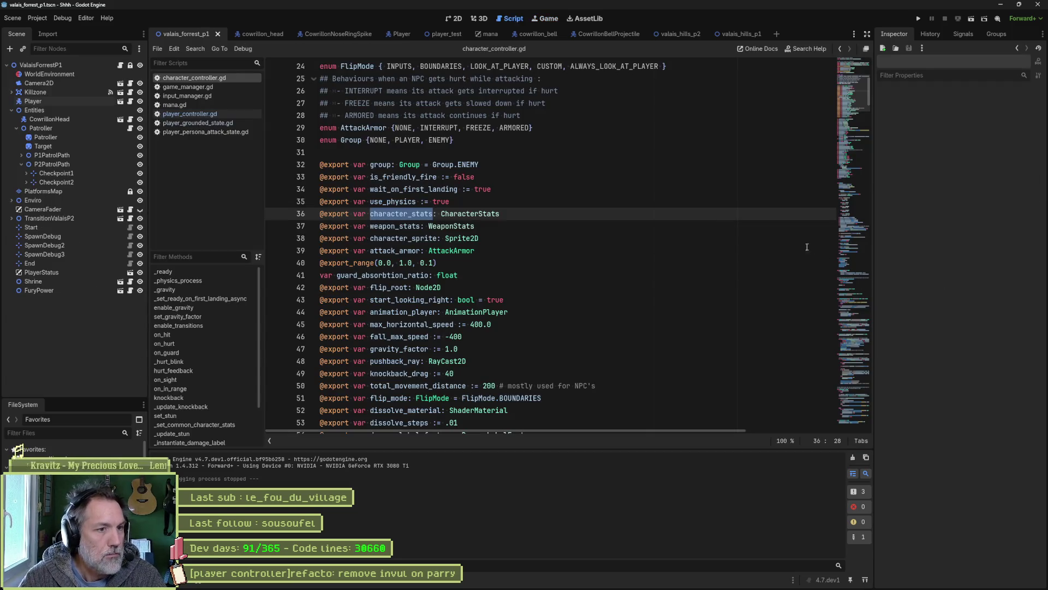
left_click(530, 202)
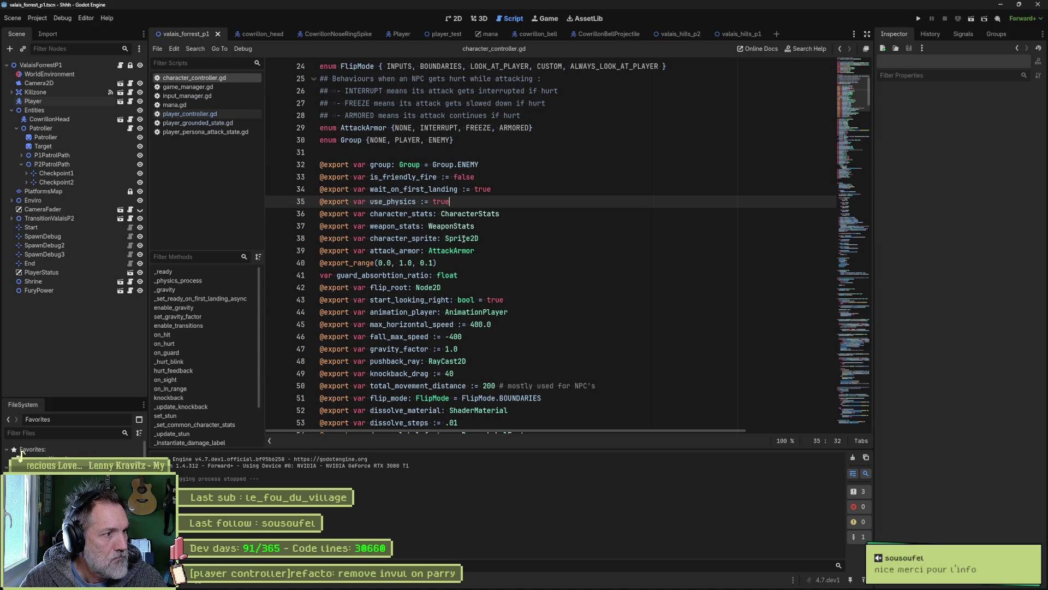
mouse_move(468, 236)
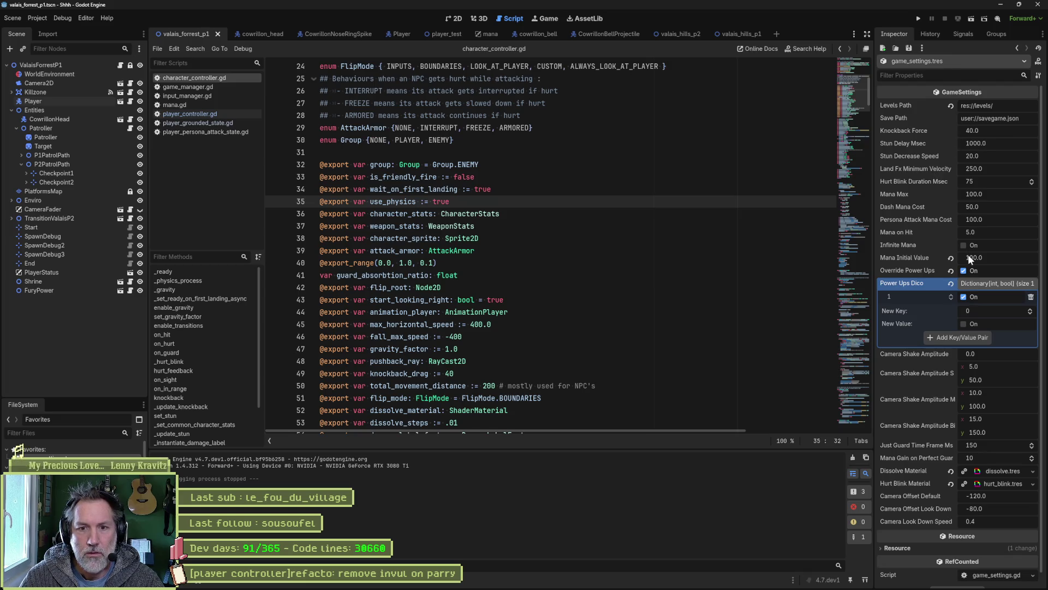
Turn on Infinite Mana in the game settings and launch the game to test it.
left_click(963, 244)
left_click(691, 240)
key("F5")
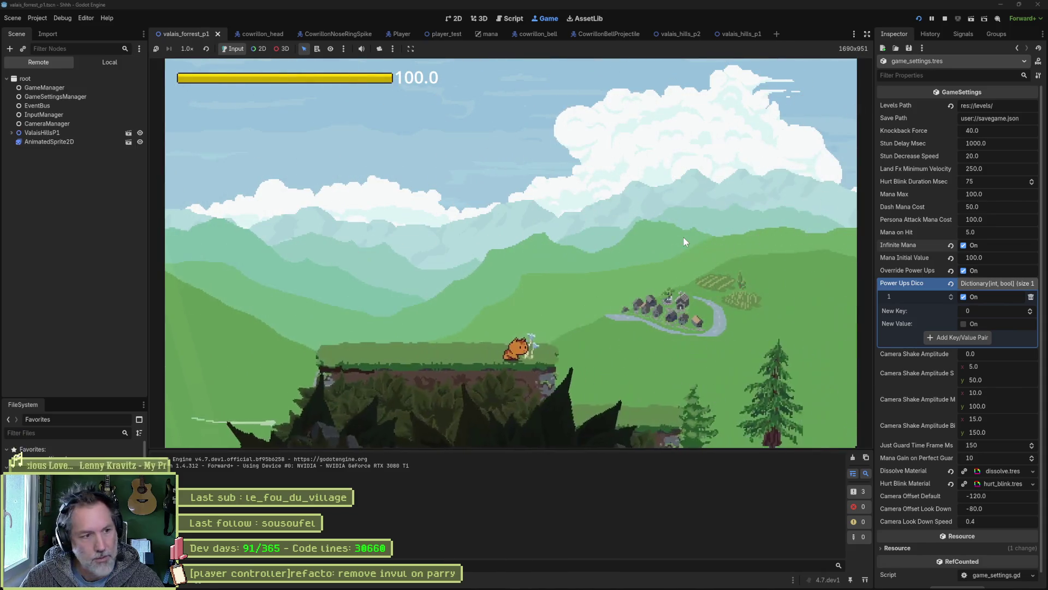
Fire the secondary persona attack, remove the line 75 breakpoint, resume, then stop the game.
right_click(683, 237)
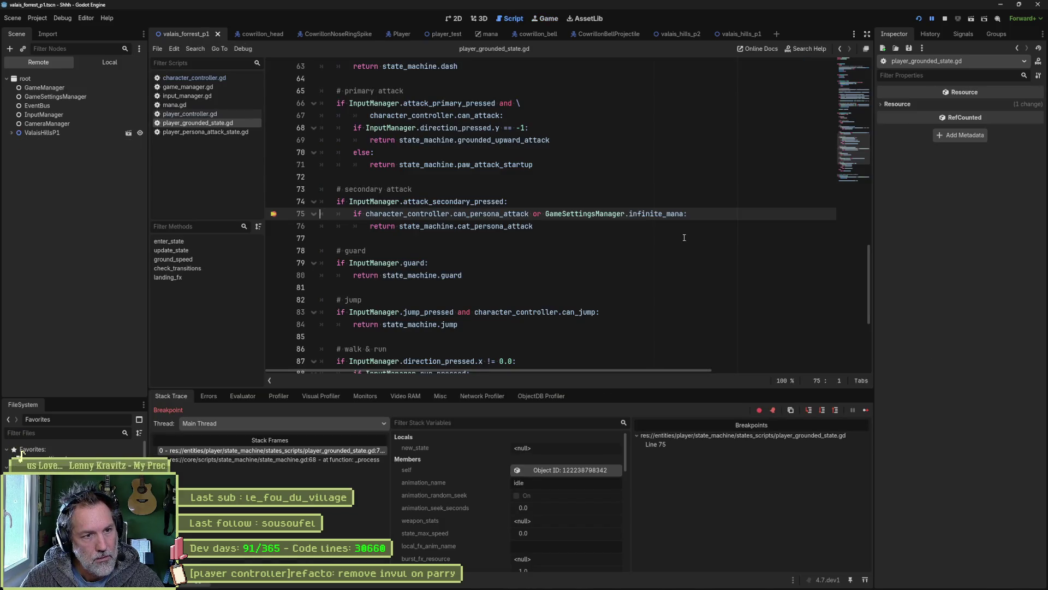
mouse_move(673, 214)
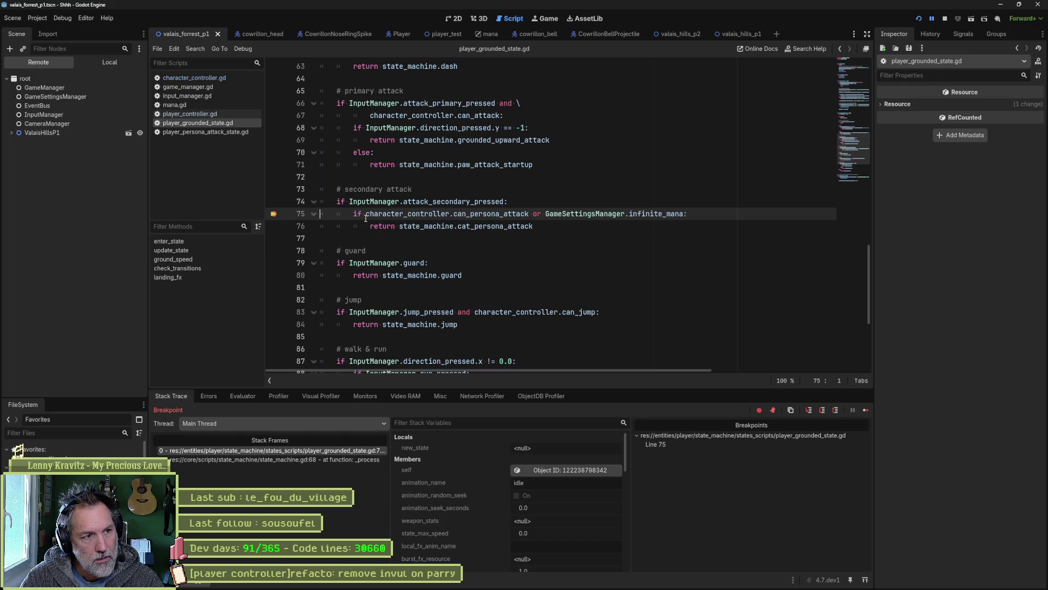
left_click(273, 214)
left_click(865, 410)
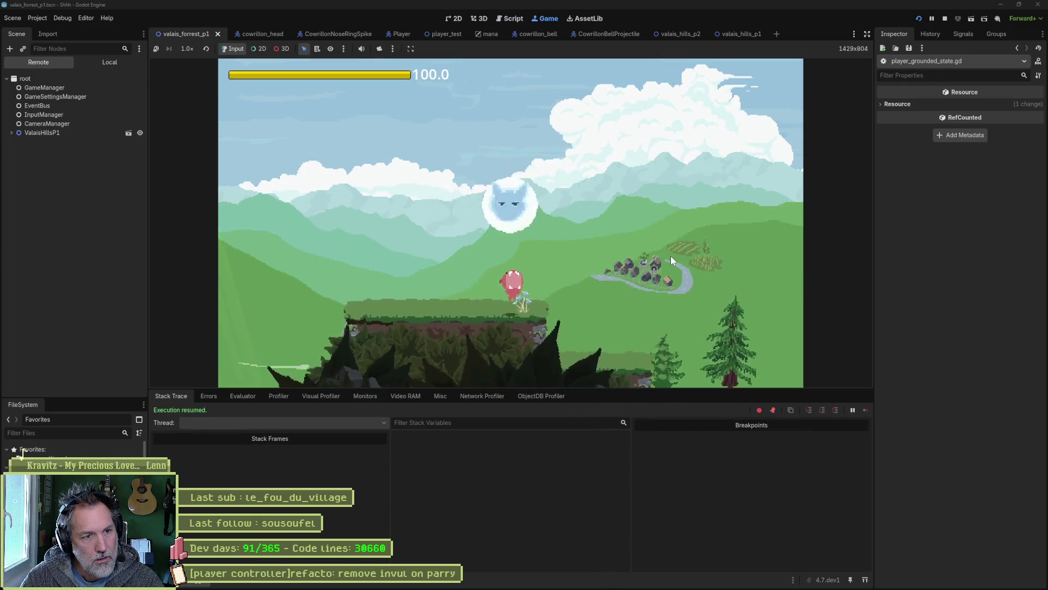
key("F8")
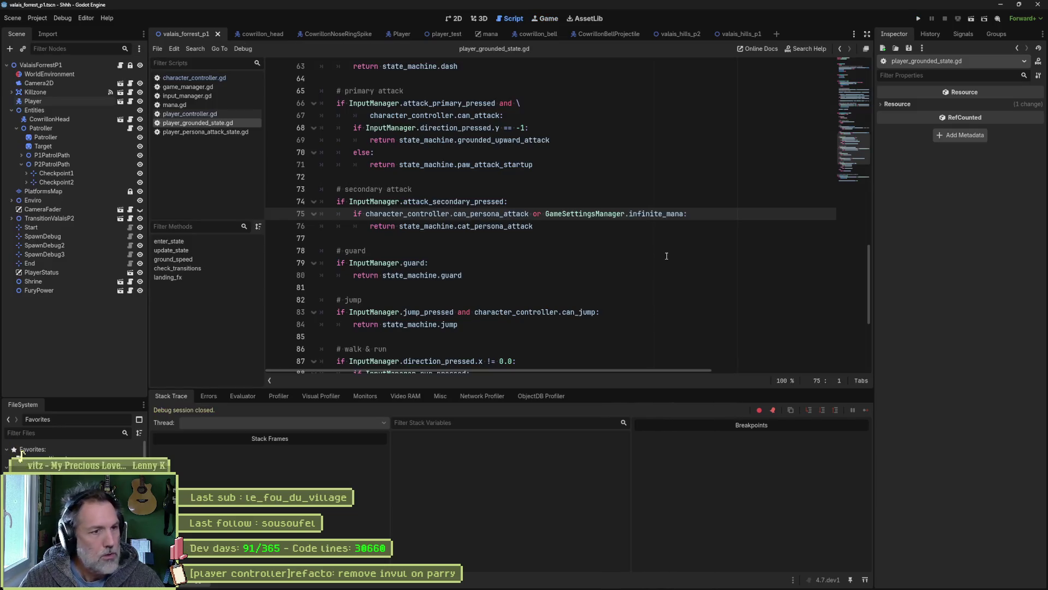
Relaunch and check the live GameManager's Power Ups Dico shows key 1 On, then stop.
key("F5")
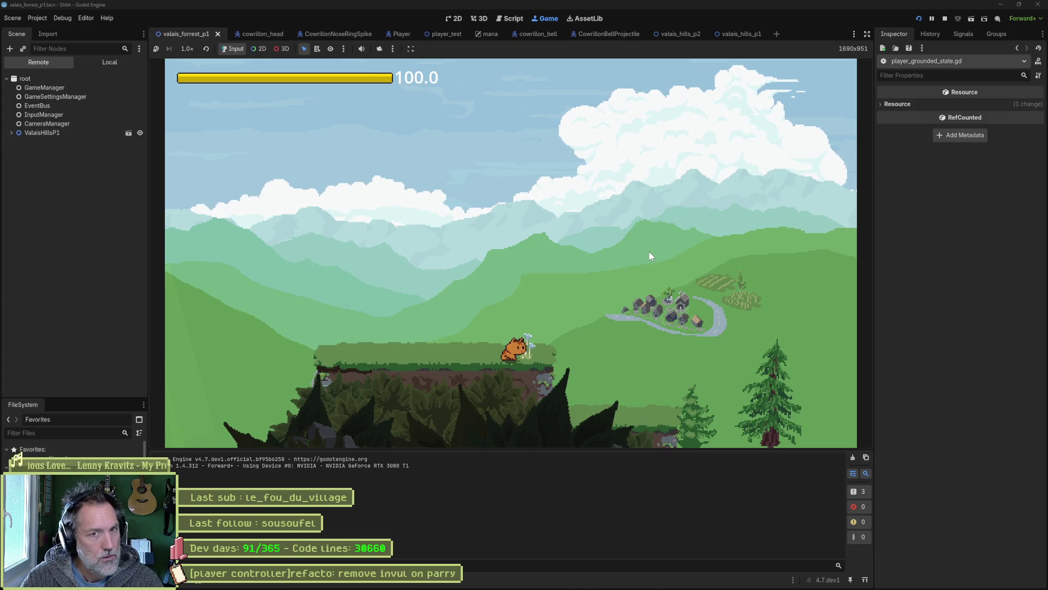
left_click(80, 91)
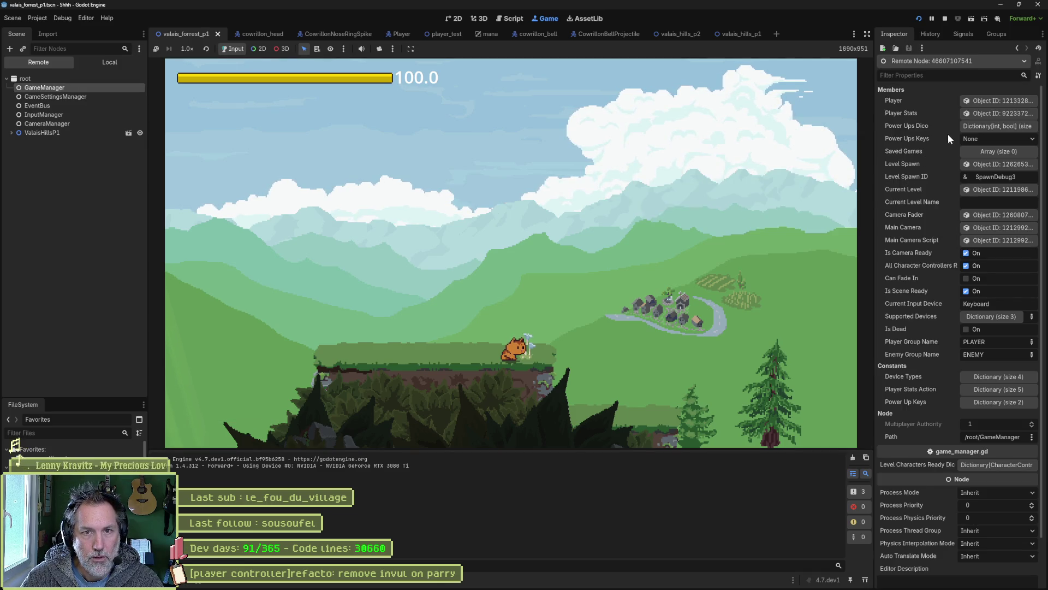
left_click(972, 126)
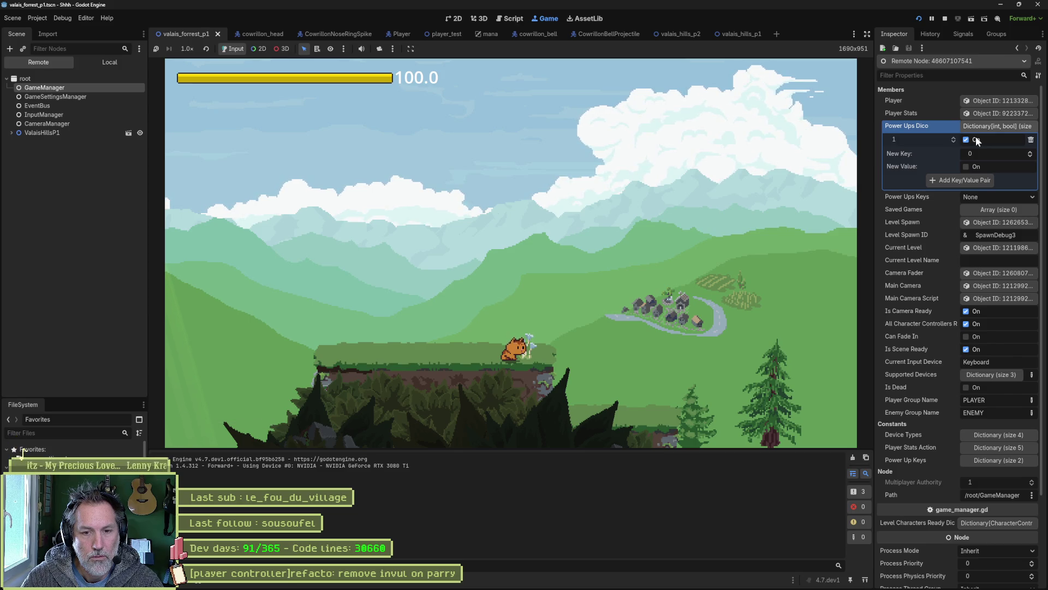
key("F8")
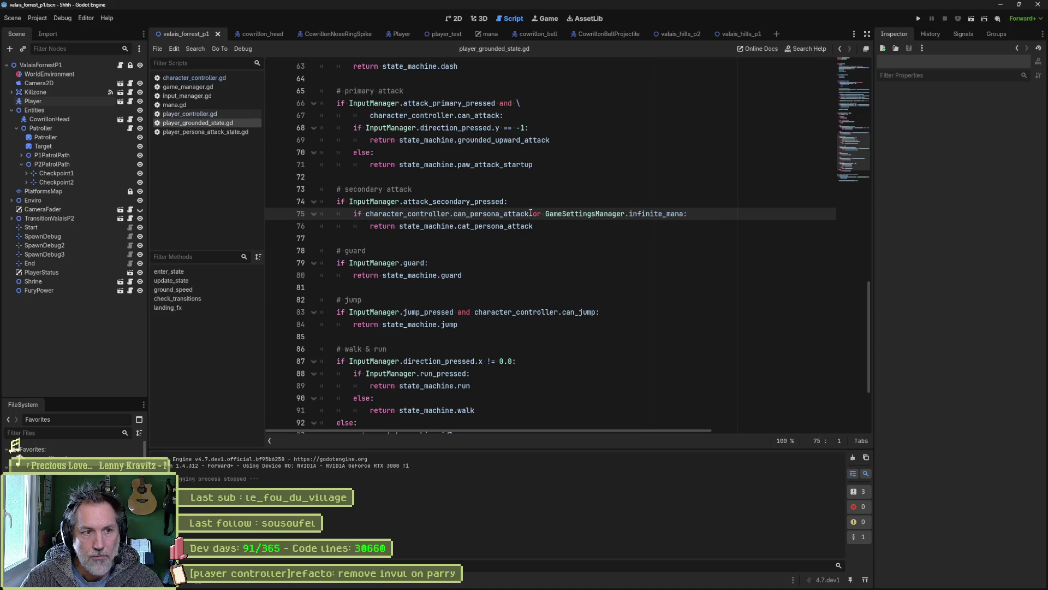
Turn off Infinite Mana in game_settings.tres and do a quick test run without it.
left_click_drag(530, 213, 451, 213)
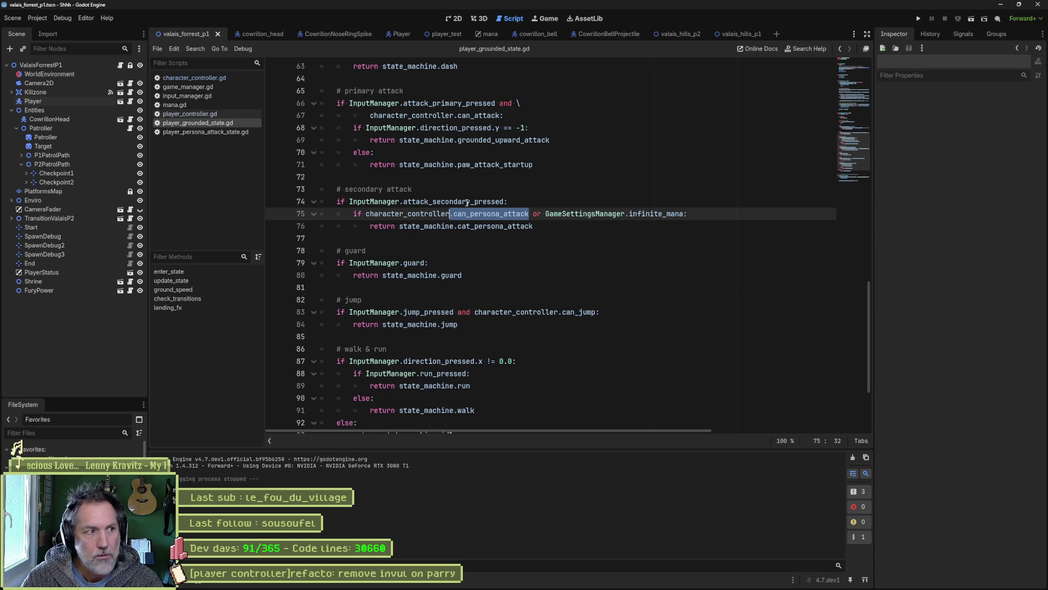
left_click(73, 458)
left_click(964, 245)
left_click(738, 238)
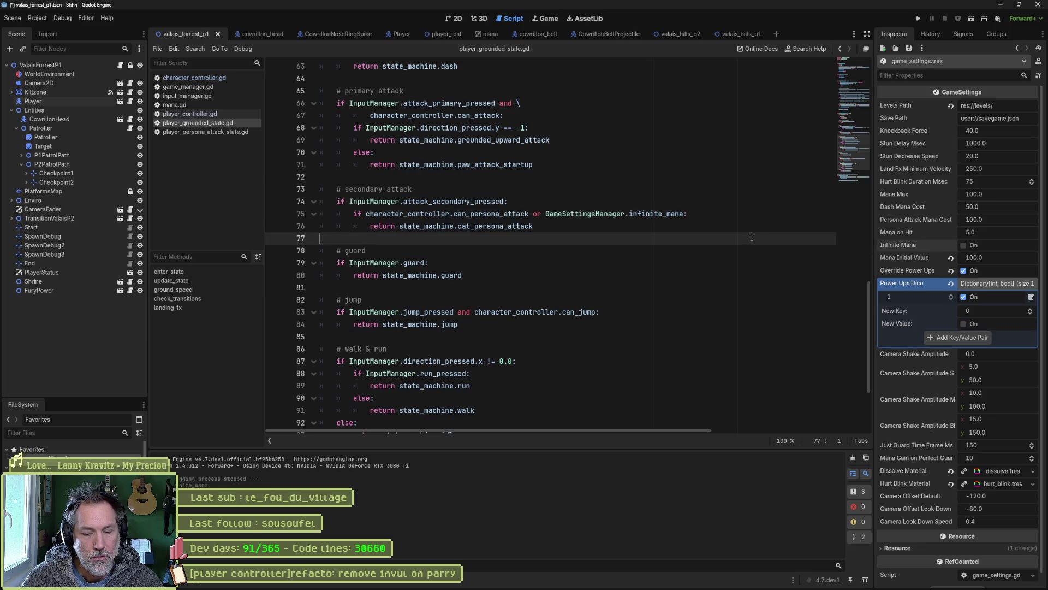
key("F5")
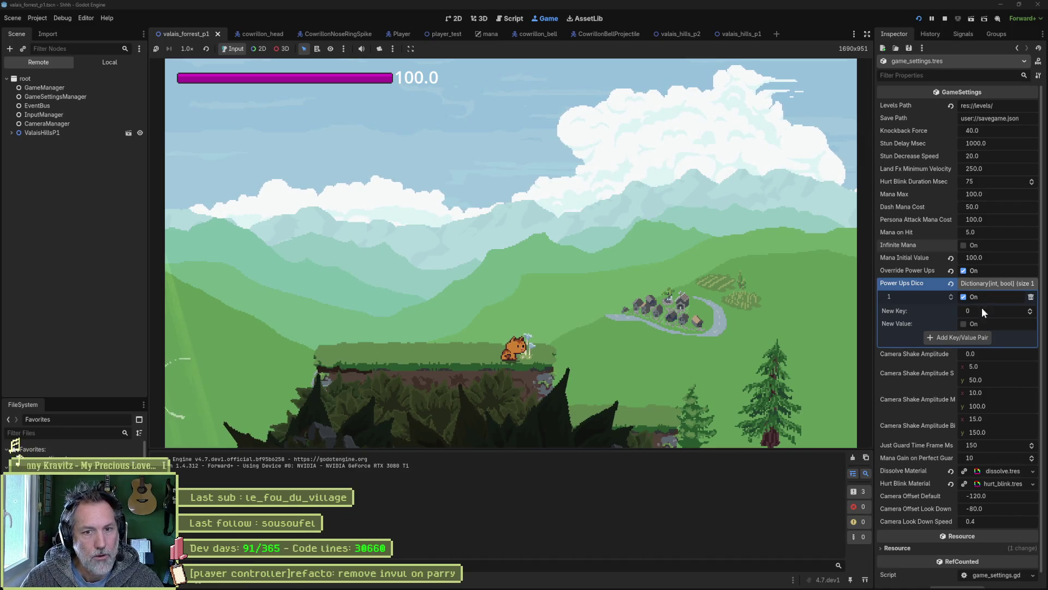
key("F8")
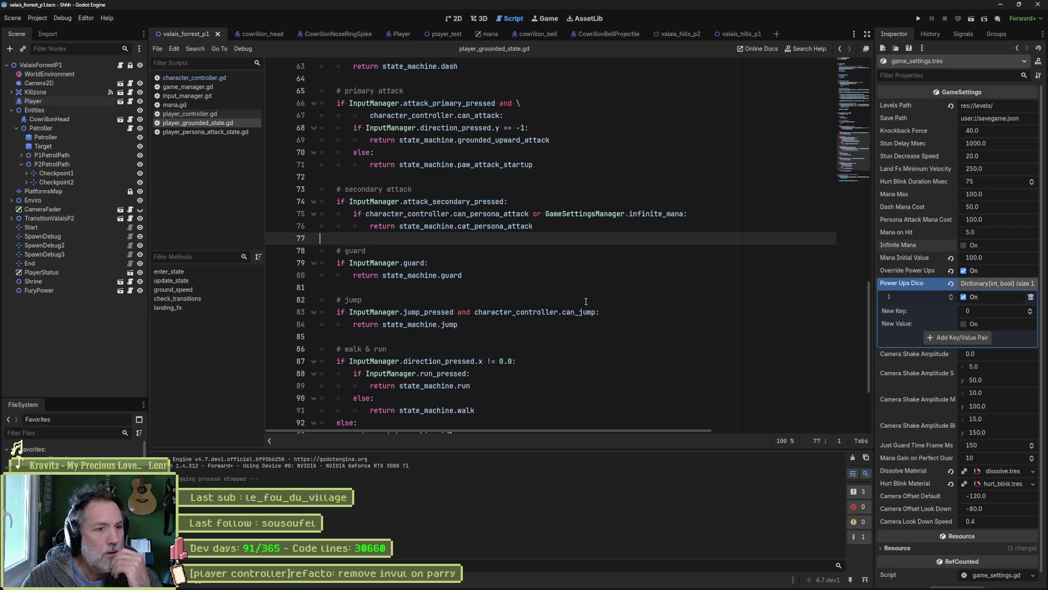
Find can_persona_attack project-wide, open its getter at player_controller.gd line 41, and run the game.
double_click(491, 213)
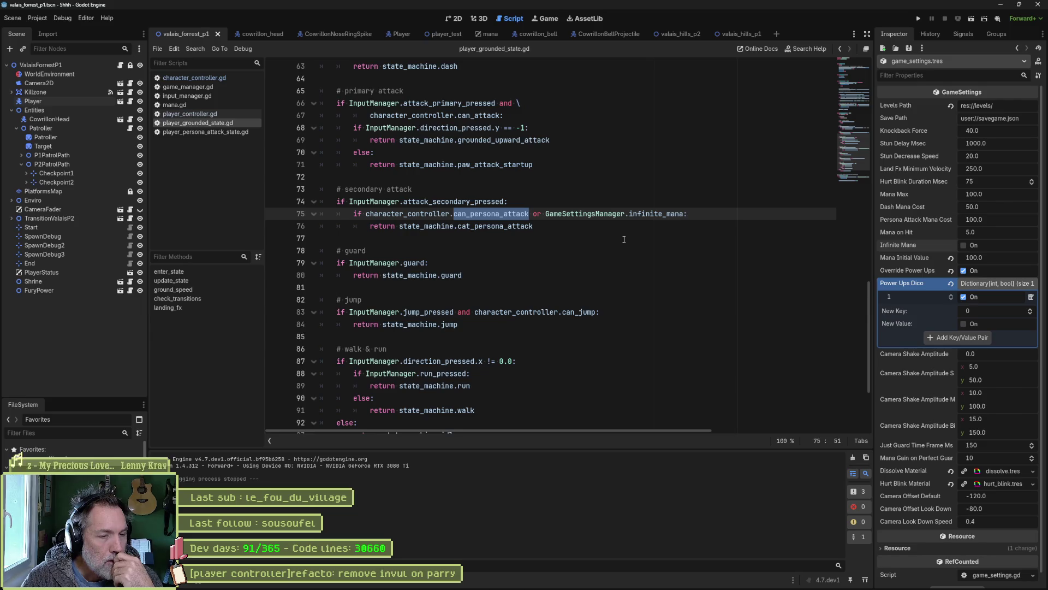
key("ctrl+shift+f")
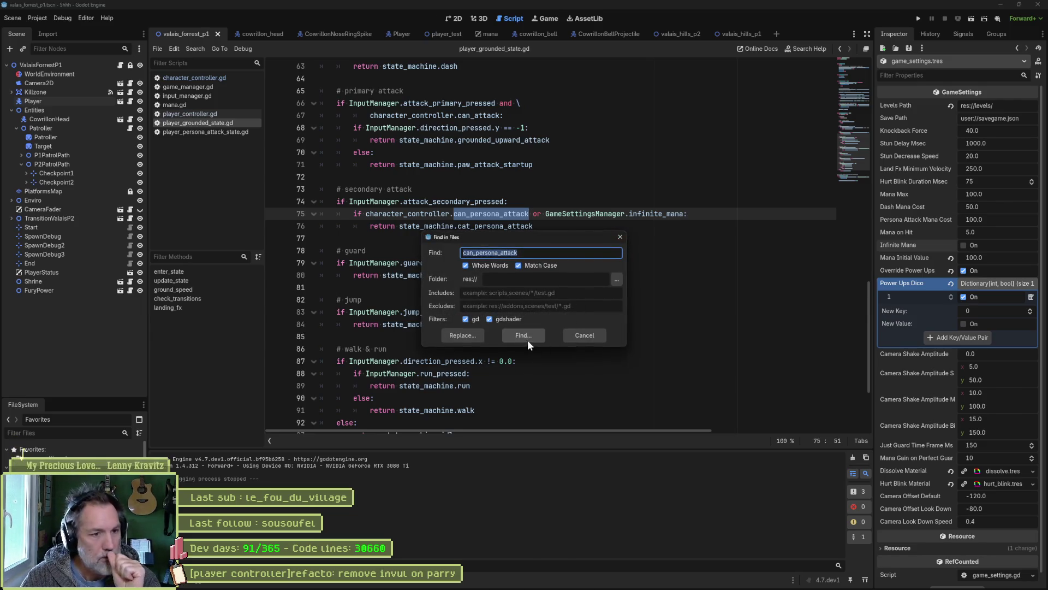
left_click(522, 336)
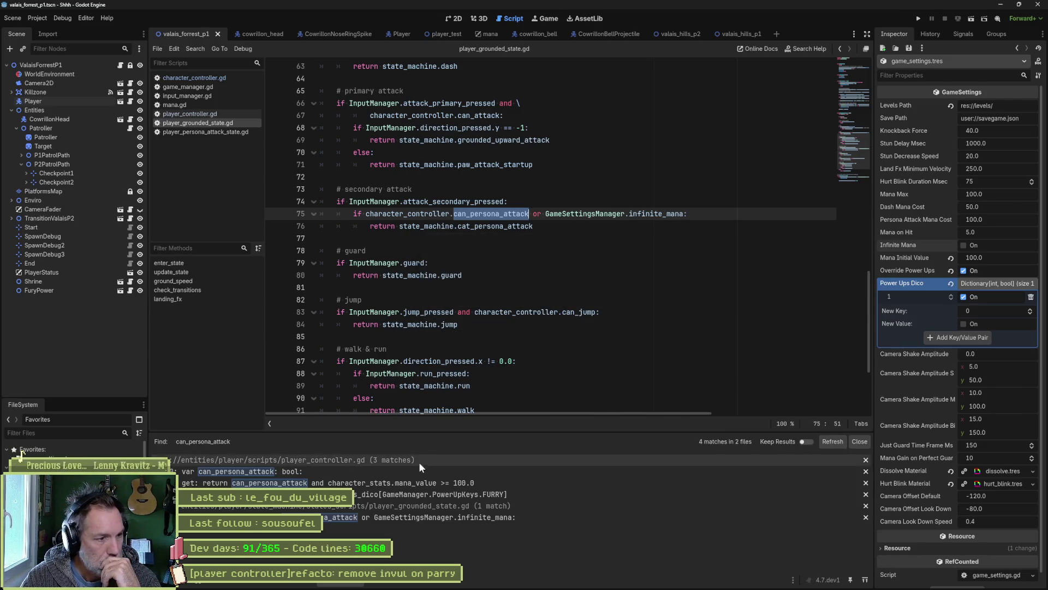
left_click(408, 484)
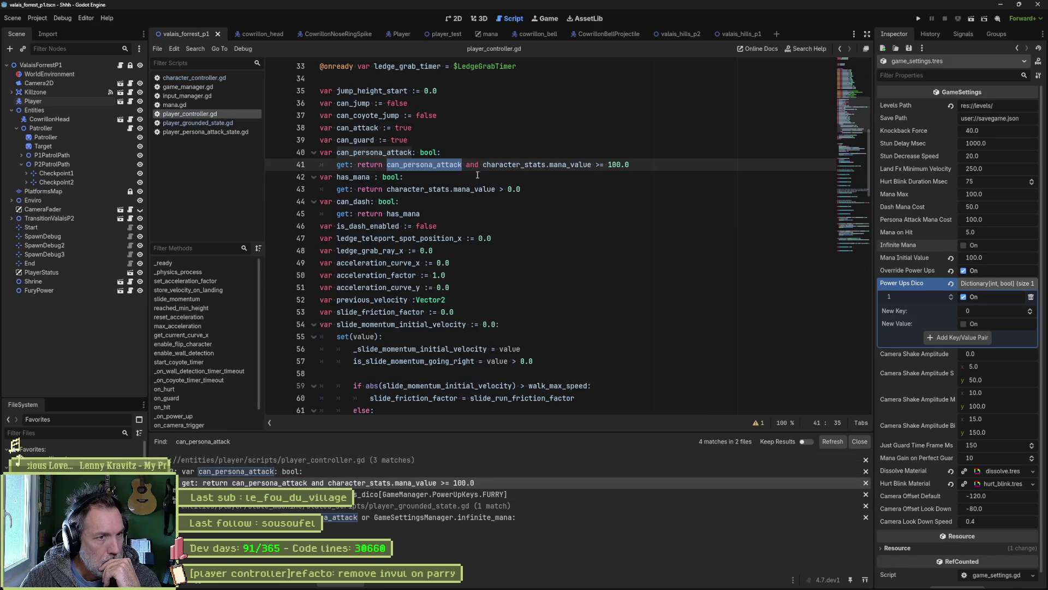
left_click_drag(483, 164, 644, 164)
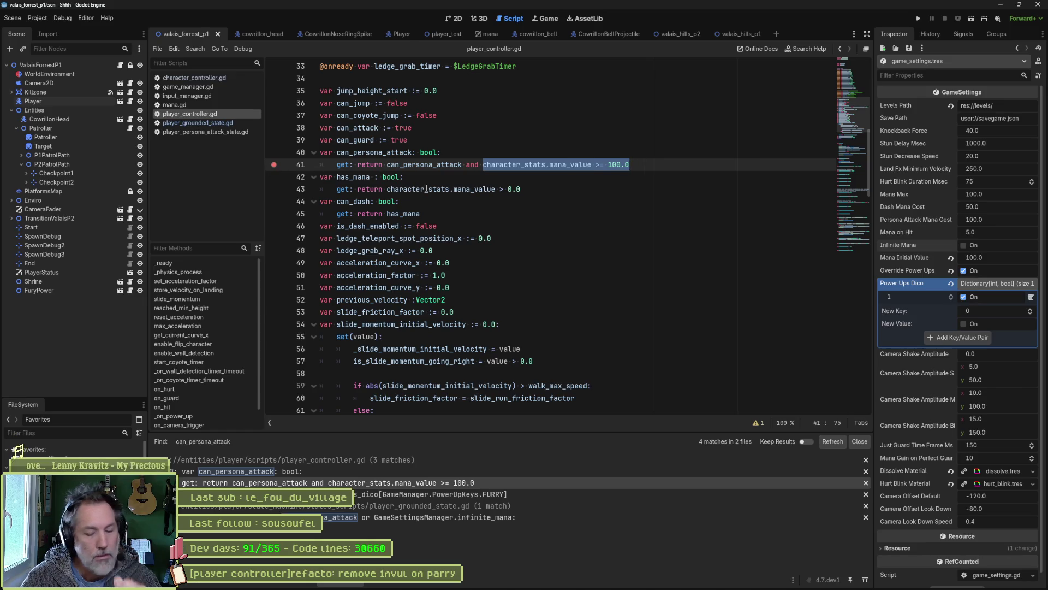
key("F5")
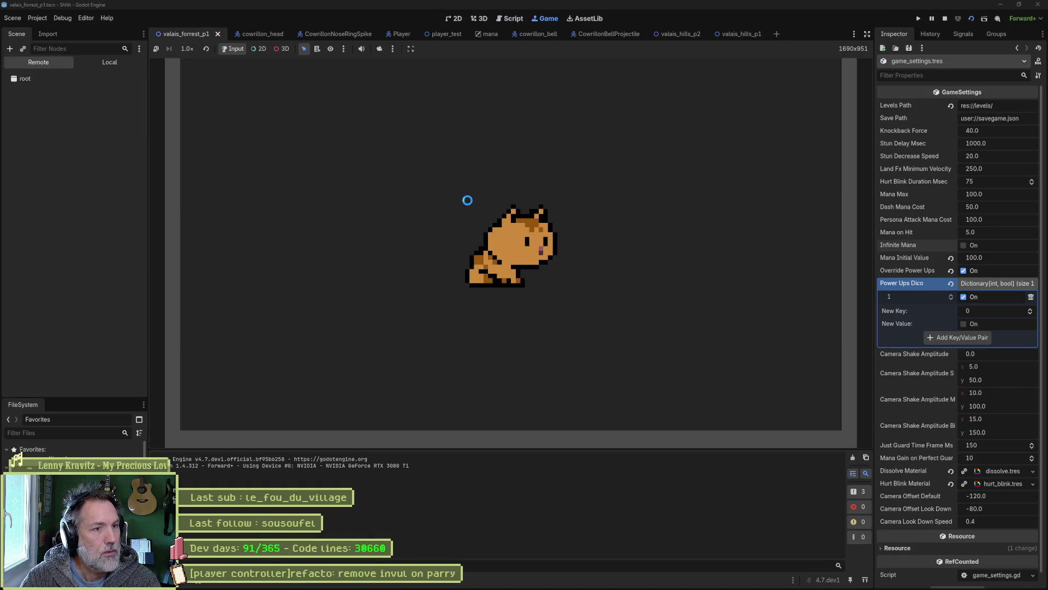
Restart the run and evaluate character_stats.mana_value in the Evaluator, showing 100.0.
key("F5")
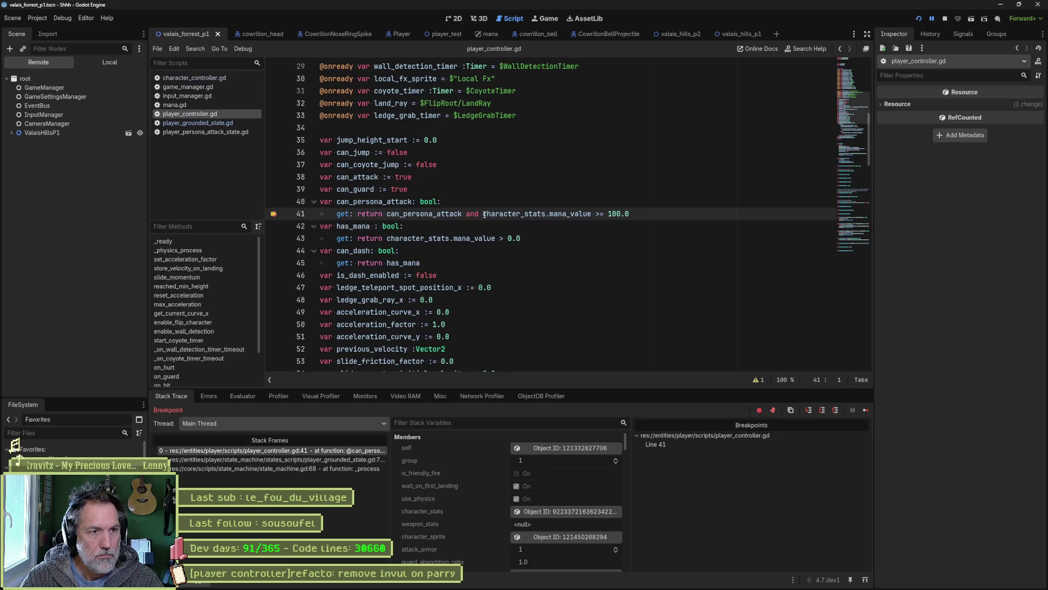
left_click_drag(485, 215, 593, 214)
key("ctrl+c")
left_click(244, 396)
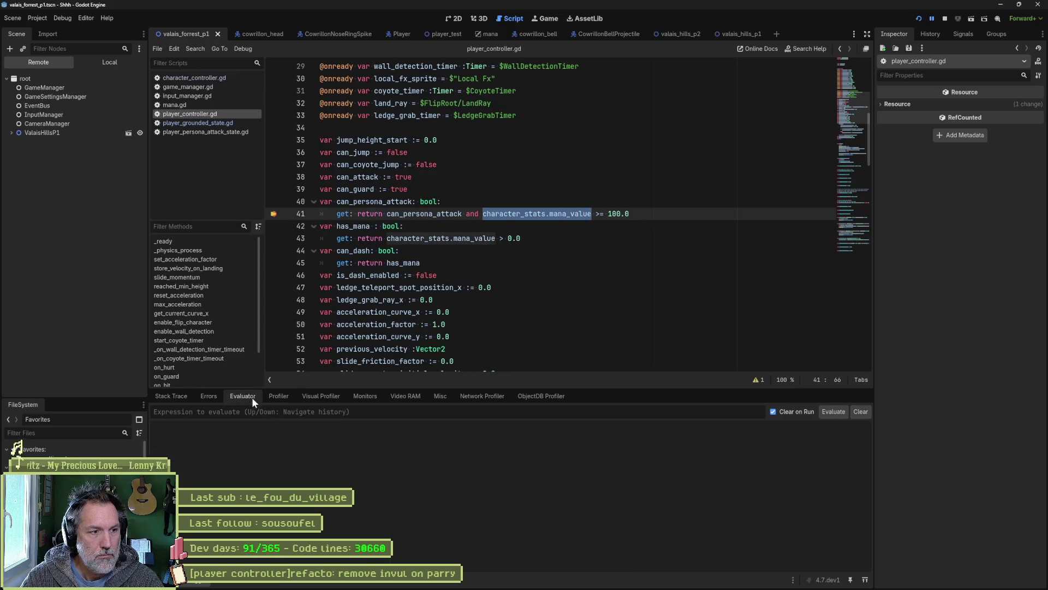
key("ctrl+v")
key("Return")
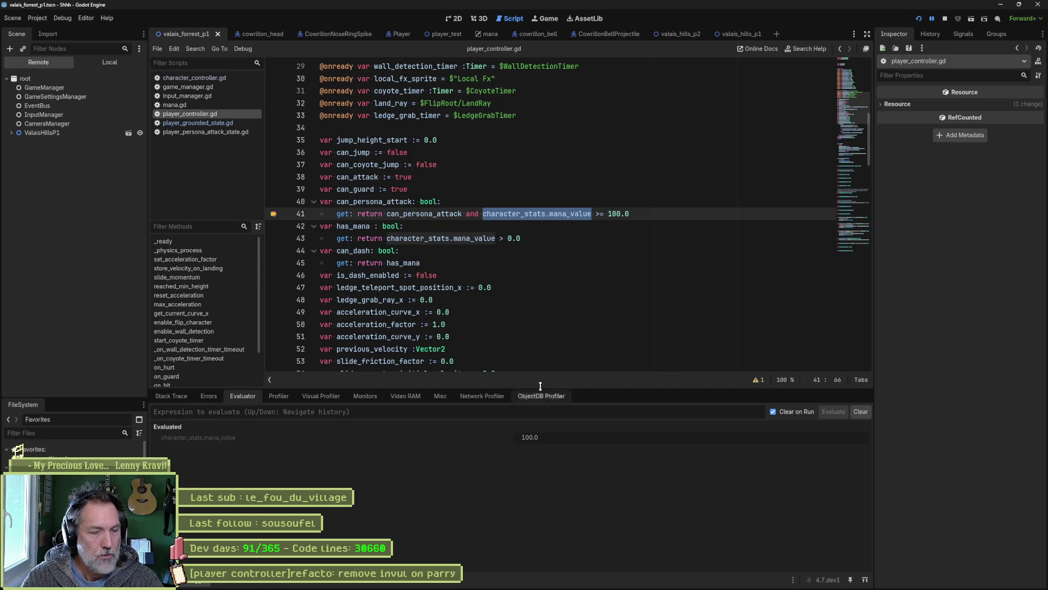
Read can_persona_attack's value (false) at line 41 and inspect the running Player node.
double_click(424, 213)
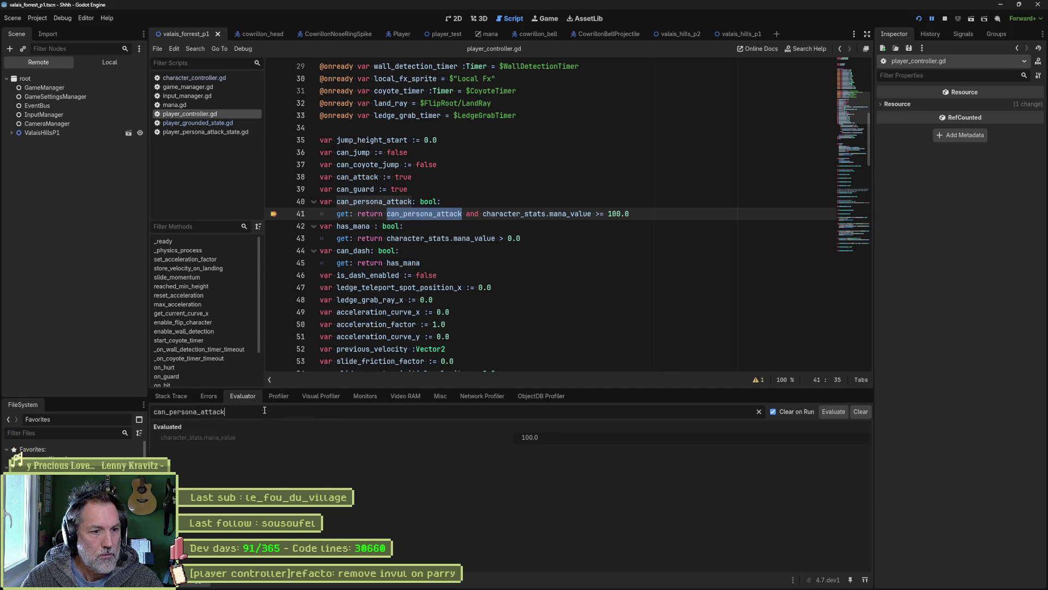
left_click(244, 396)
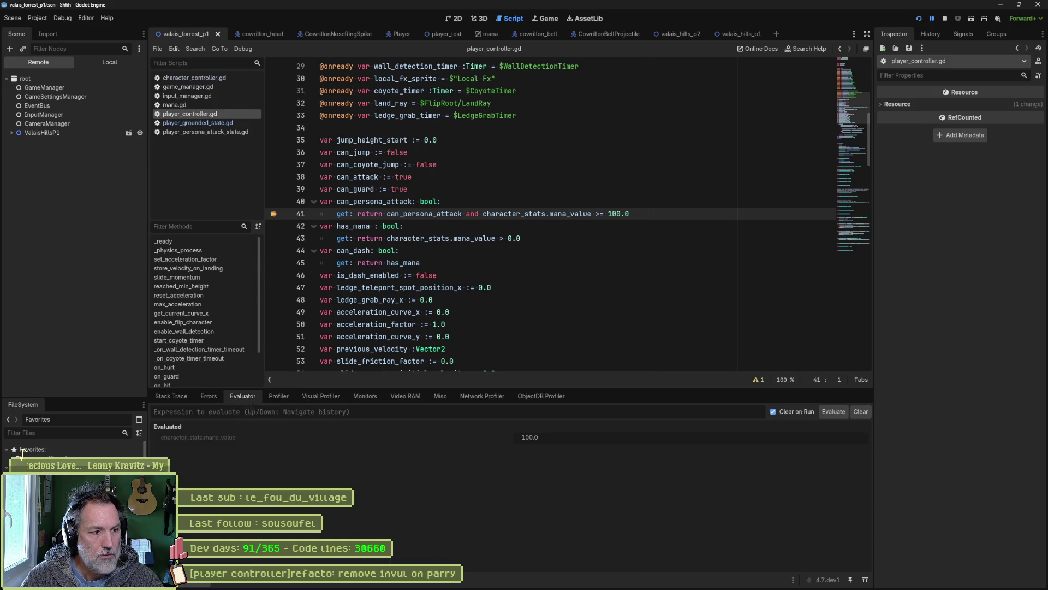
key("F12")
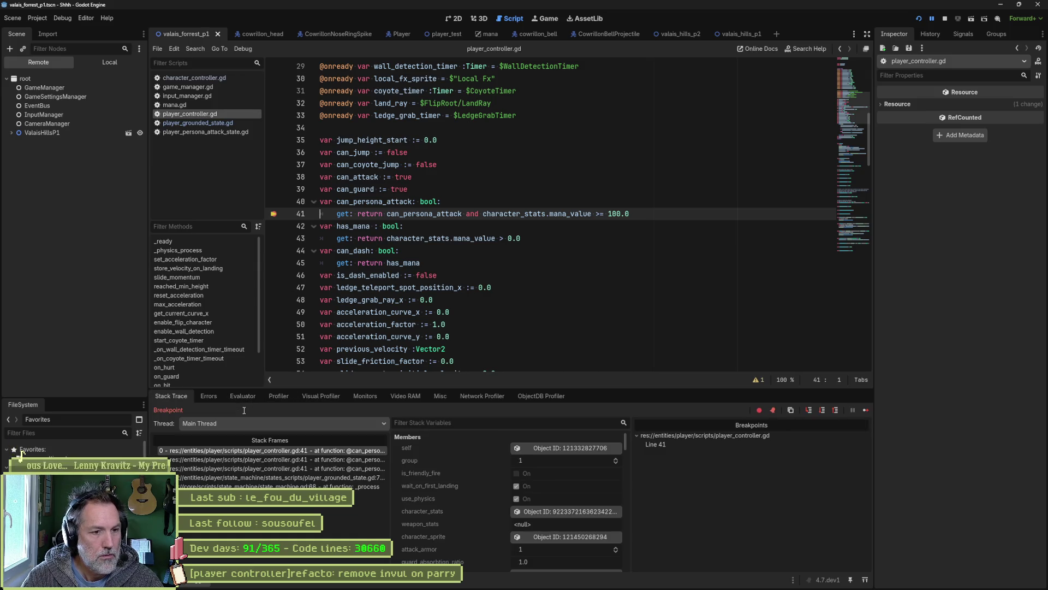
mouse_move(371, 232)
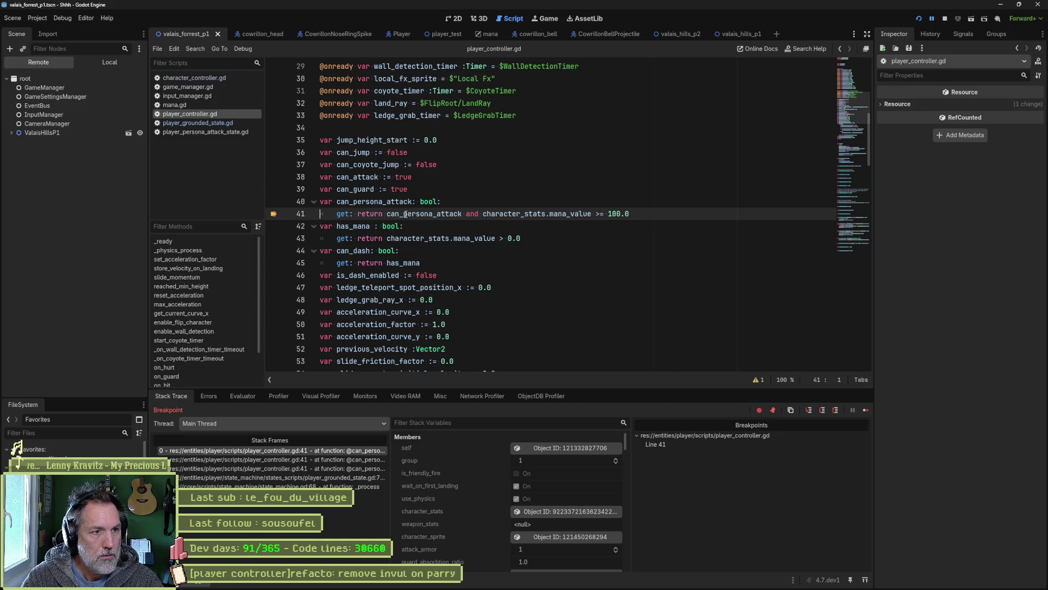
mouse_move(405, 215)
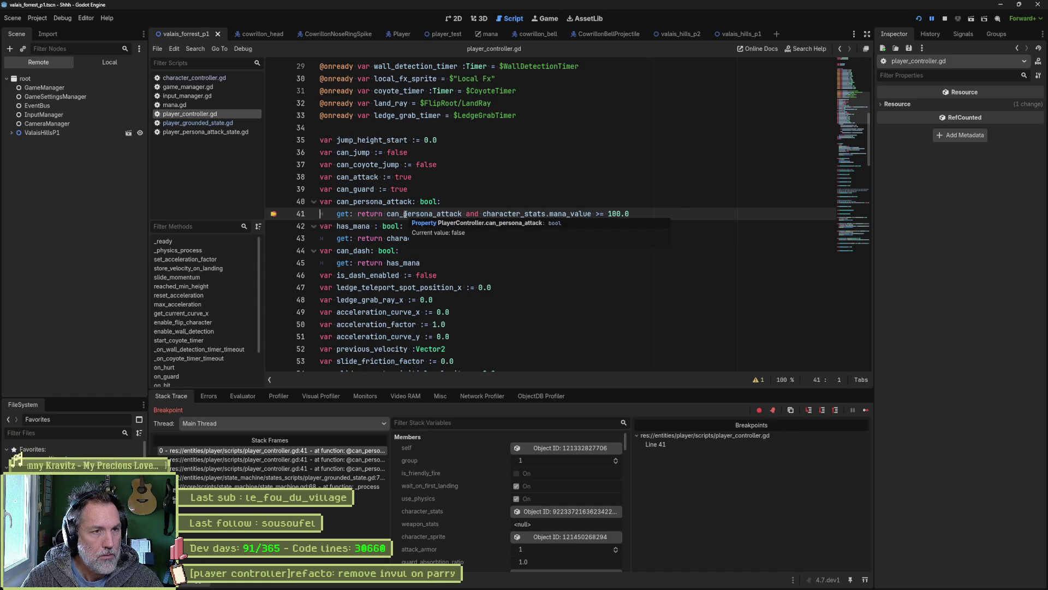
left_click(18, 133)
left_click(22, 160)
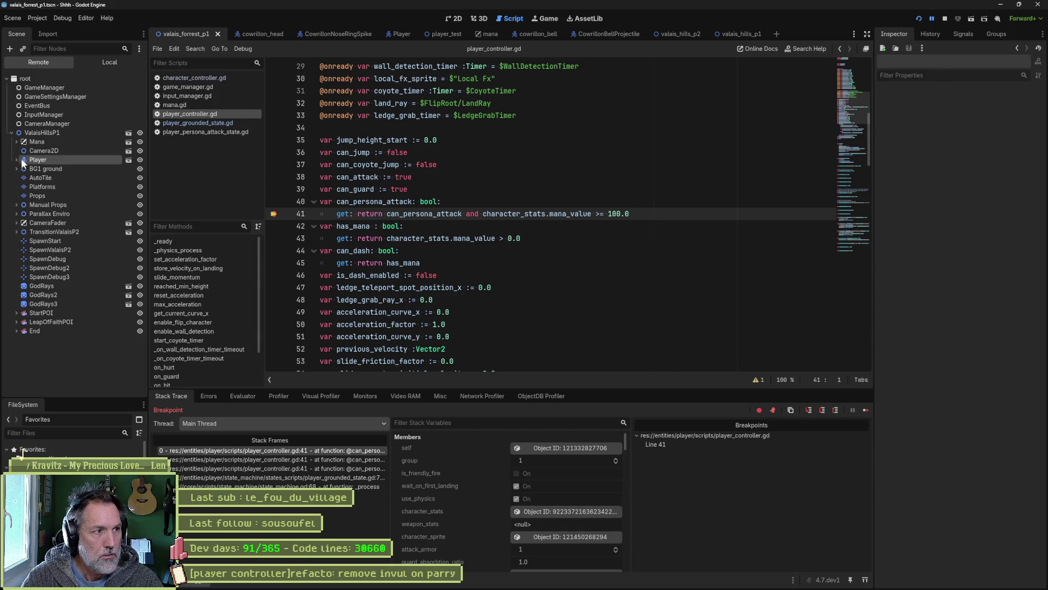
left_click(804, 208)
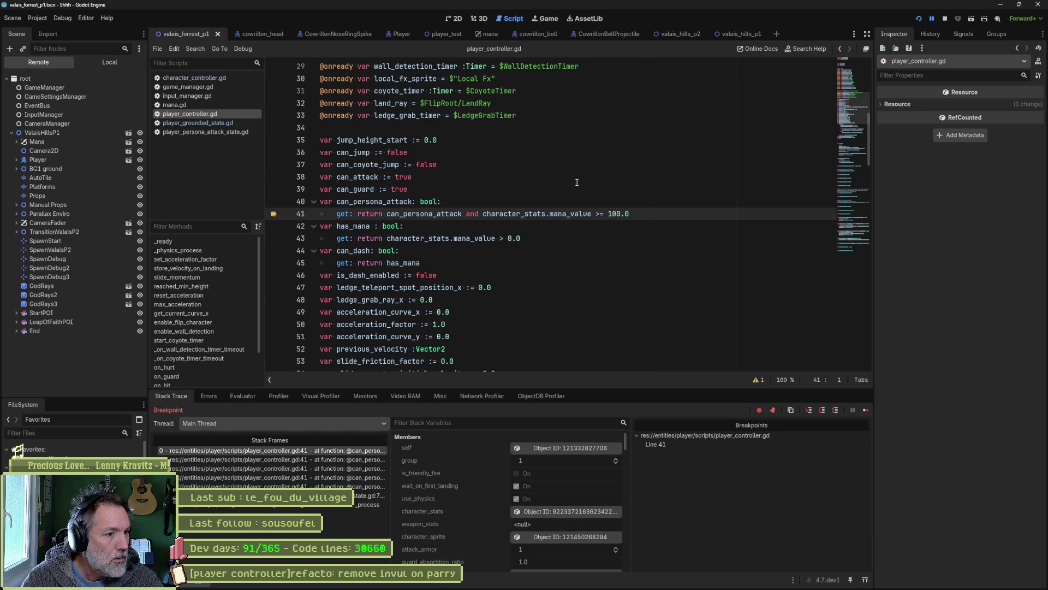
Remove the line 41 breakpoint and stop the debug session.
left_click(277, 215)
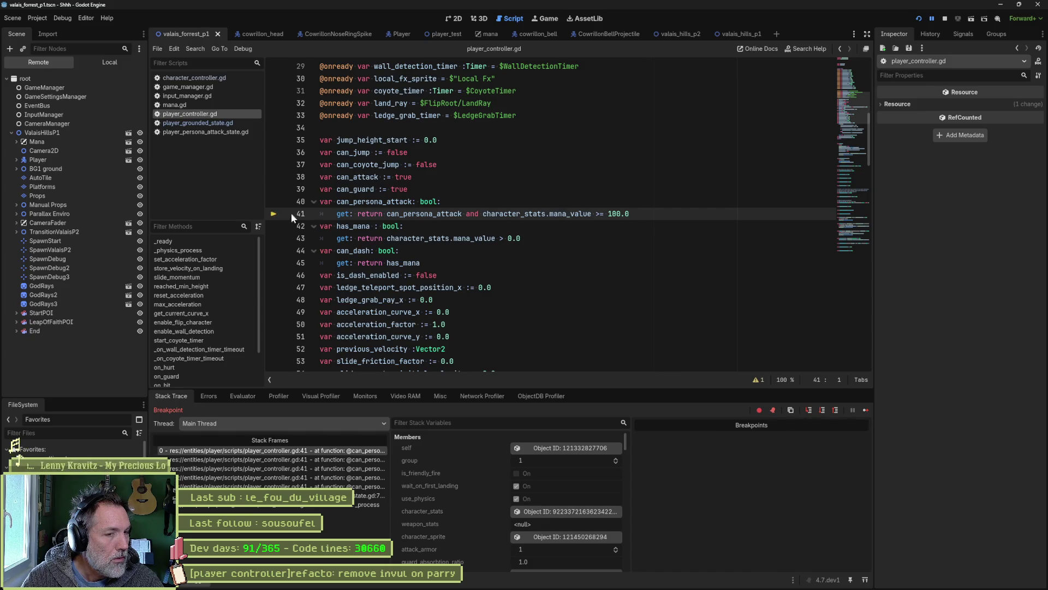
left_click(945, 19)
double_click(443, 214)
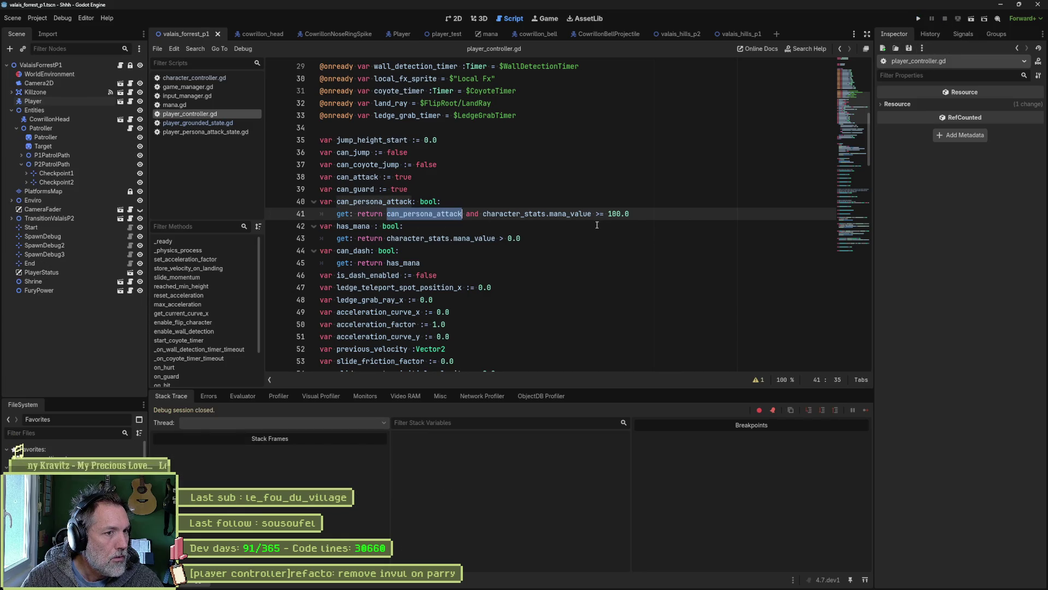
Delete the can_persona_attack condition from line 41, leaving mana_value >= 100.0.
left_click(495, 219)
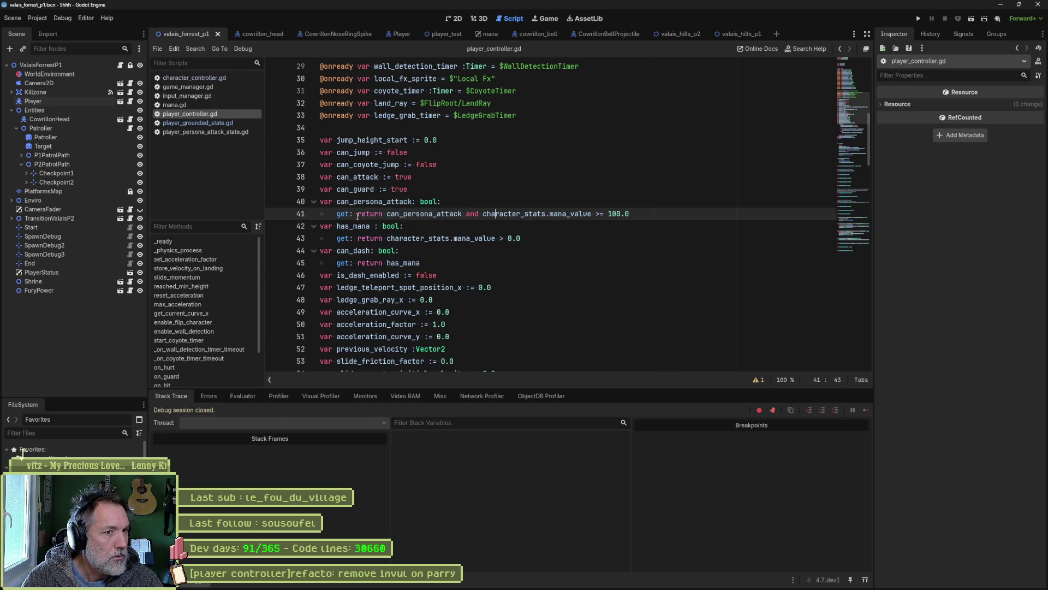
left_click_drag(387, 214, 484, 215)
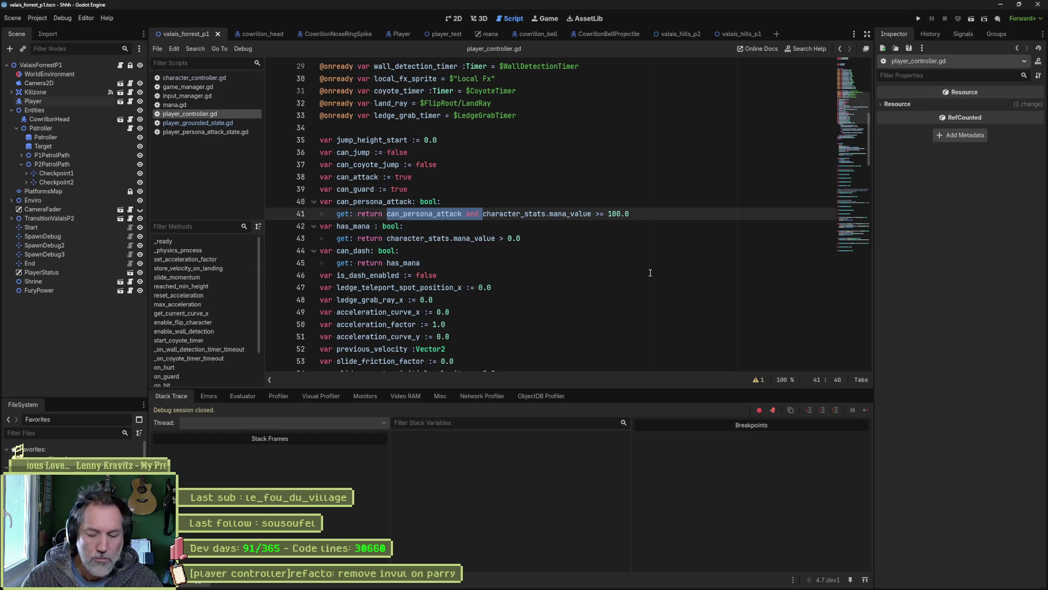
key("Delete")
Test the change with two short game runs, stopping each one.
key("F6")
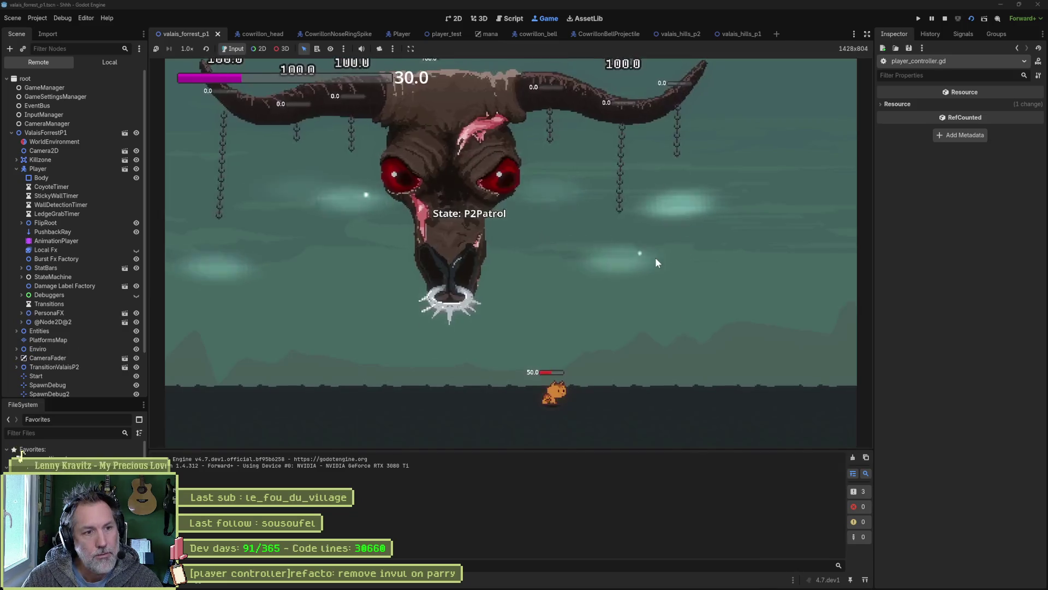
key("F8")
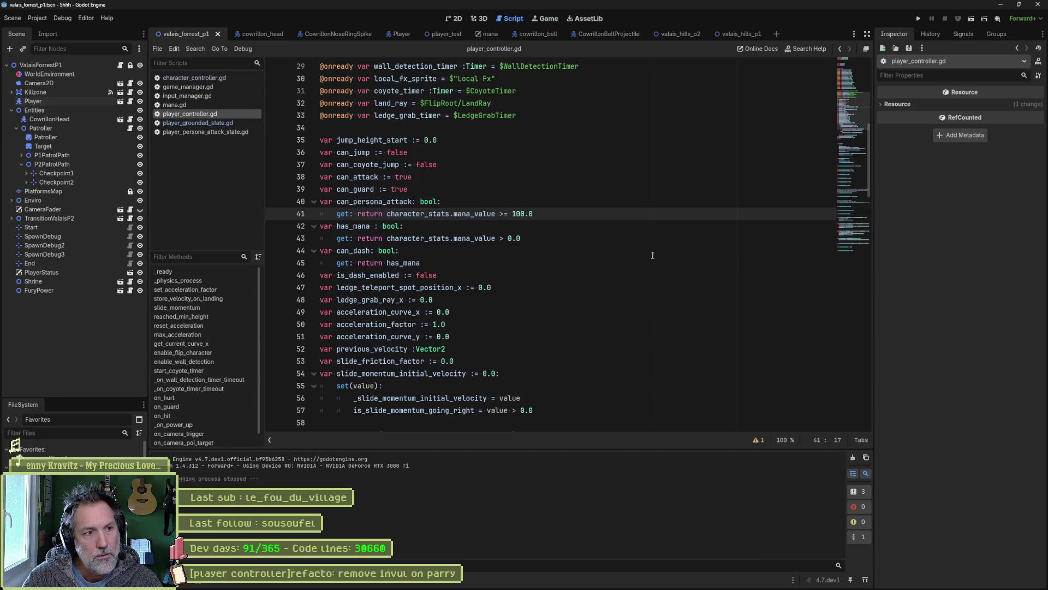
key("F6")
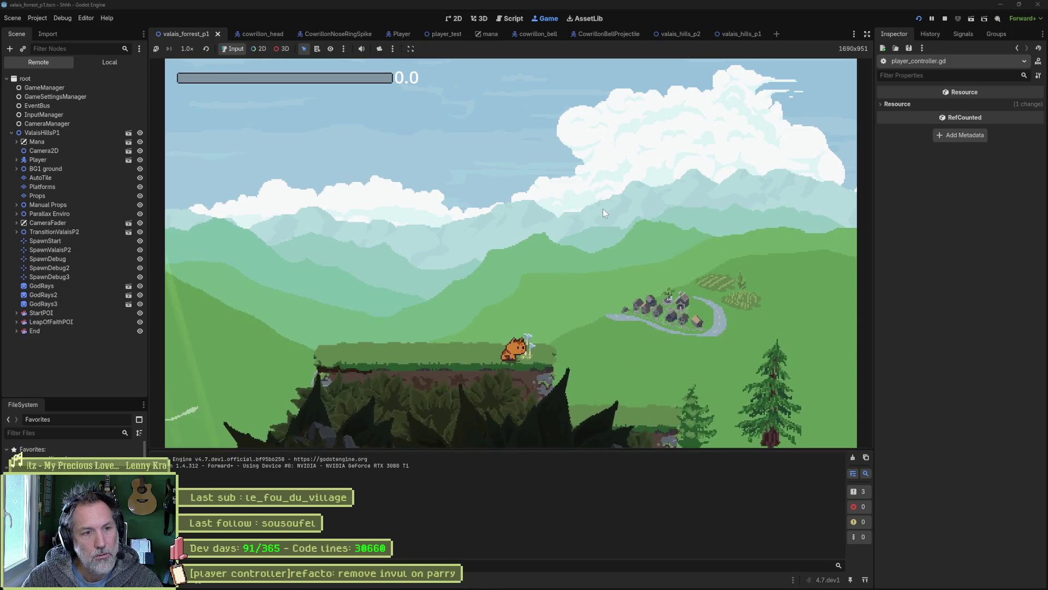
key("F8")
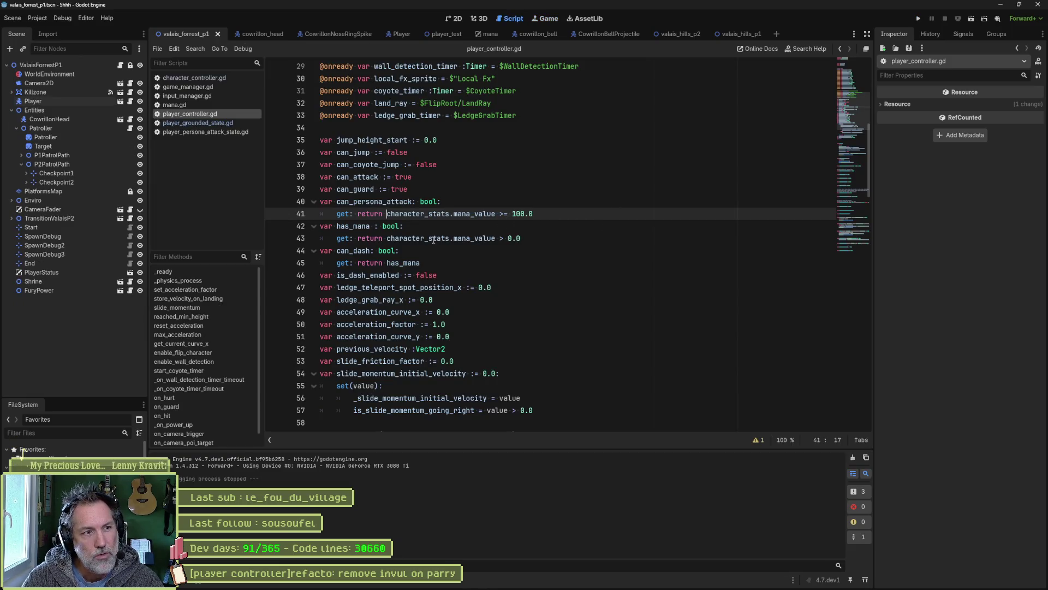
mouse_move(393, 221)
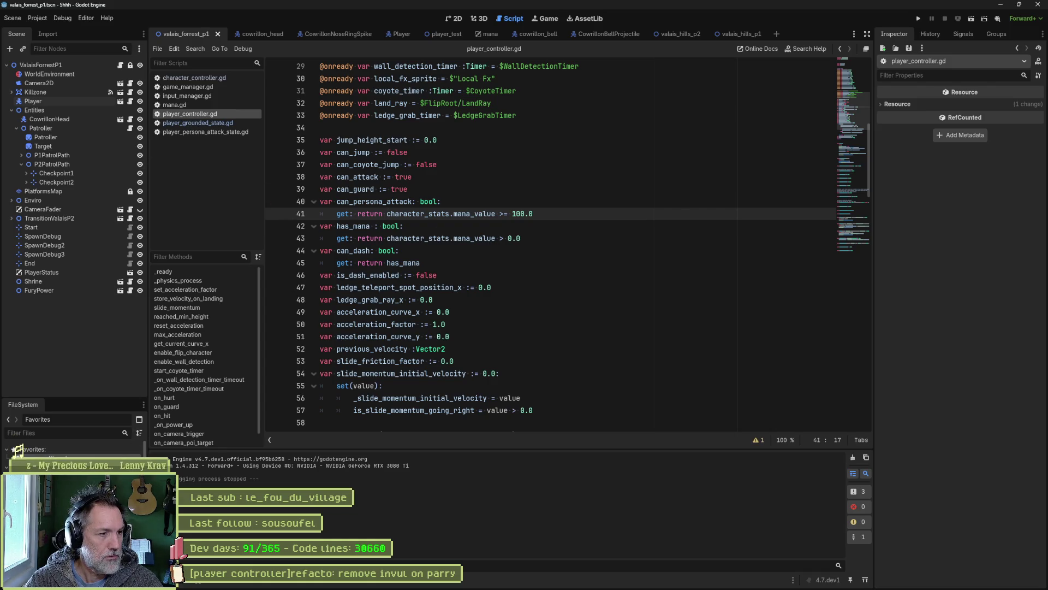
Set Mana Initial Value to 0 in game_settings.tres and do a test run.
left_click(1017, 48)
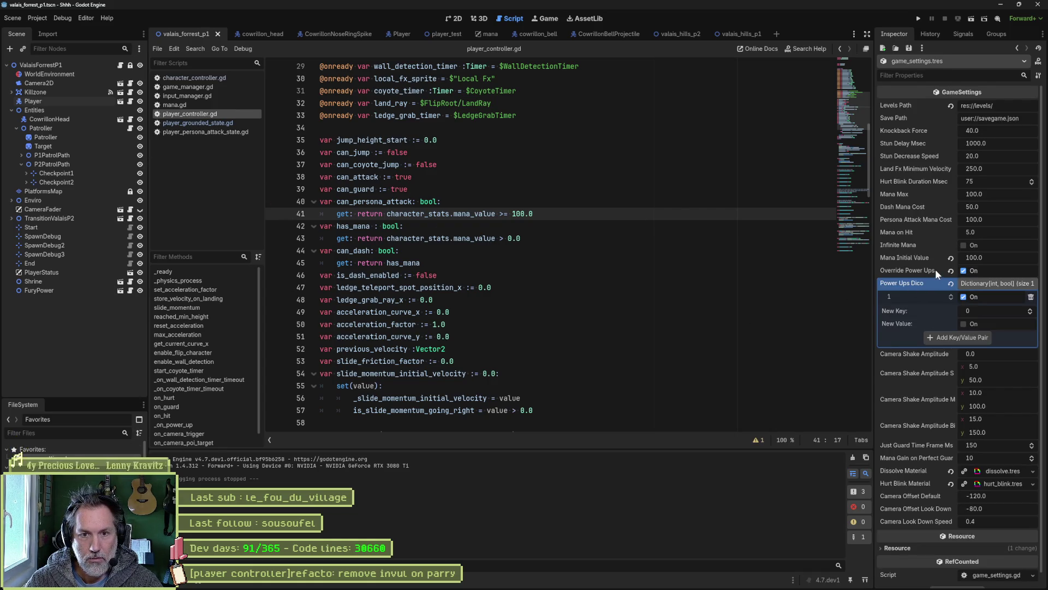
left_click(985, 258)
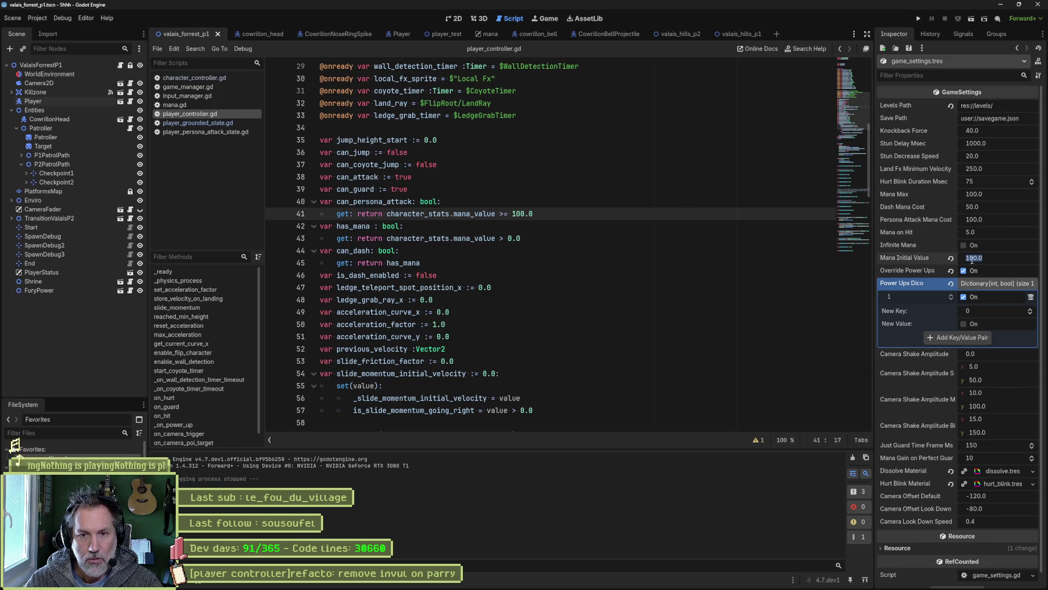
type("0")
left_click(816, 250)
key("F5")
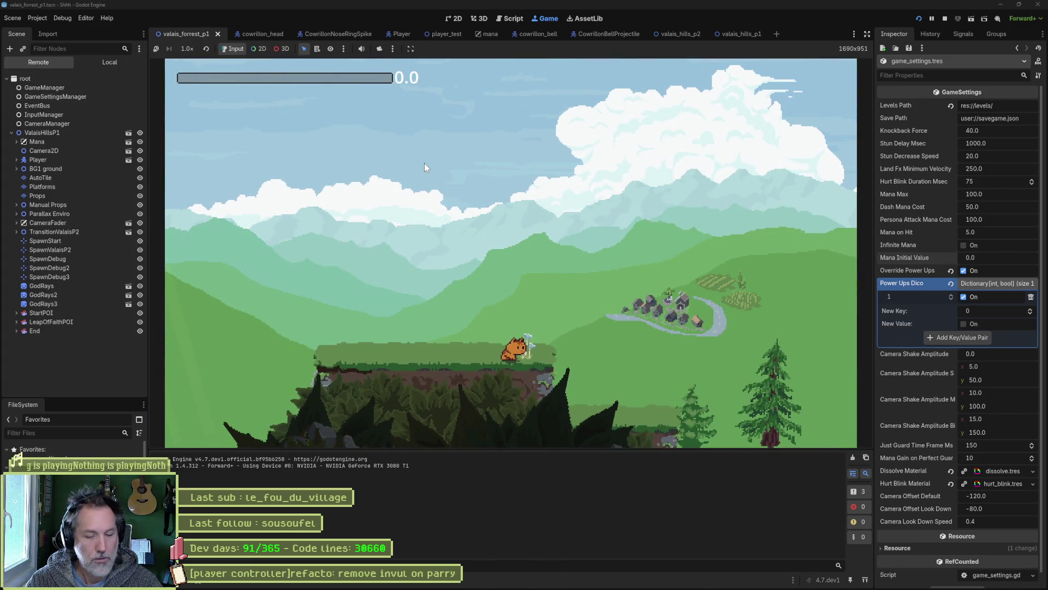
key("F8")
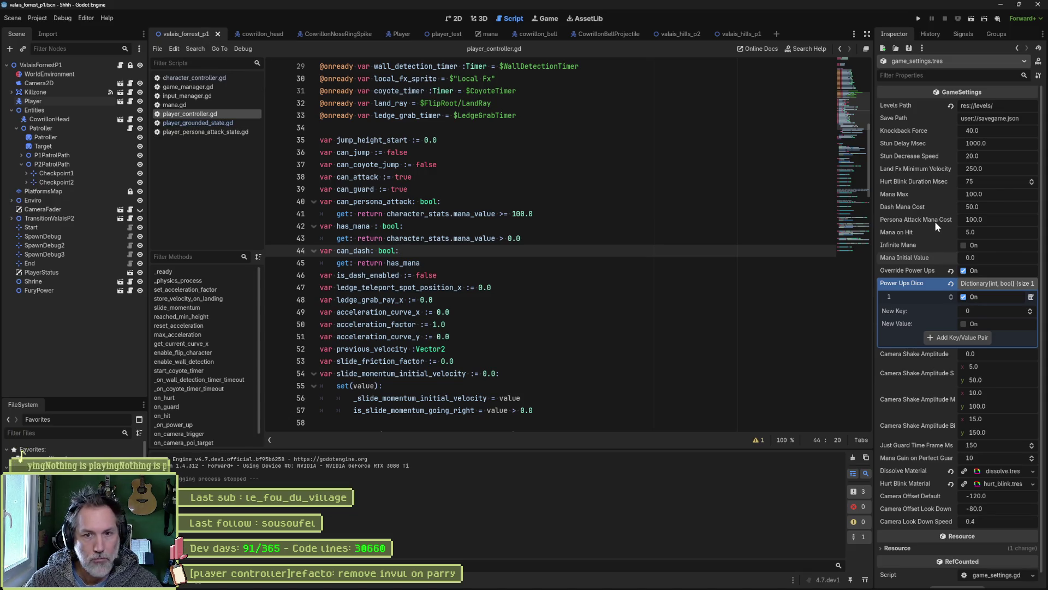
Set Mana Initial Value to 90, save and run, use the persona attack, then stop.
left_click(981, 259)
type("90")
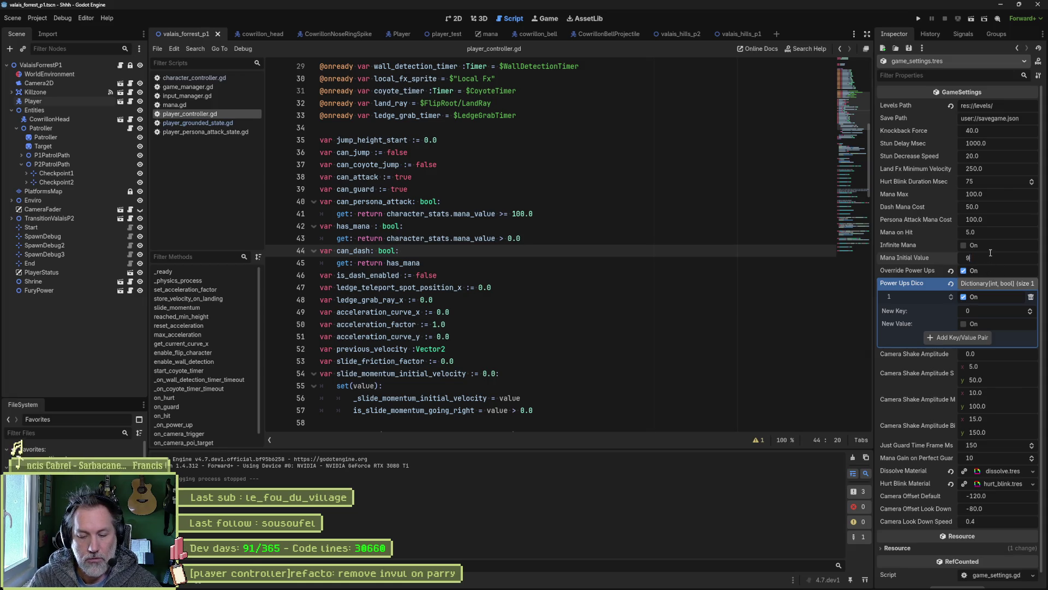
key("Return")
left_click(692, 265)
key("F5")
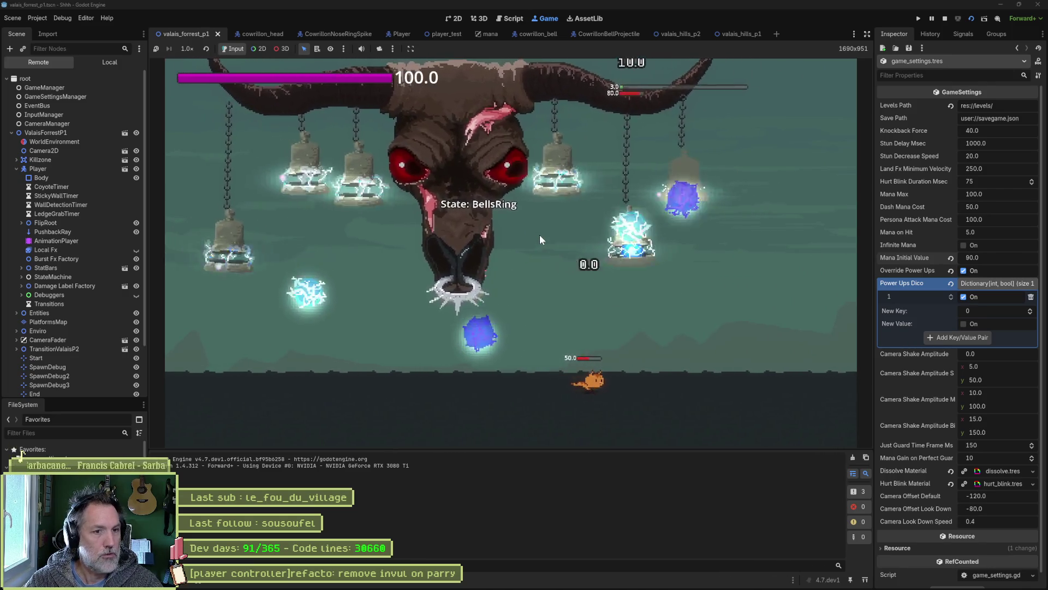
key("e")
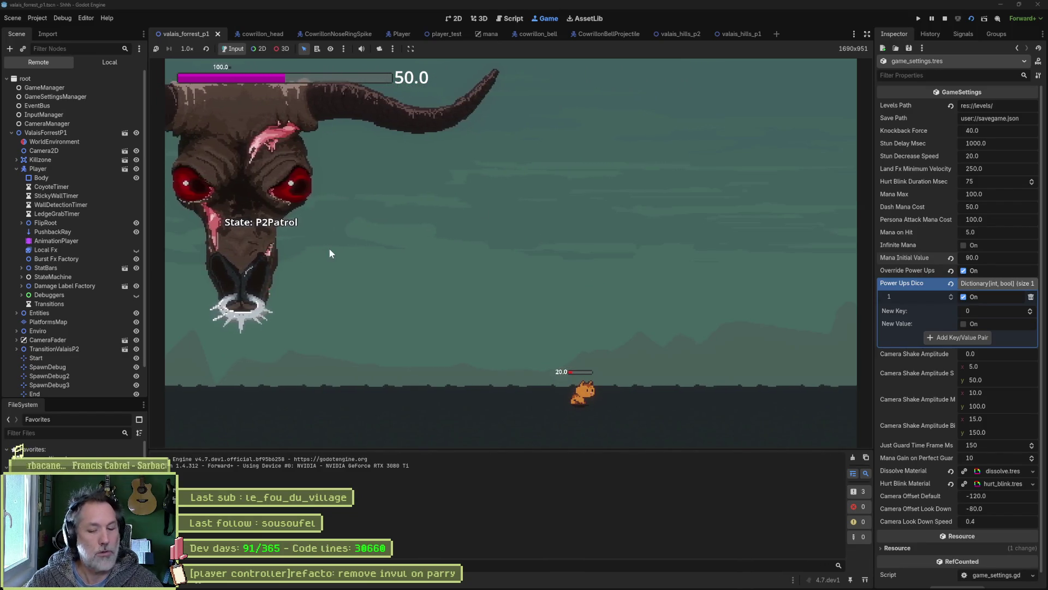
key("F8")
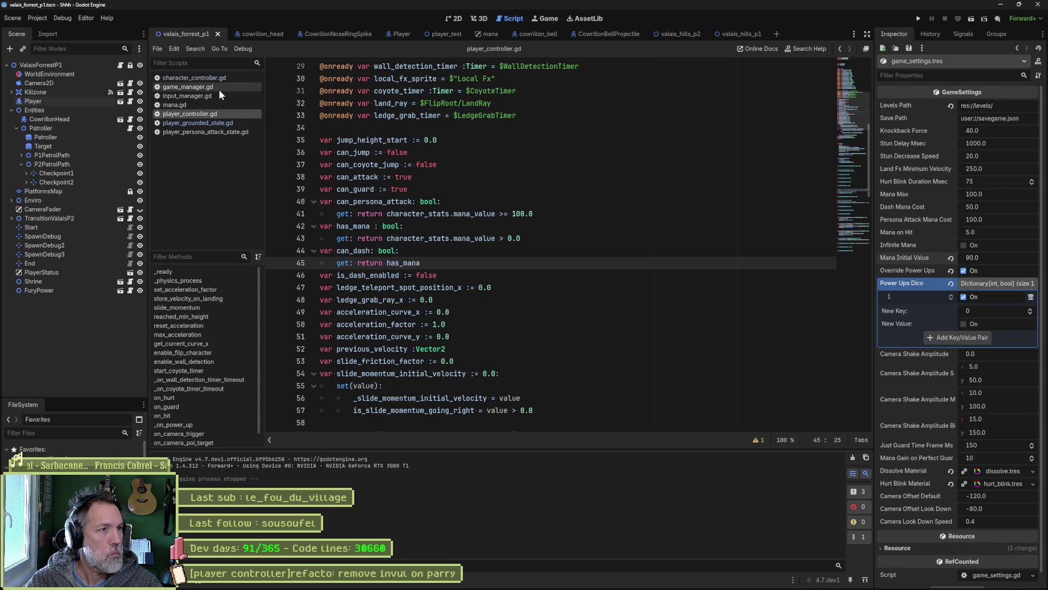
Quick-open game_settings.gd and select the int key type of power_ups_dico on line 18.
left_click(590, 214)
key("shift+alt+o")
type("game")
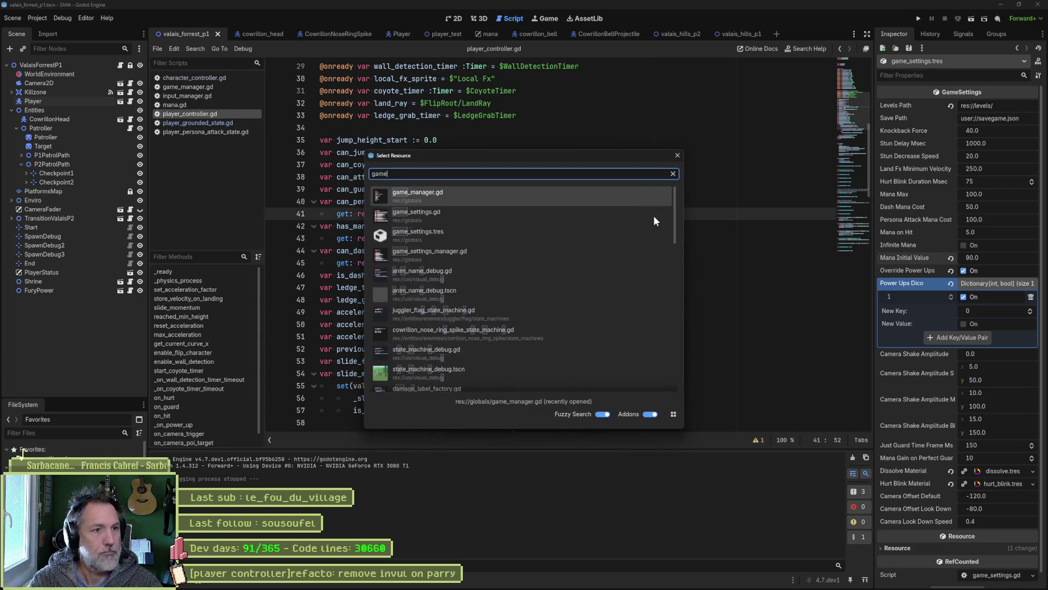
type("set")
key("Return")
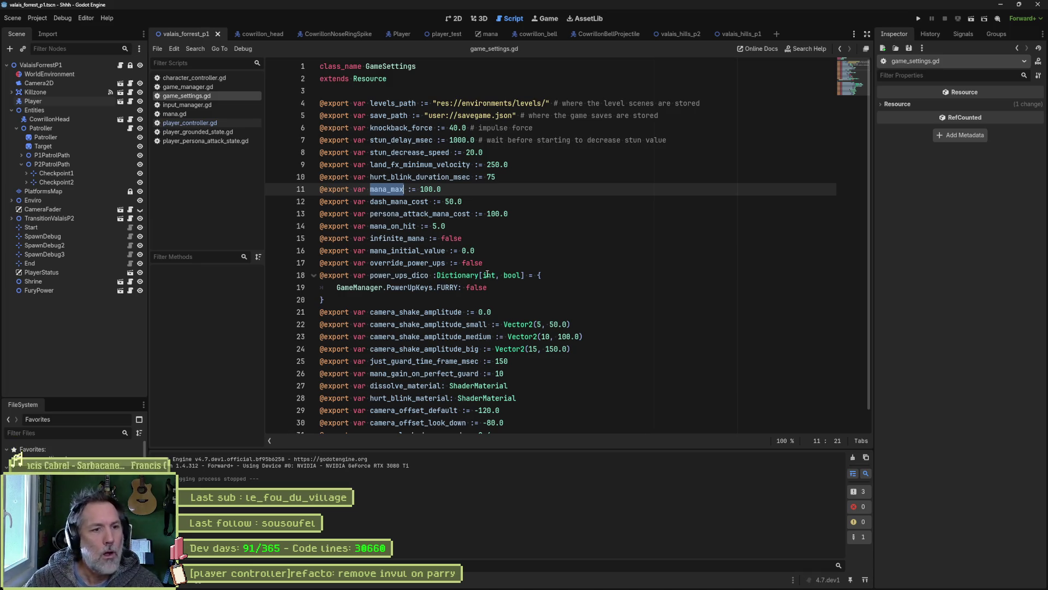
double_click(487, 275)
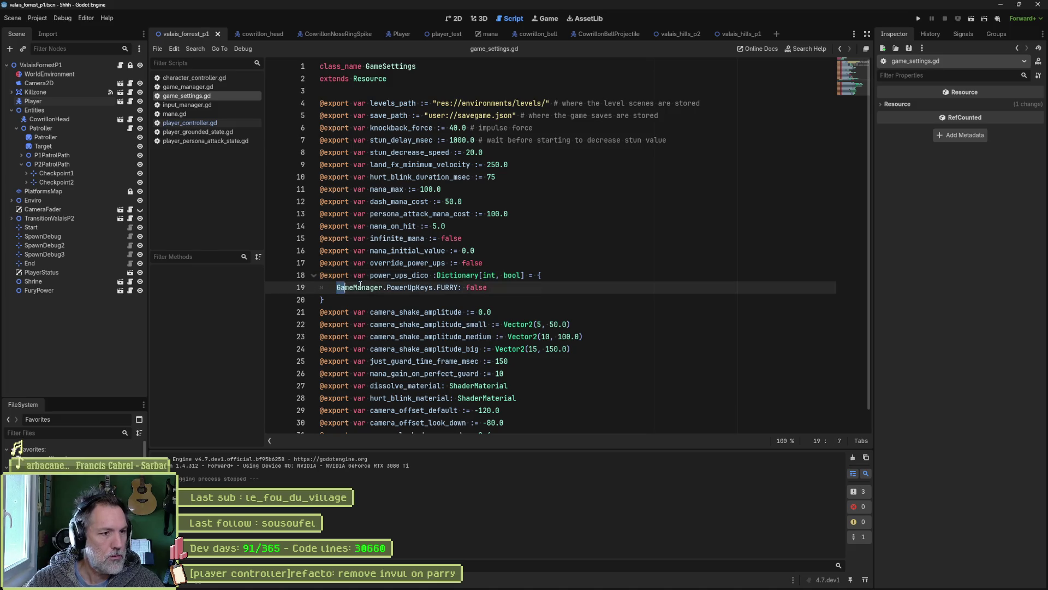
left_click(488, 274)
double_click(488, 276)
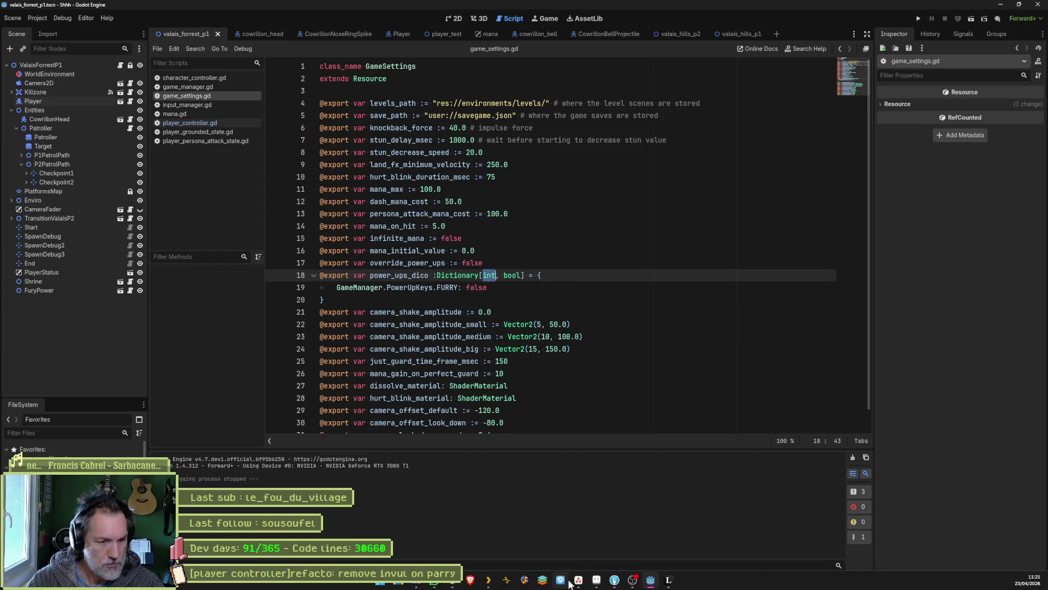
Check the 'remove invul on parry' Asana task, then return to Godot.
left_click(570, 580)
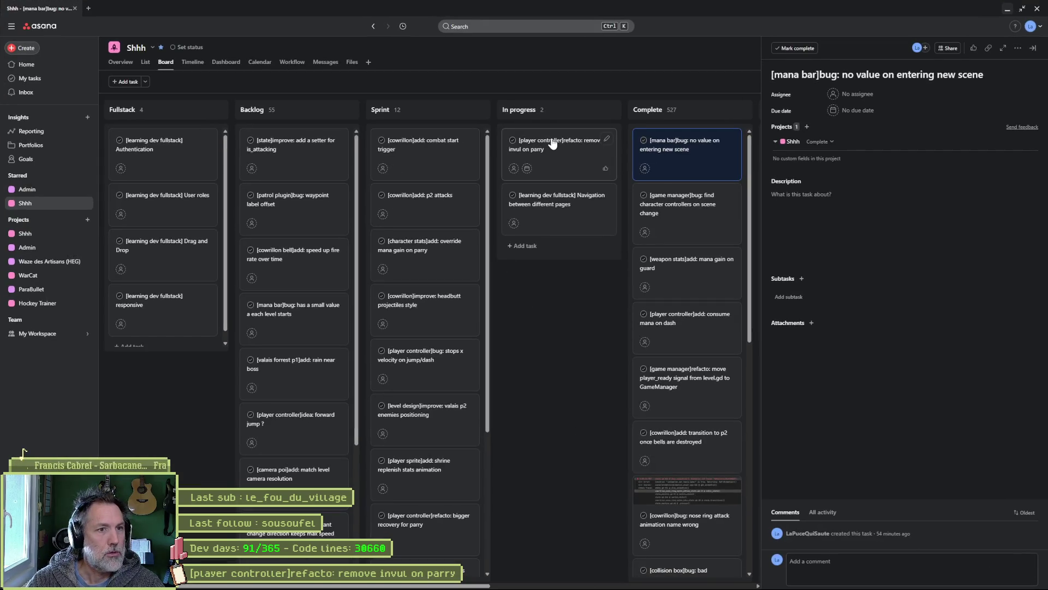
left_click(553, 143)
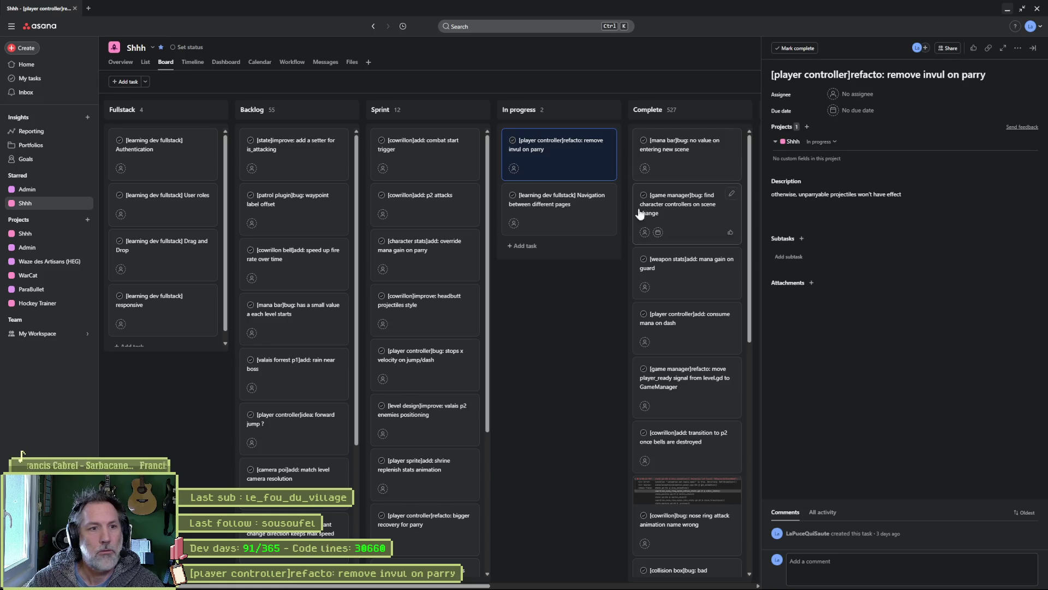
left_click(1007, 8)
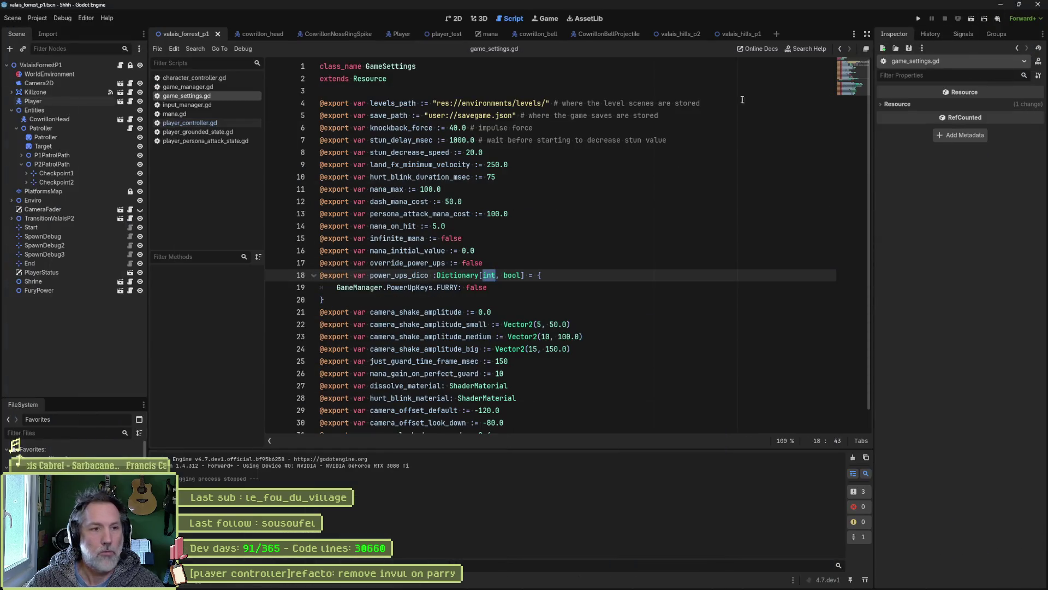
Review the player_controller.gd and game_settings.tres diffs in Fork and stage both files.
left_click(651, 582)
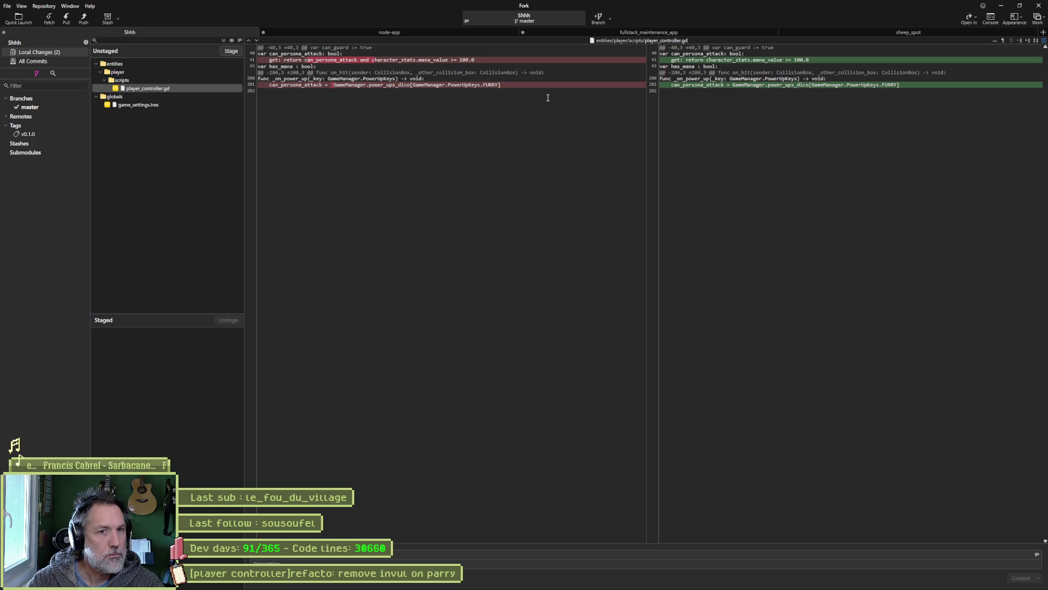
left_click(181, 103)
left_click(200, 88)
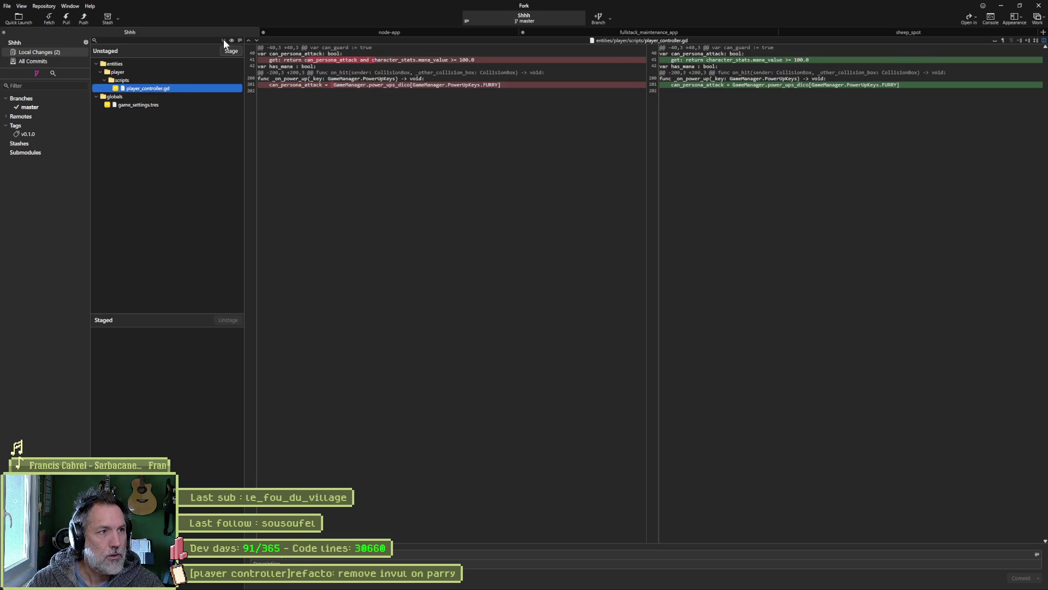
left_click(223, 40)
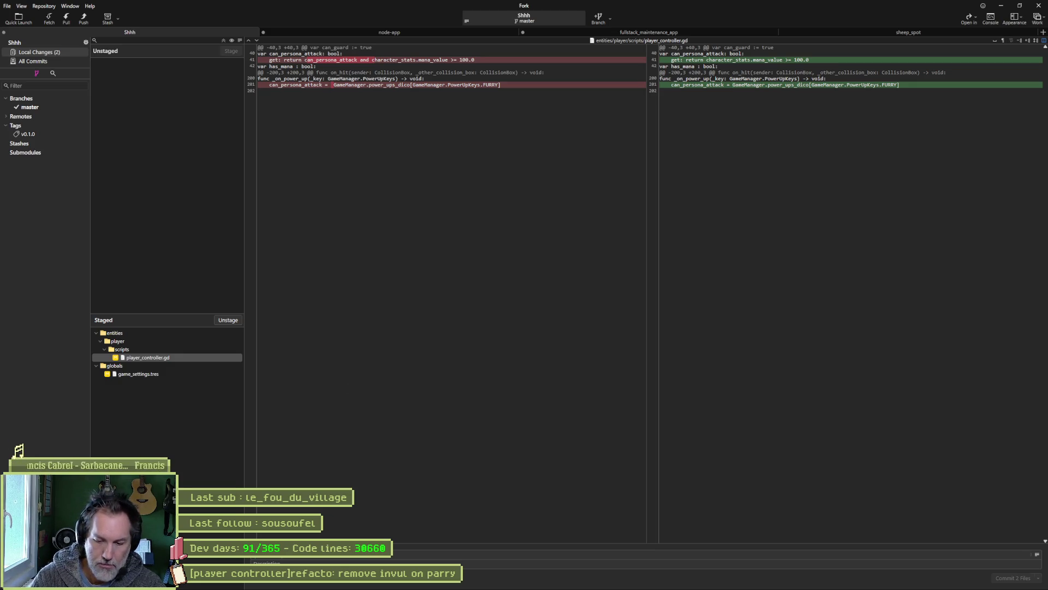
Commit the two files with a power-up summary ending 'up is ON' and push master to origin.
key("ctrl+v")
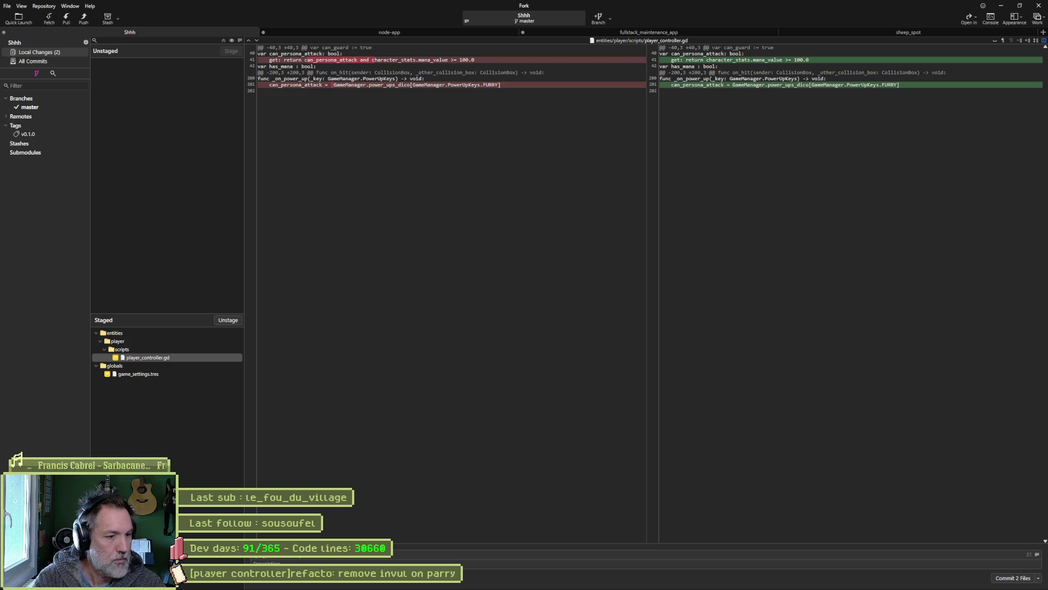
key("ctrl")
type("en power")
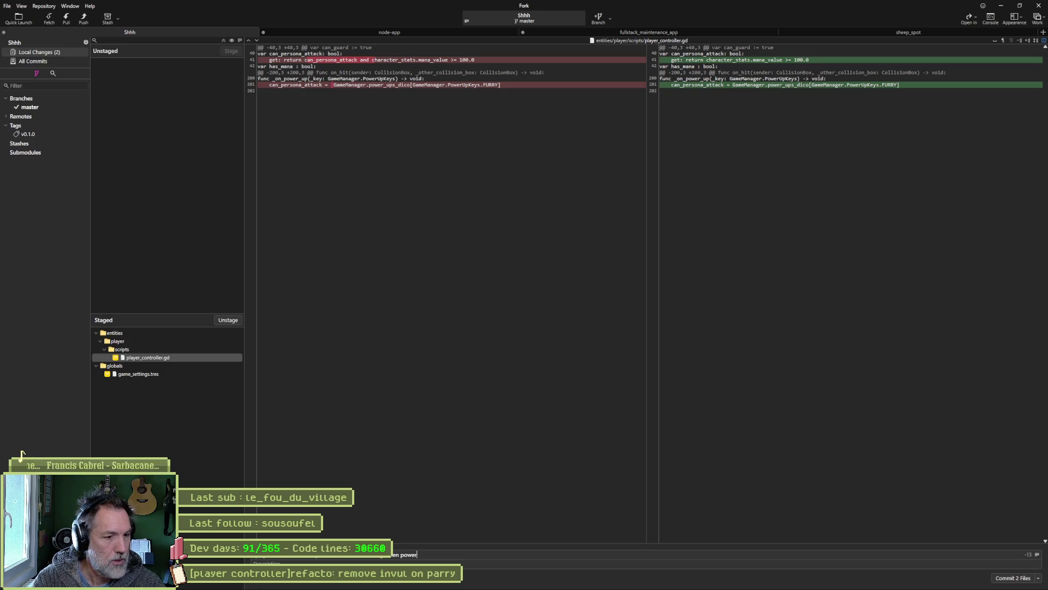
type(" up ")
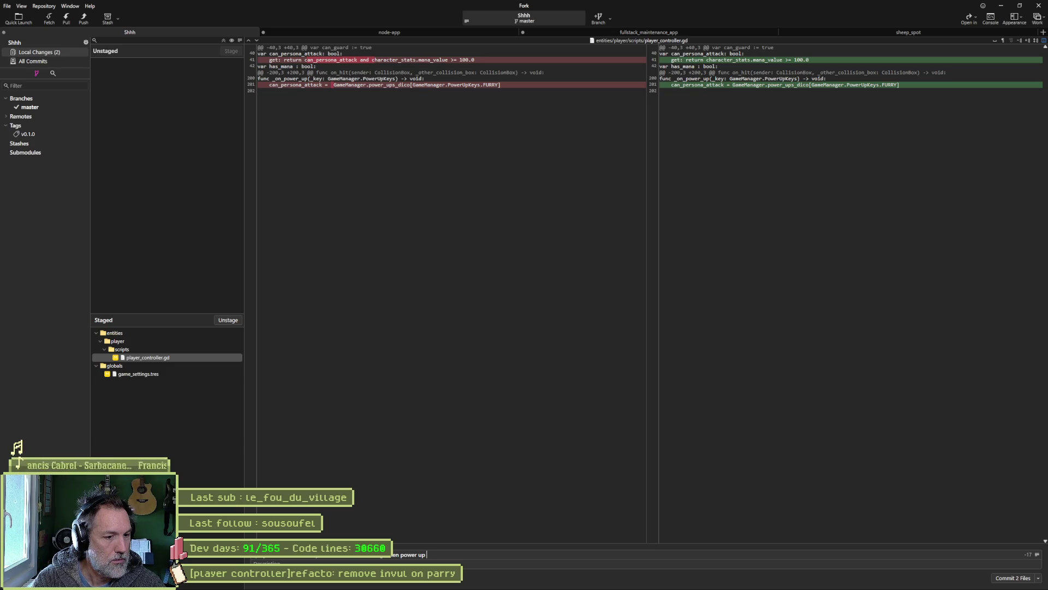
type("is ON")
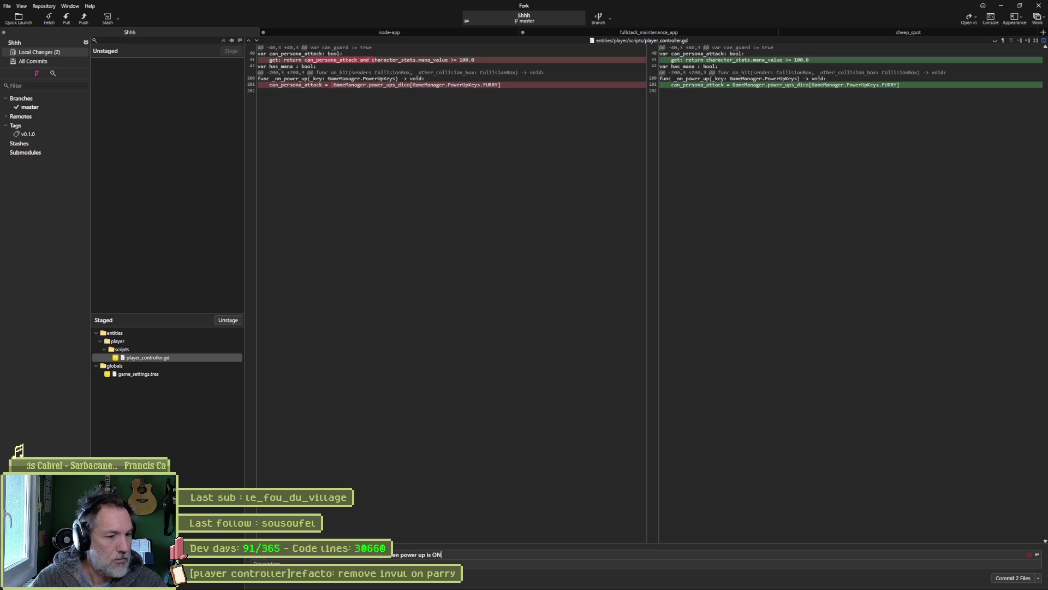
left_click(1009, 578)
left_click(83, 18)
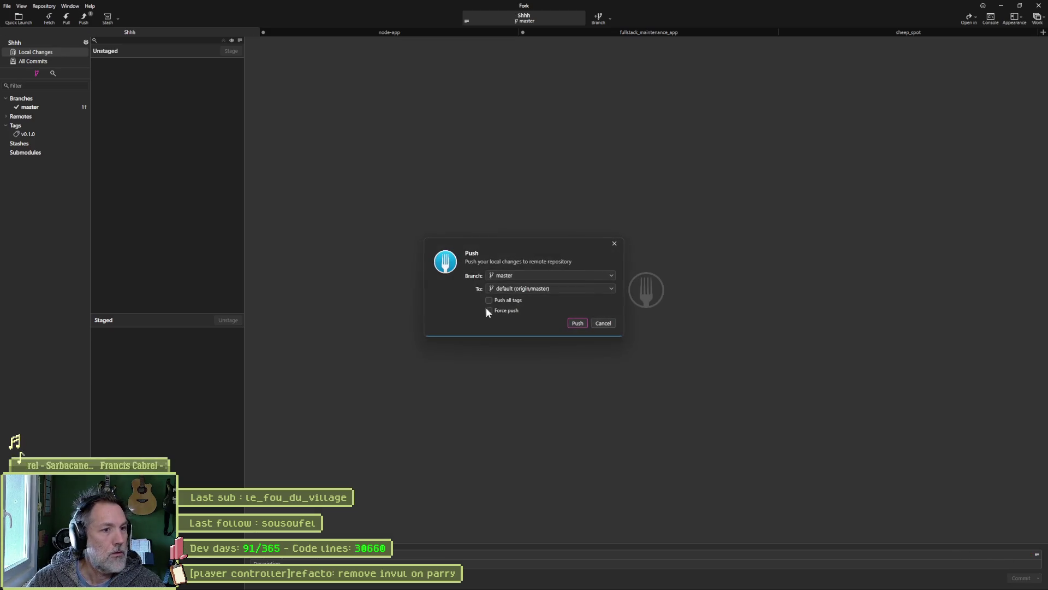
left_click(578, 323)
left_click(1001, 5)
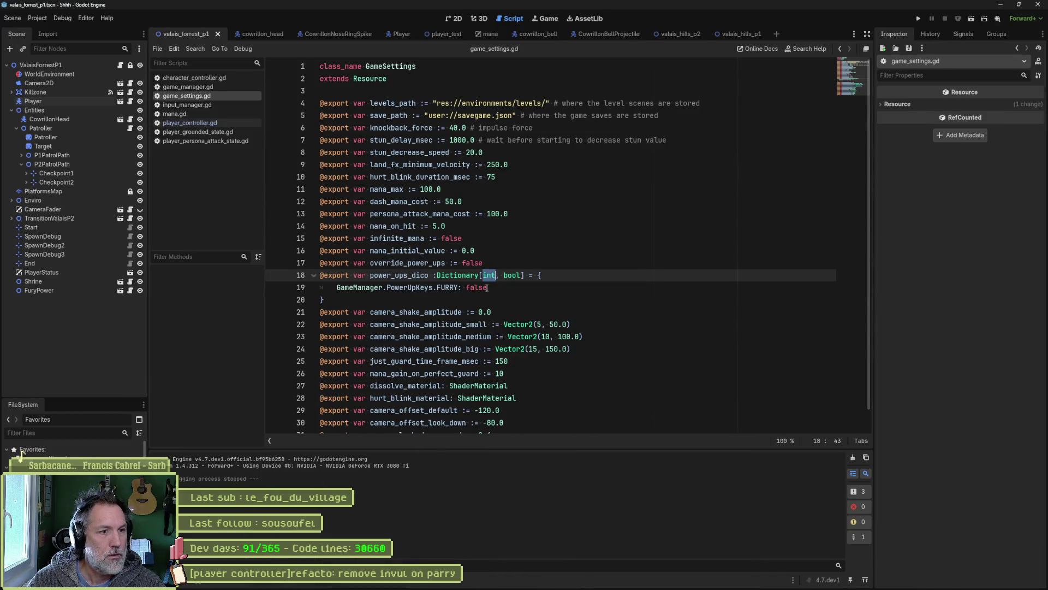
Change line 18's key type to GameManager.PowerUpKeys, turn Furry off in Power Ups Dico, and save.
type("GameManager.PowerUpKeys")
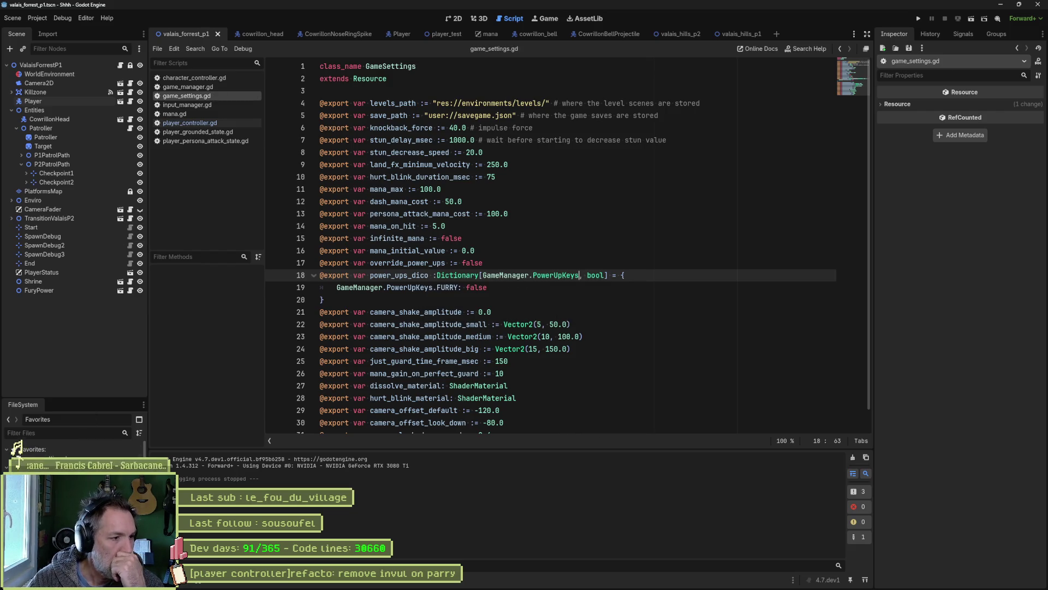
left_click(1016, 48)
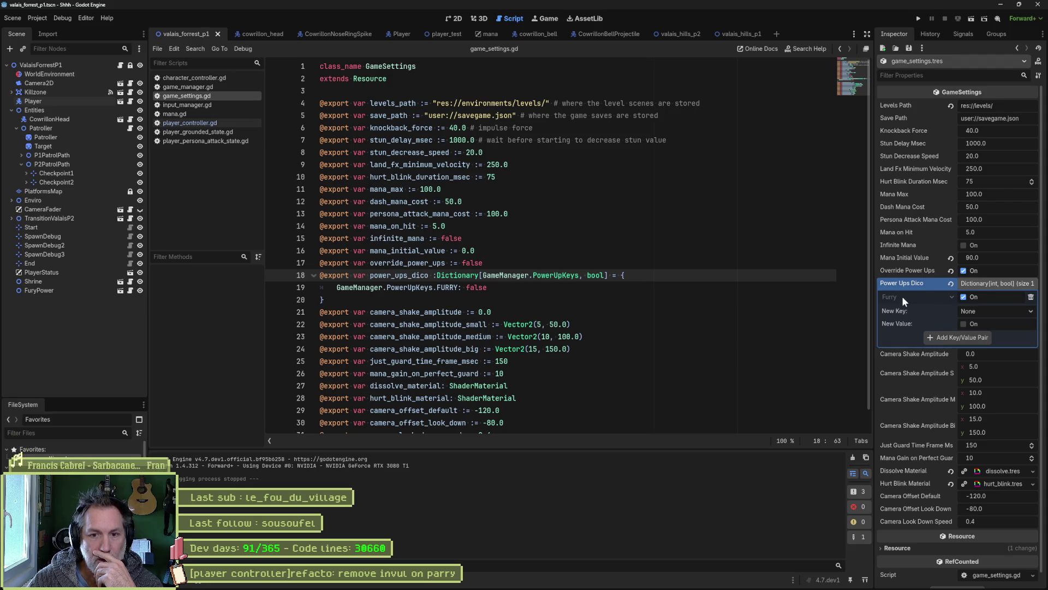
left_click(966, 313)
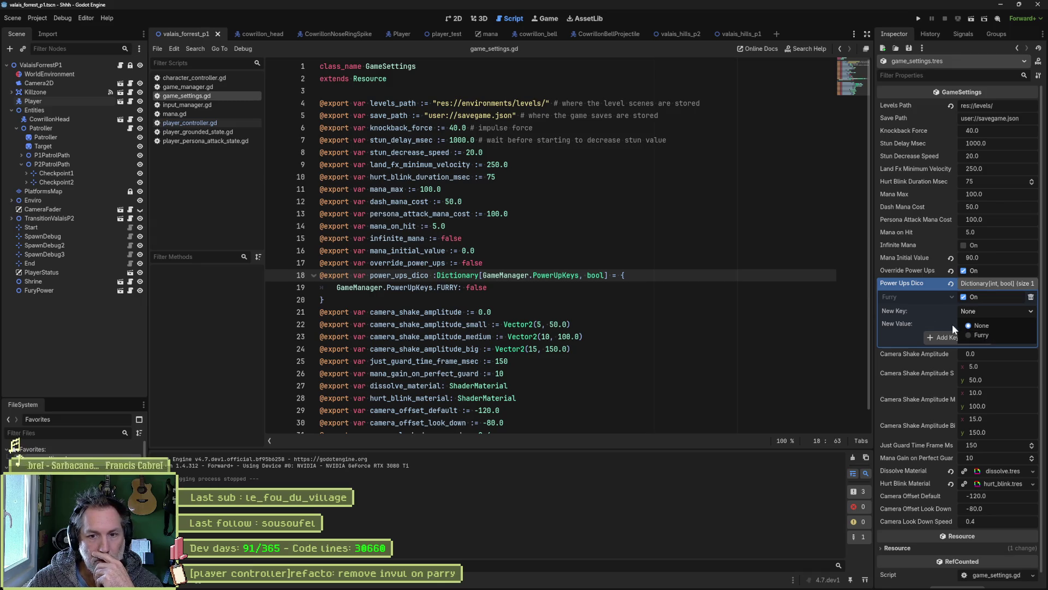
left_click(933, 306)
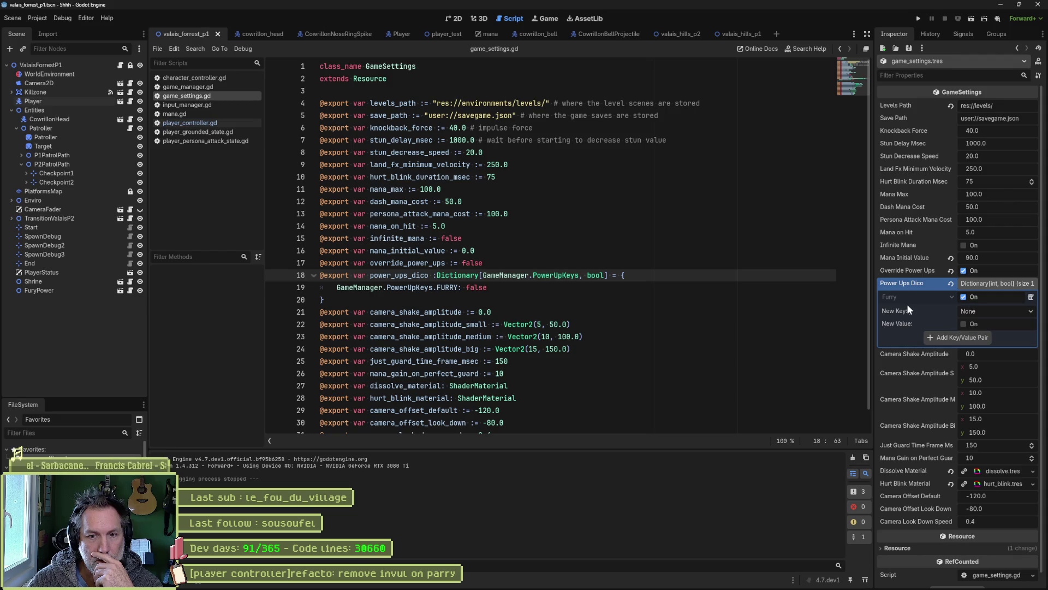
left_click(965, 298)
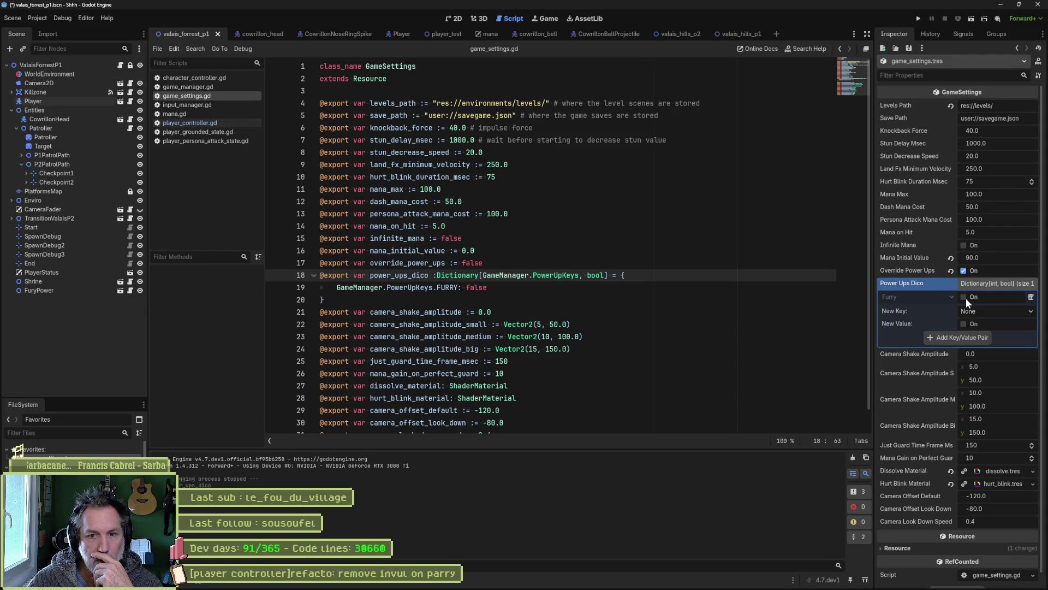
key("ctrl+s")
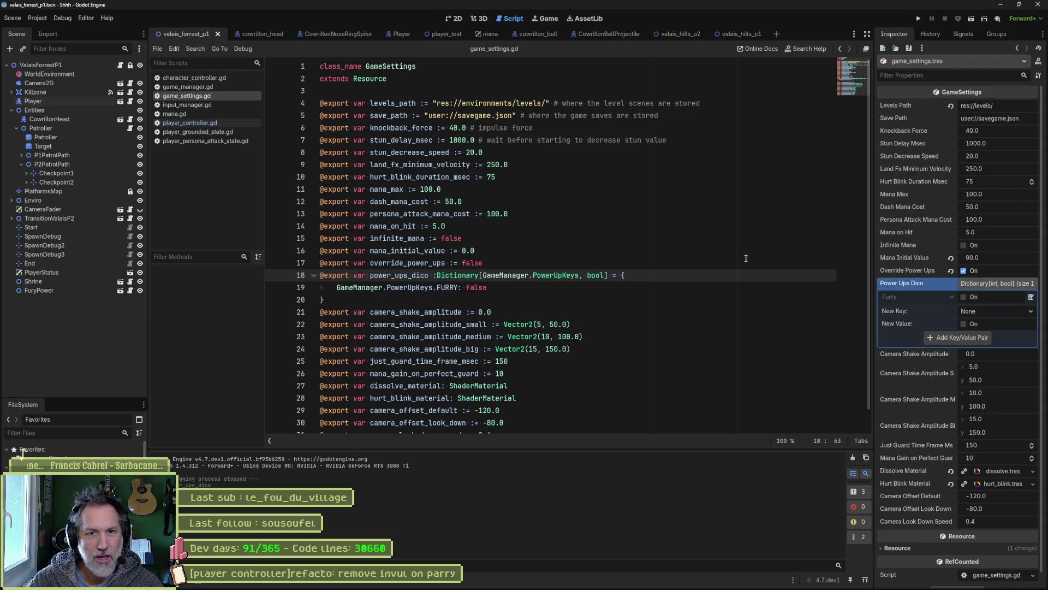
Set Mana Initial Value to 100 and save.
left_click(997, 256)
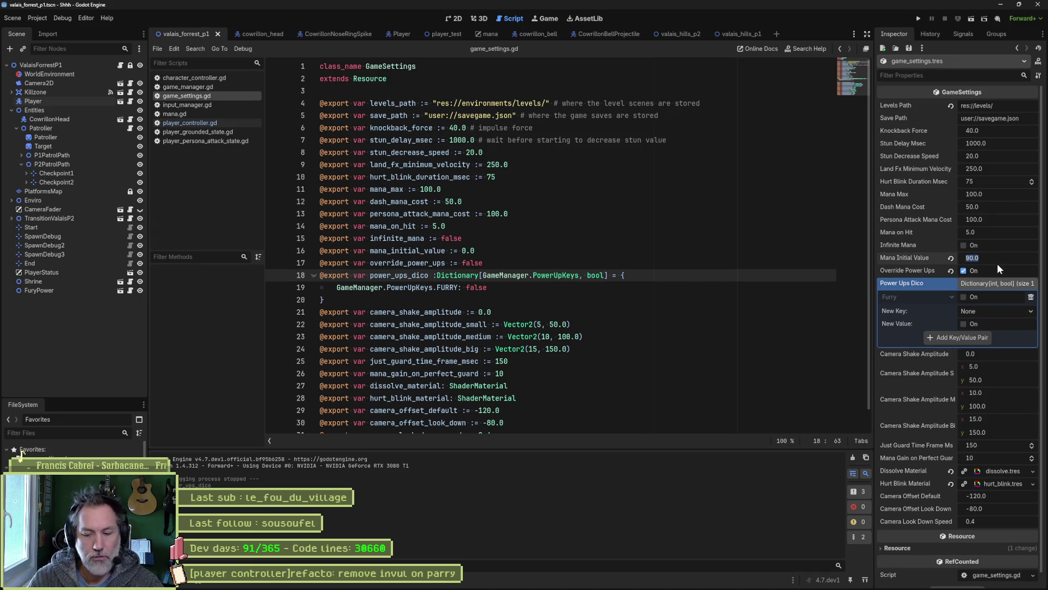
type("10")
key("Return")
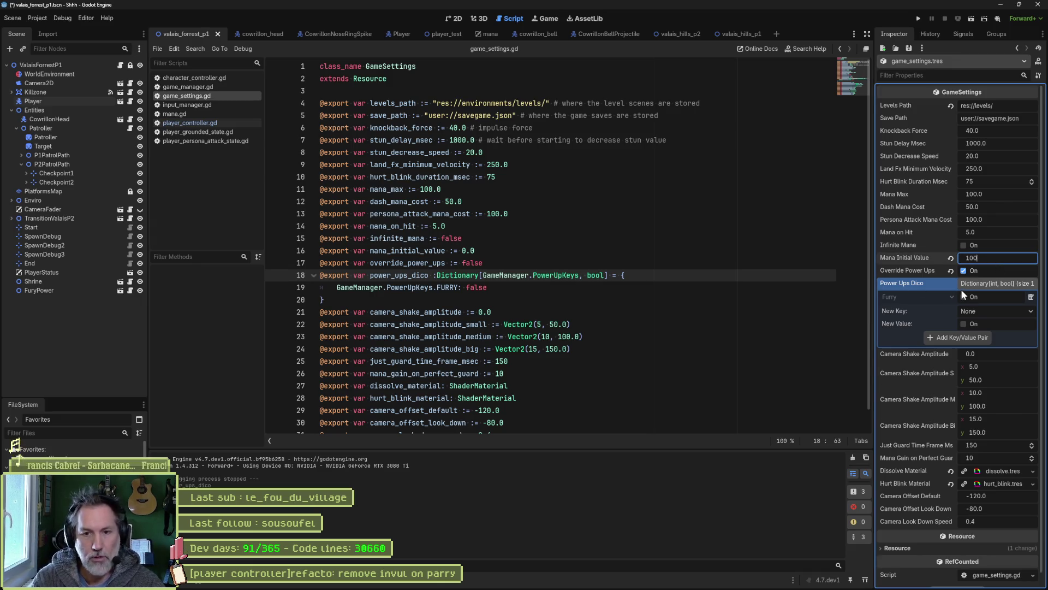
key("Return")
key("ctrl+s")
key("F5")
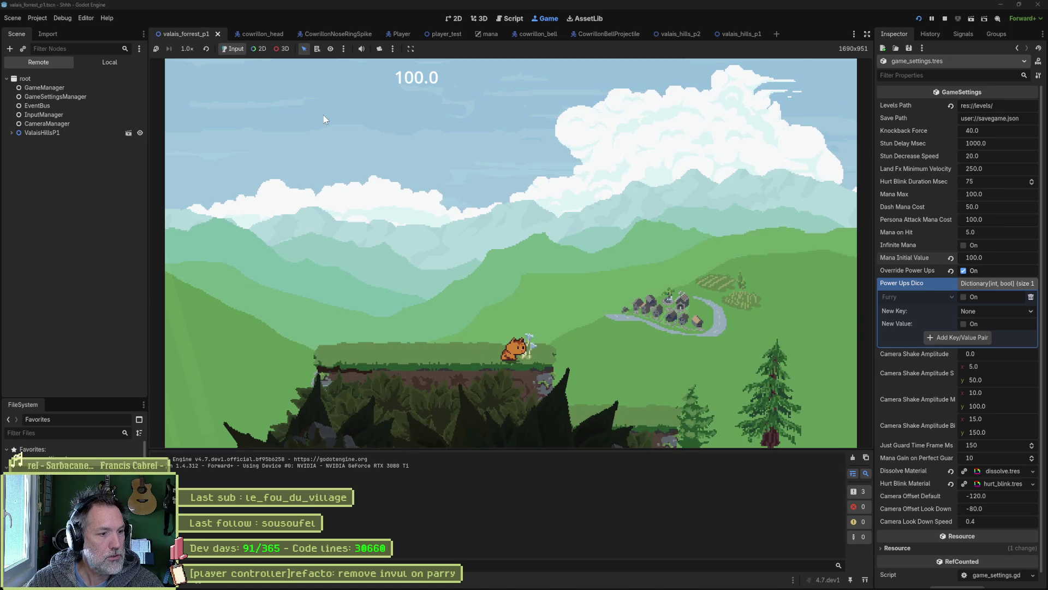
key("e")
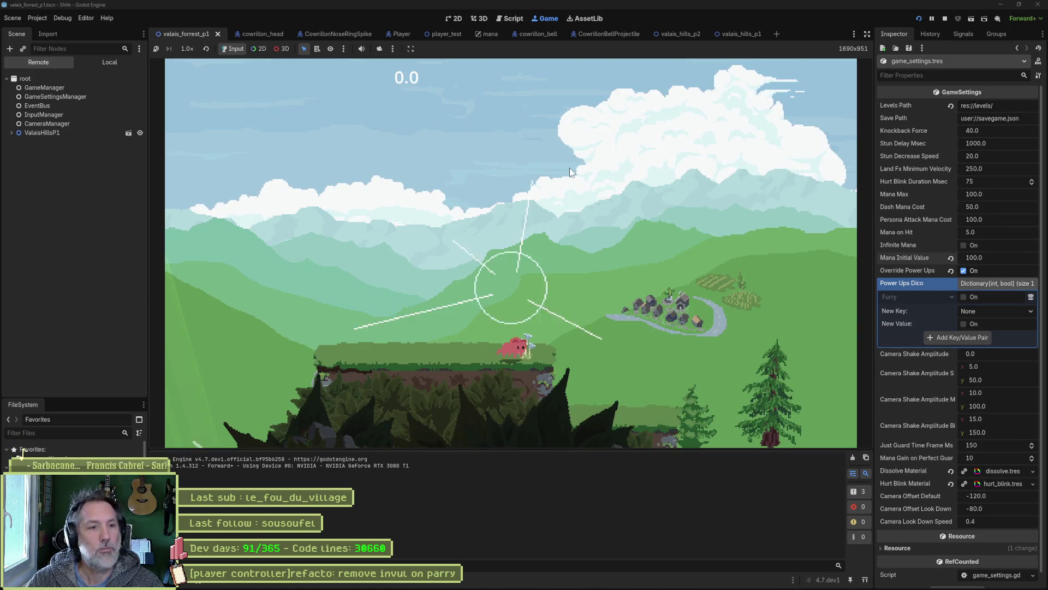
key("F8")
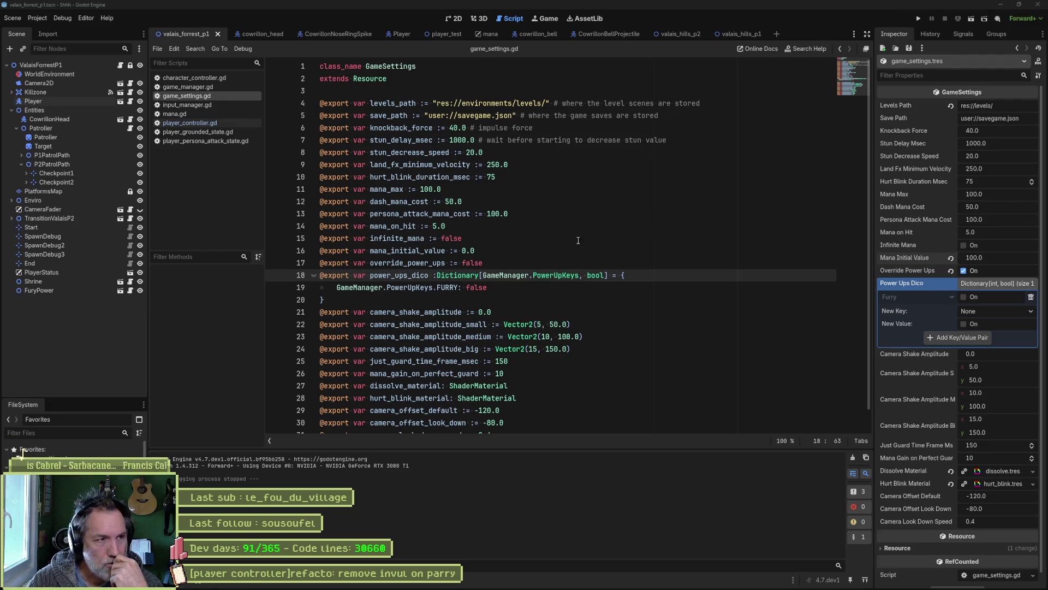
Copy the power_ups_dico FURRY lookup from line 19 of mana.gd.
left_click(203, 115)
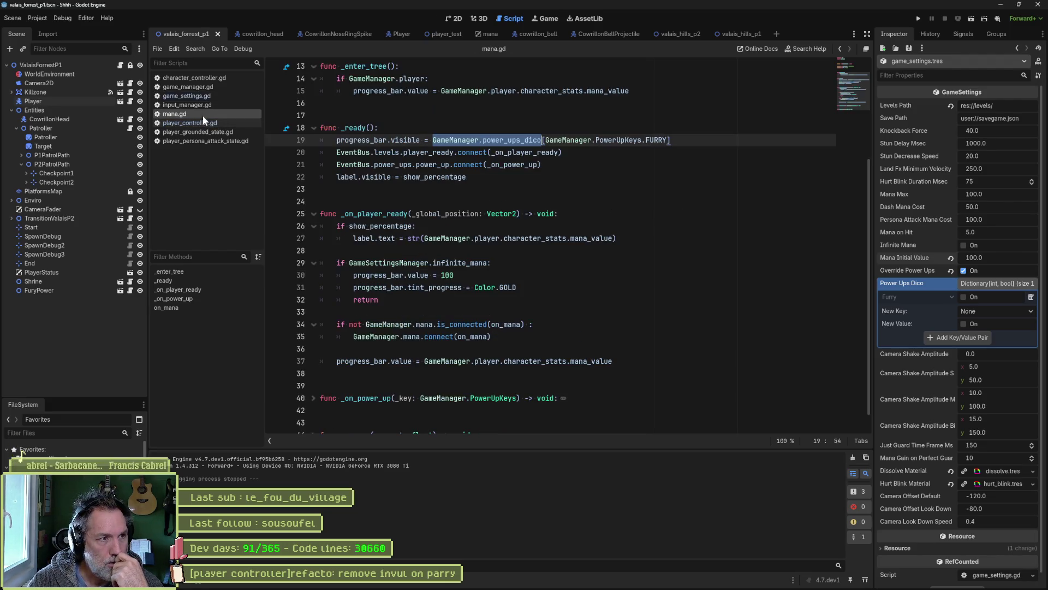
left_click(601, 153)
left_click_drag(674, 139, 409, 141)
key("ctrl+c")
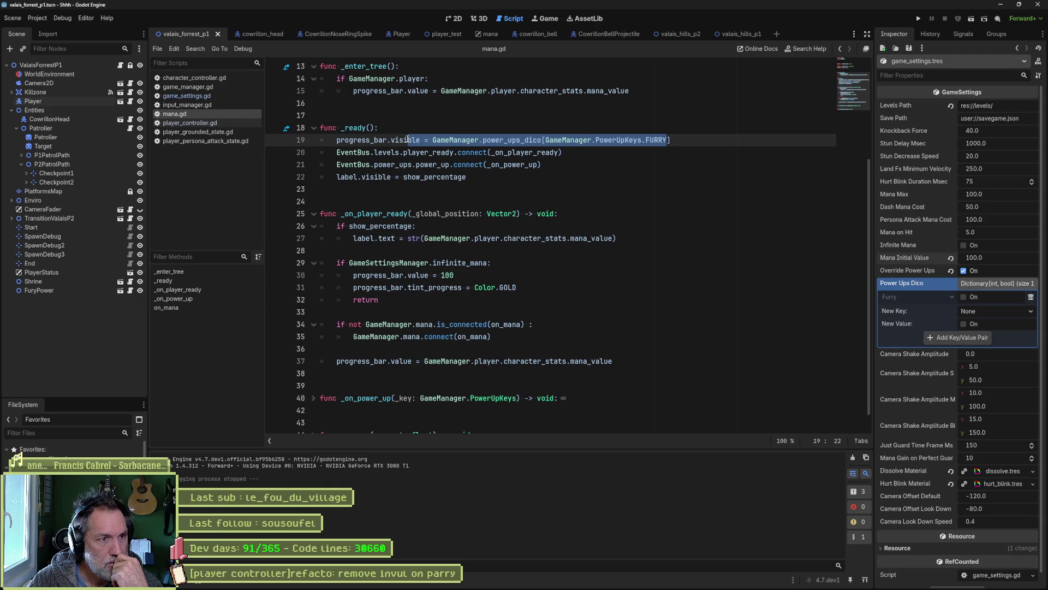
left_click(396, 139)
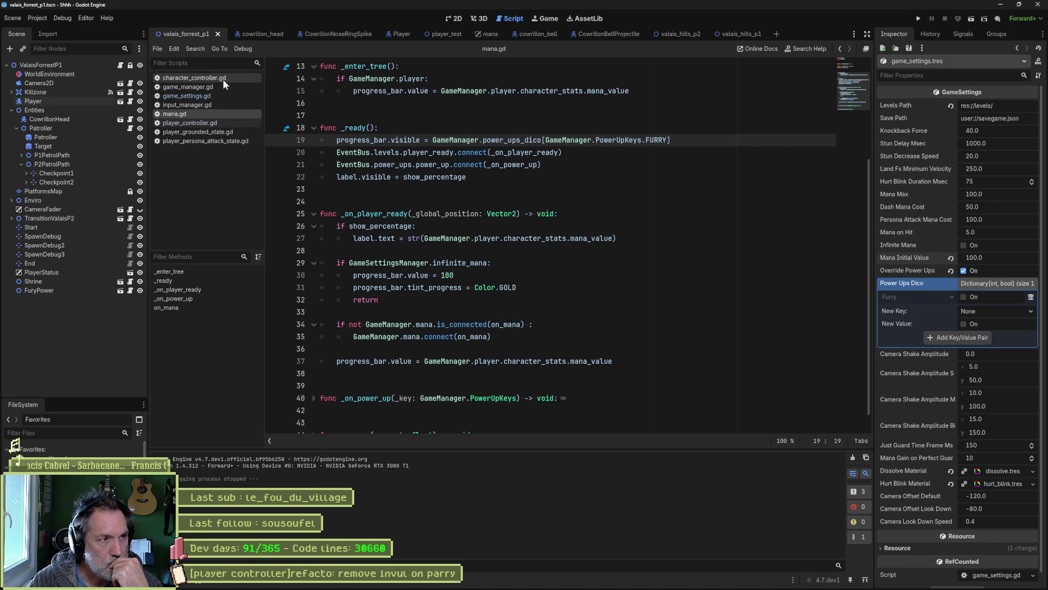
left_click(208, 122)
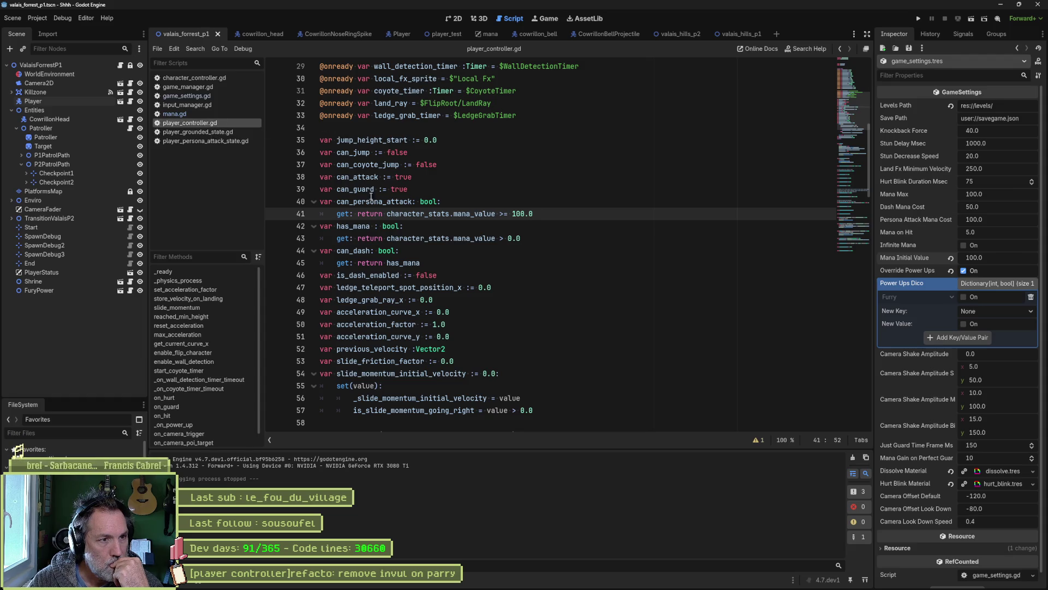
left_click_drag(387, 216, 535, 214)
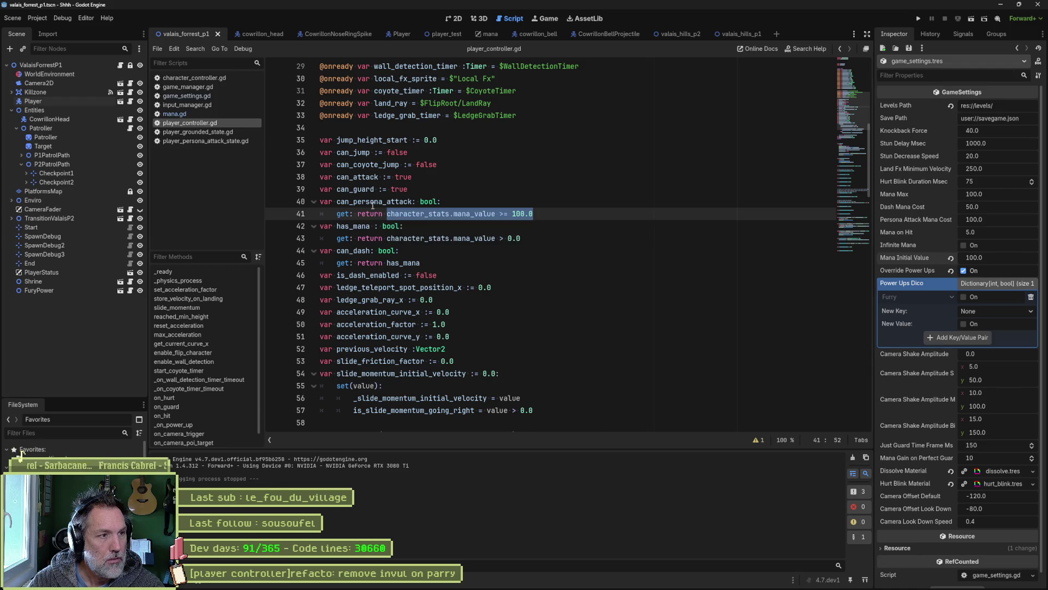
left_click(201, 114)
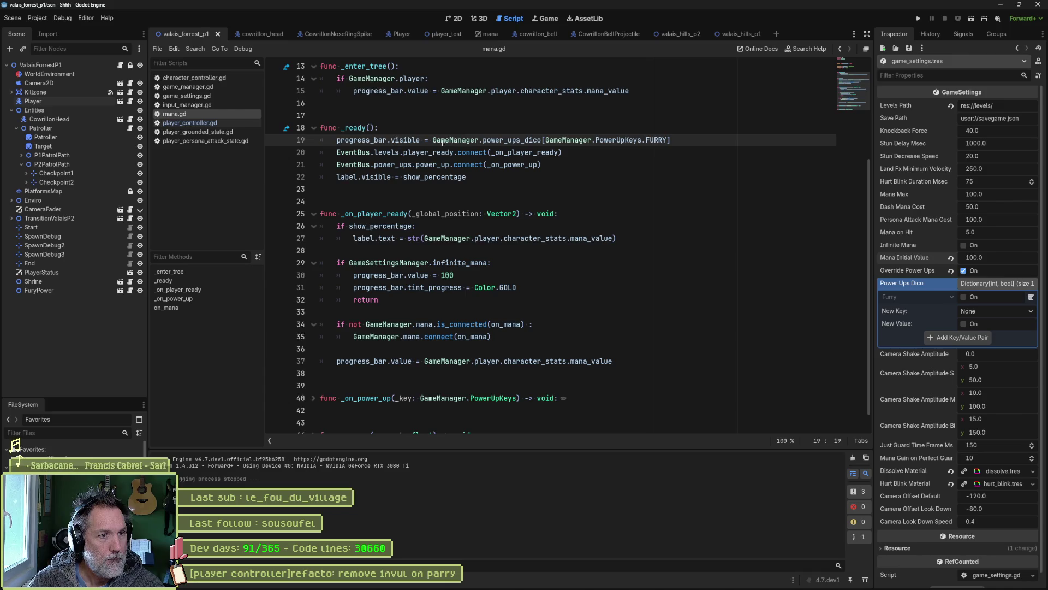
key("shift+End")
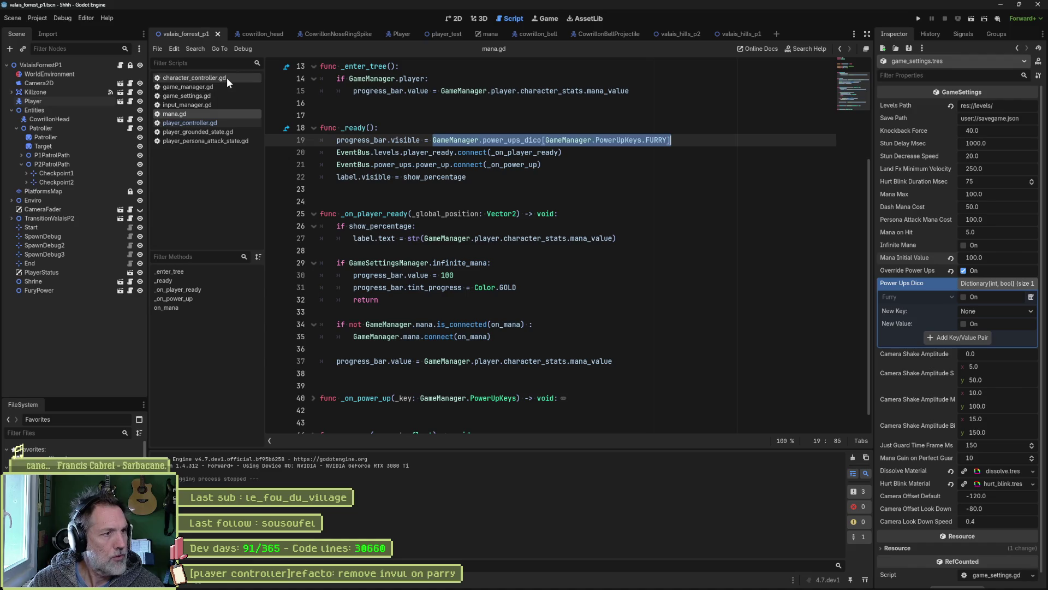
Prepend the FURRY lookup with && to line 41's mana check, save, and run the game.
left_click(217, 121)
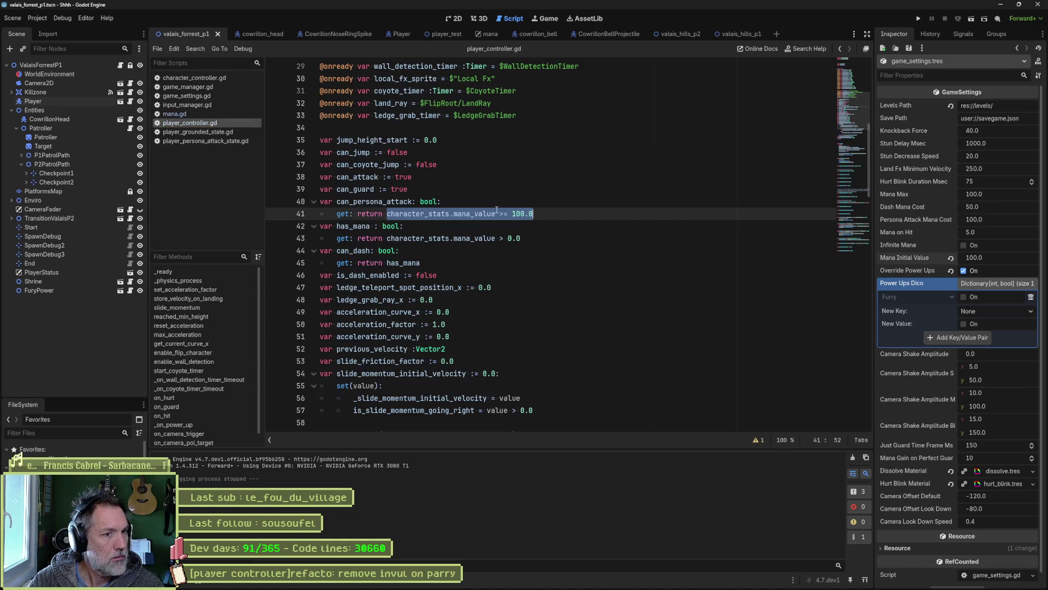
left_click(389, 214)
key("ctrl+v")
type("&&")
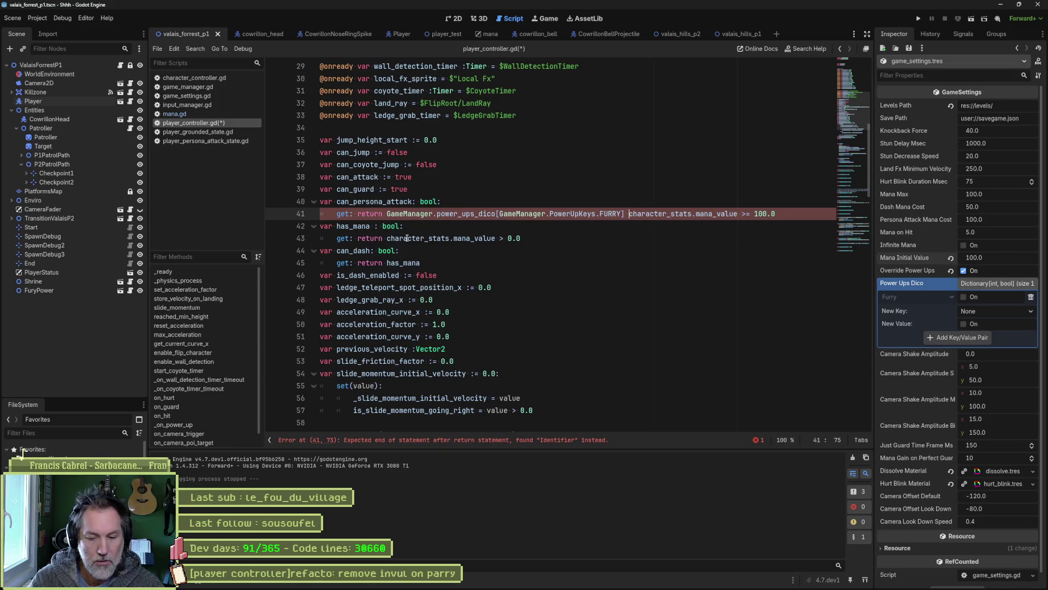
key("ctrl+s")
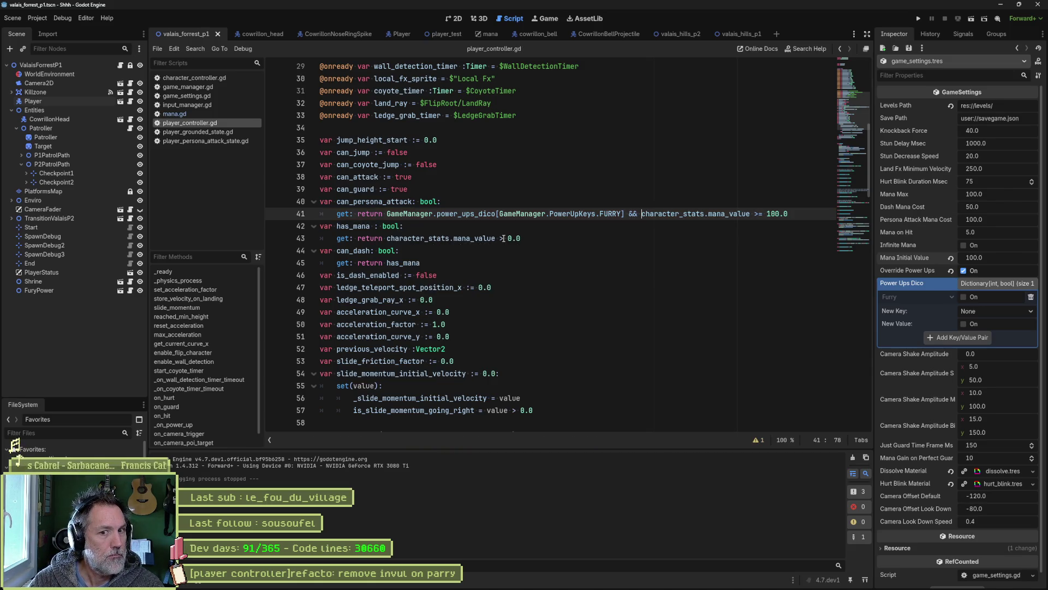
key("F5")
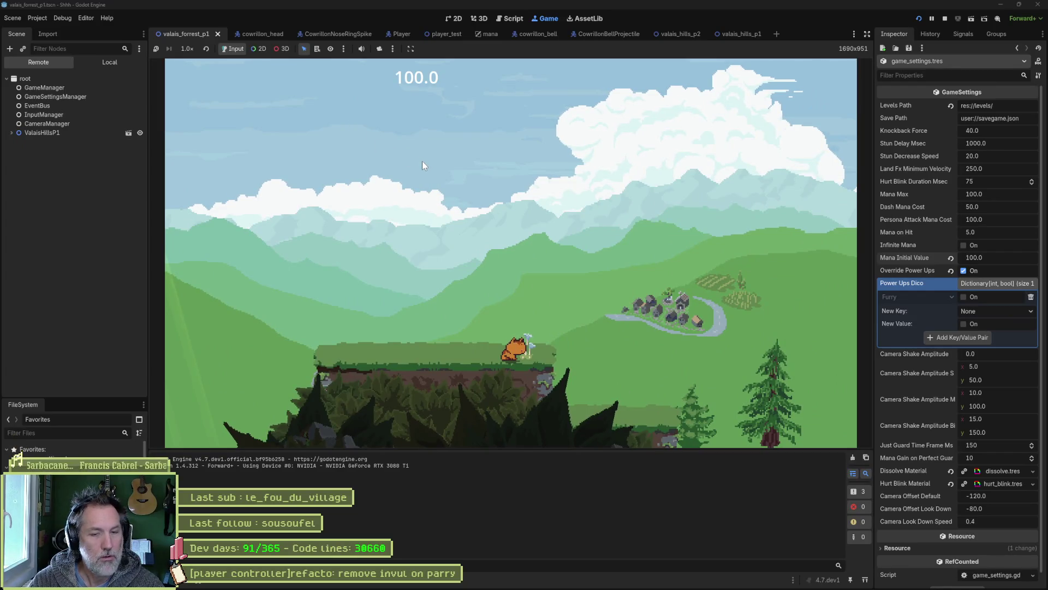
Switch the Furry power-up On in Power Ups Dico, stop the game, and relaunch it.
left_click(963, 297)
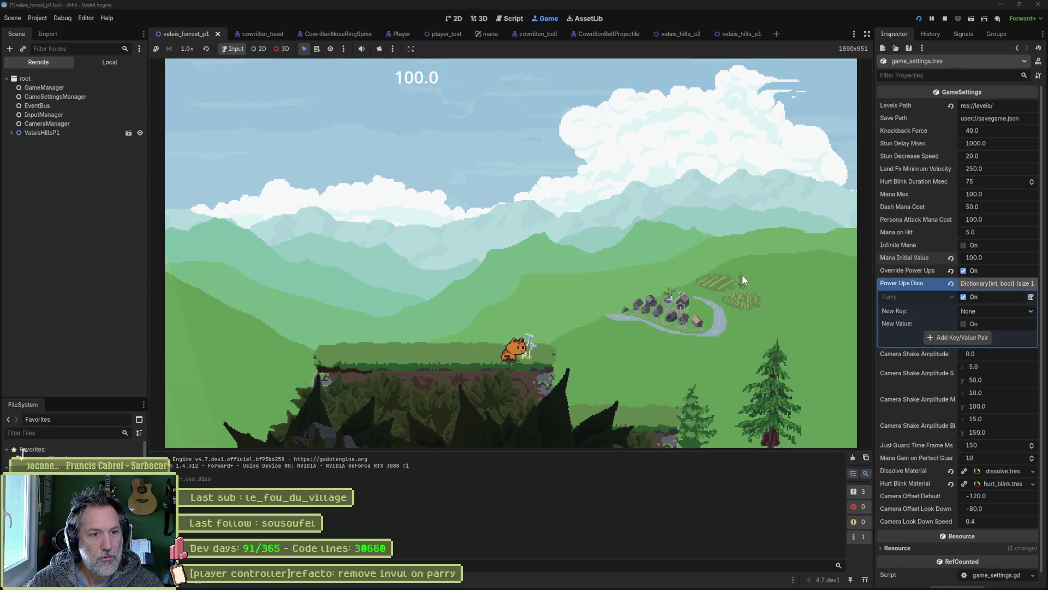
key("F8")
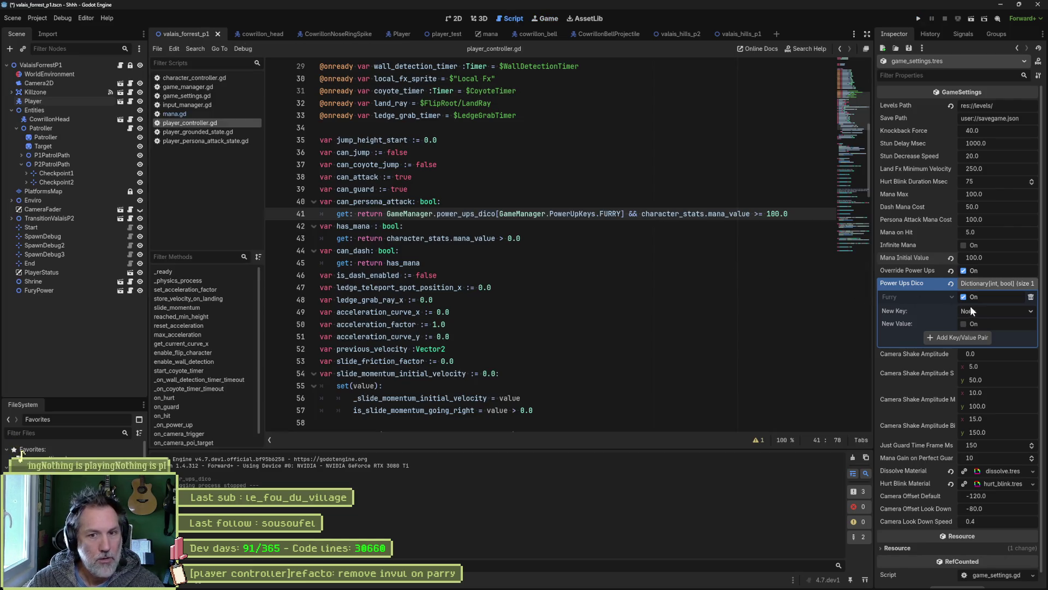
key("F5")
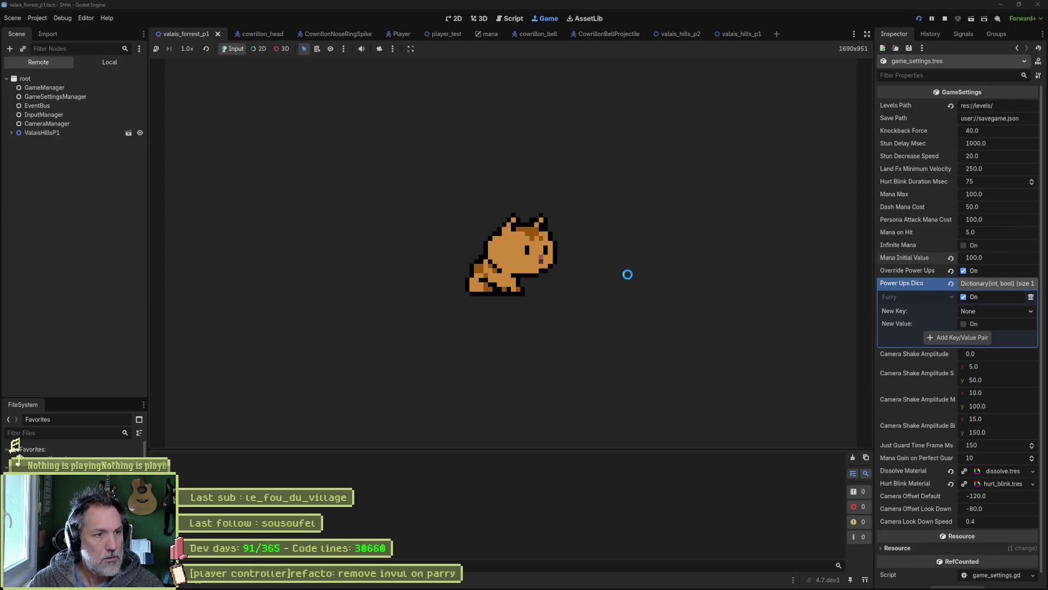
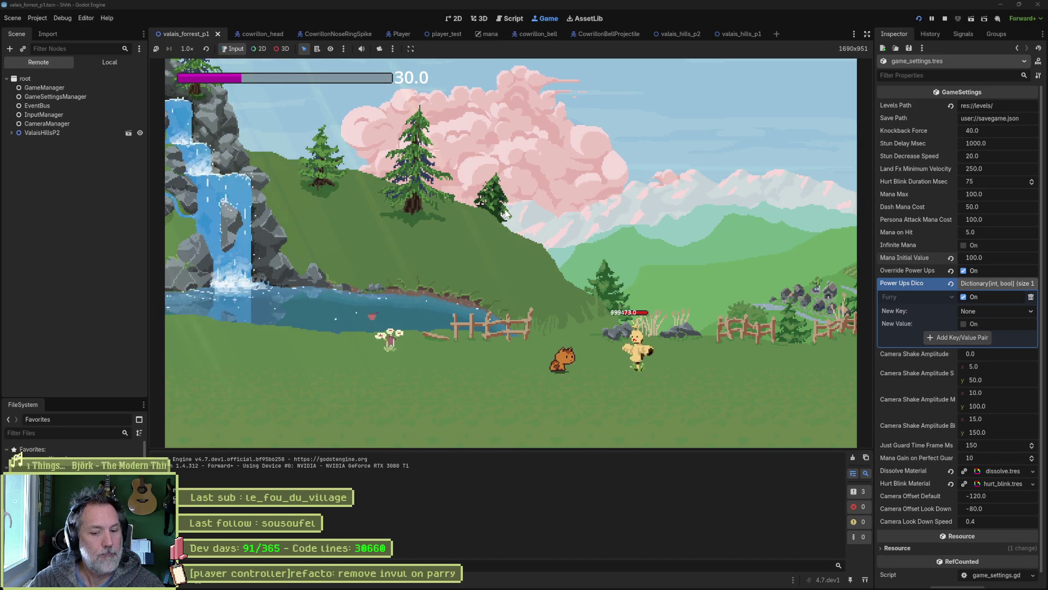
Stop the running playtest and switch over to the Asana board.
key("F8")
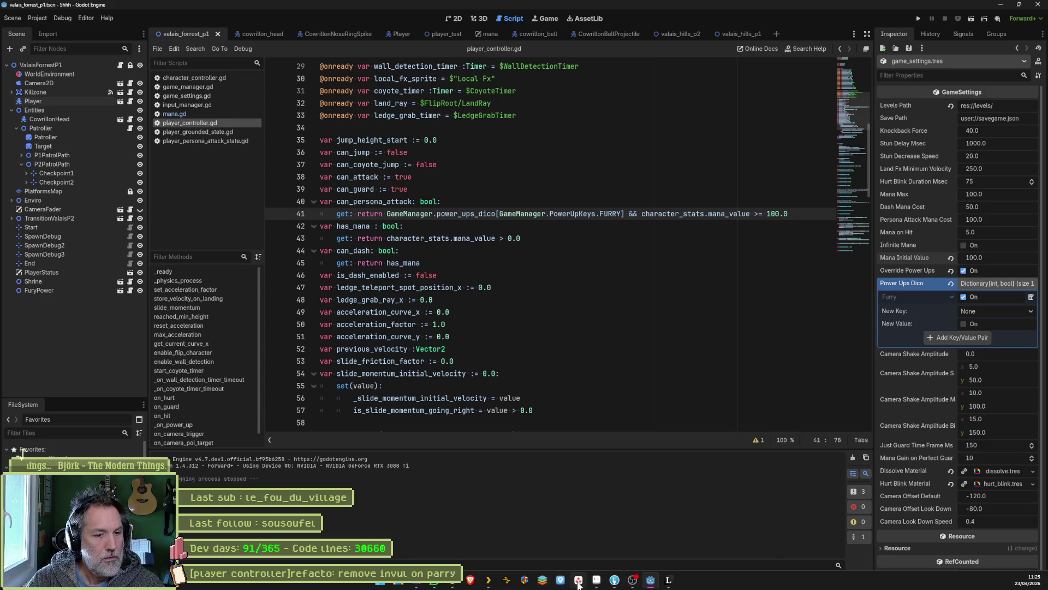
left_click(650, 582)
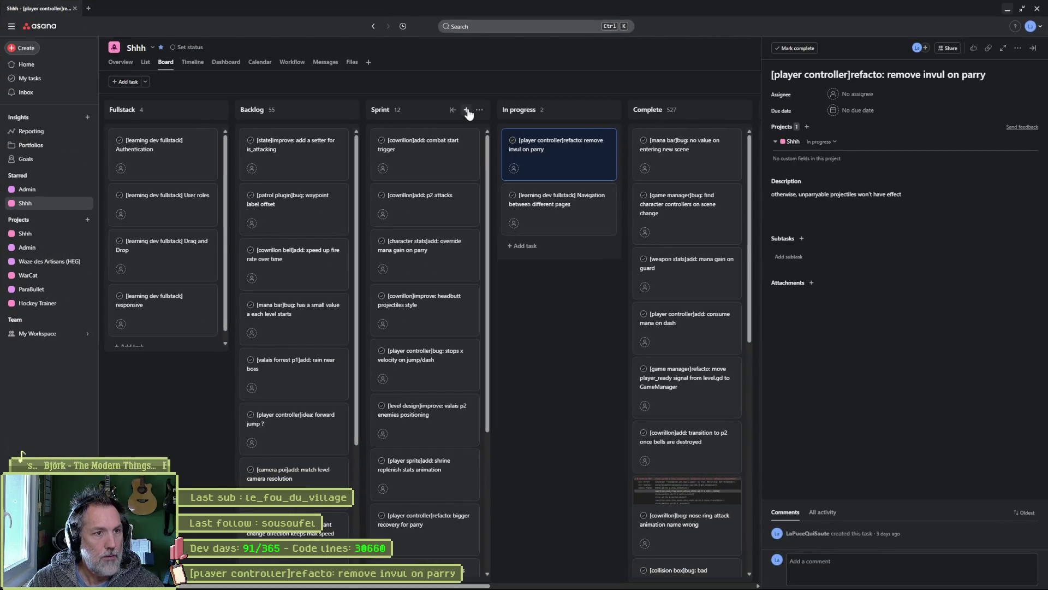
Start a new Sprint task named '[carecrowotama' for the scarecrow bug, briefly checking Godot.
left_click(467, 111)
type("[")
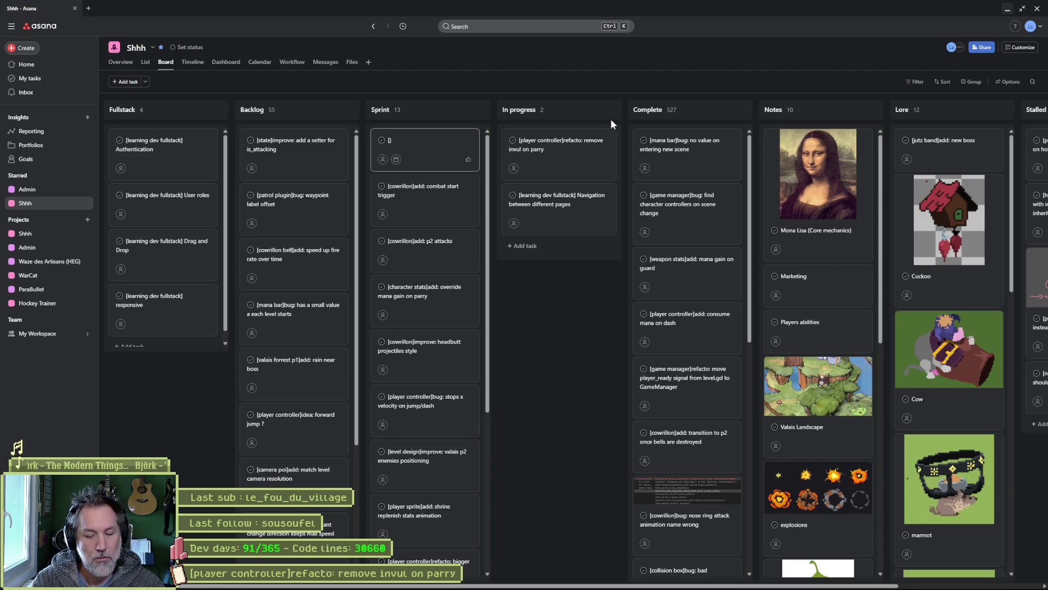
type("carecrow")
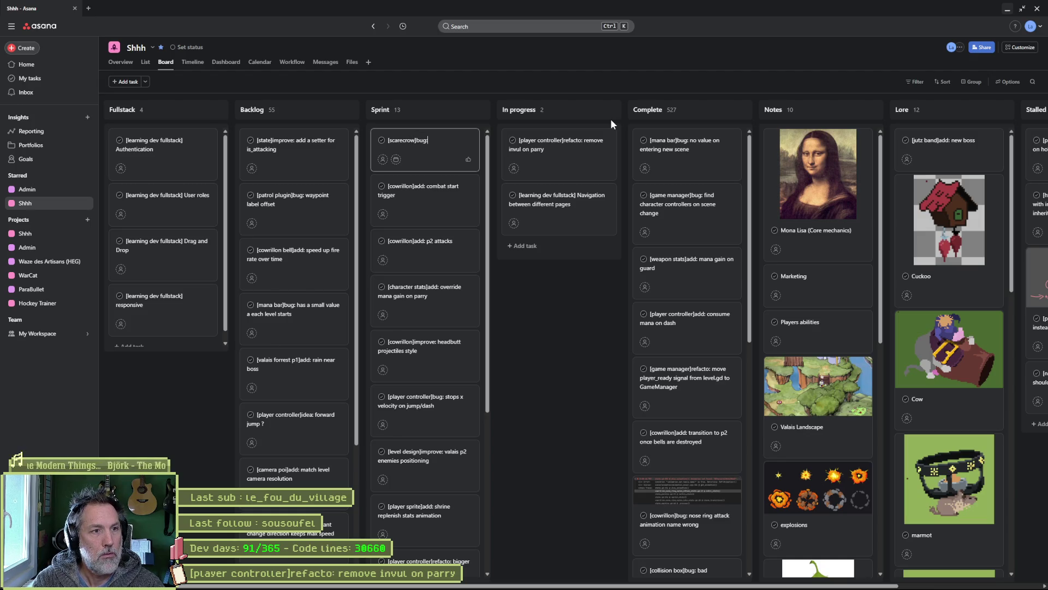
type("ot d")
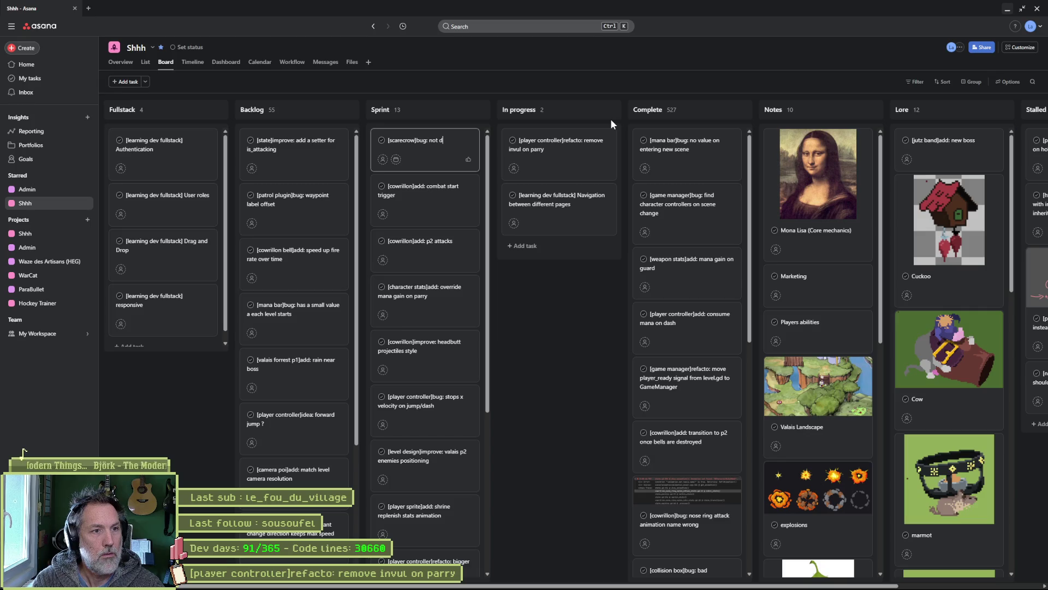
type("ama")
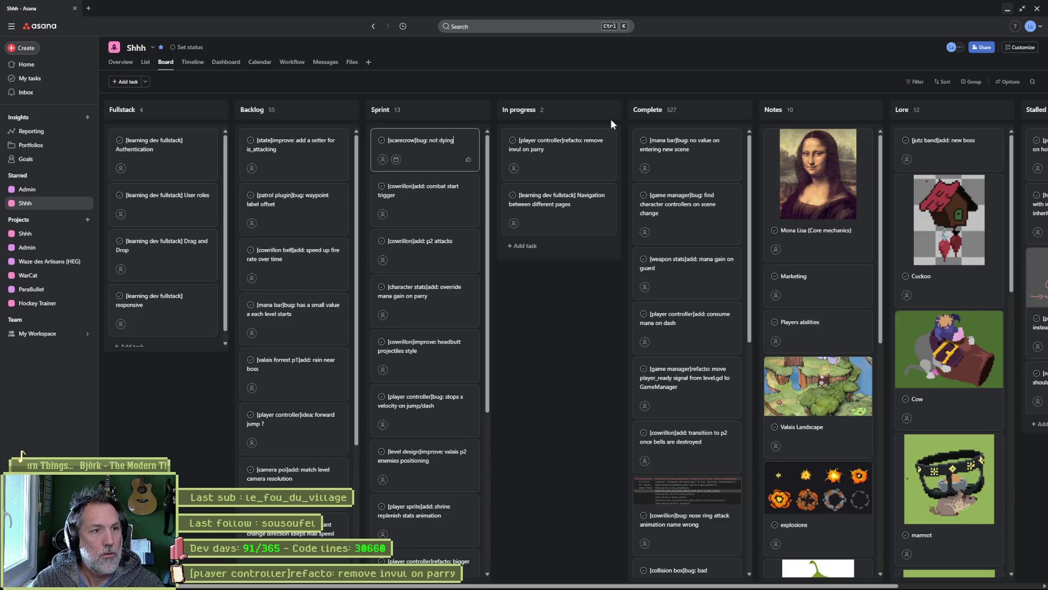
key("alt+Tab")
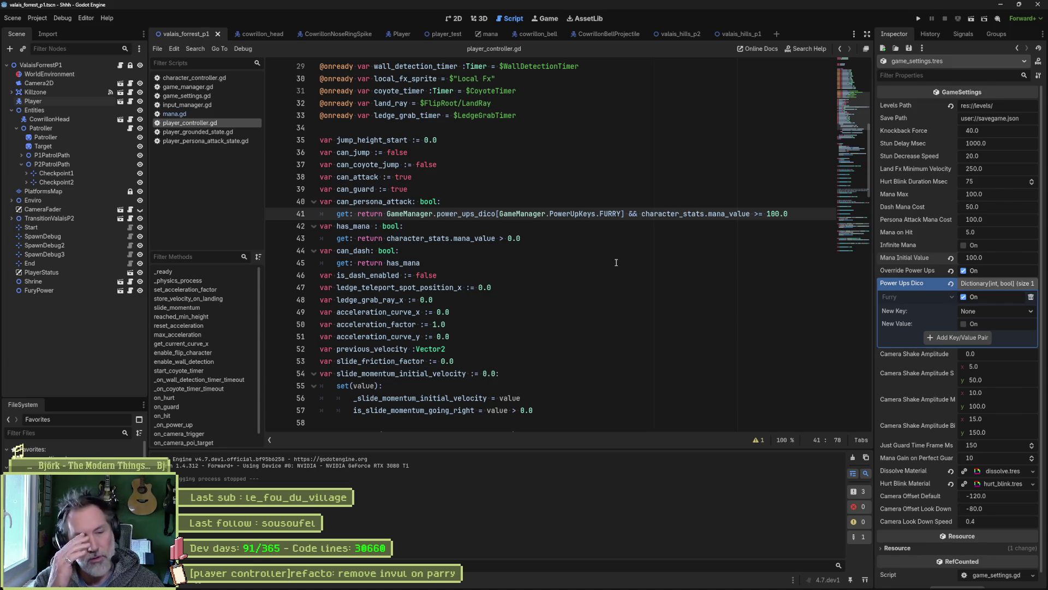
key("alt+Tab")
Open the scarecrow bug task and permanently delete it.
left_click(426, 148)
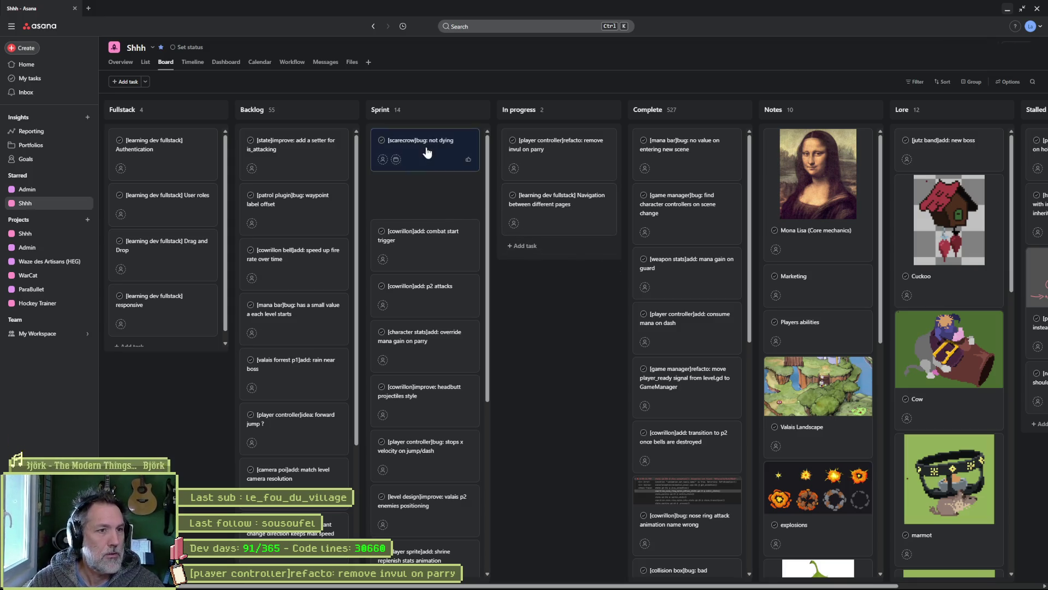
left_click(1017, 48)
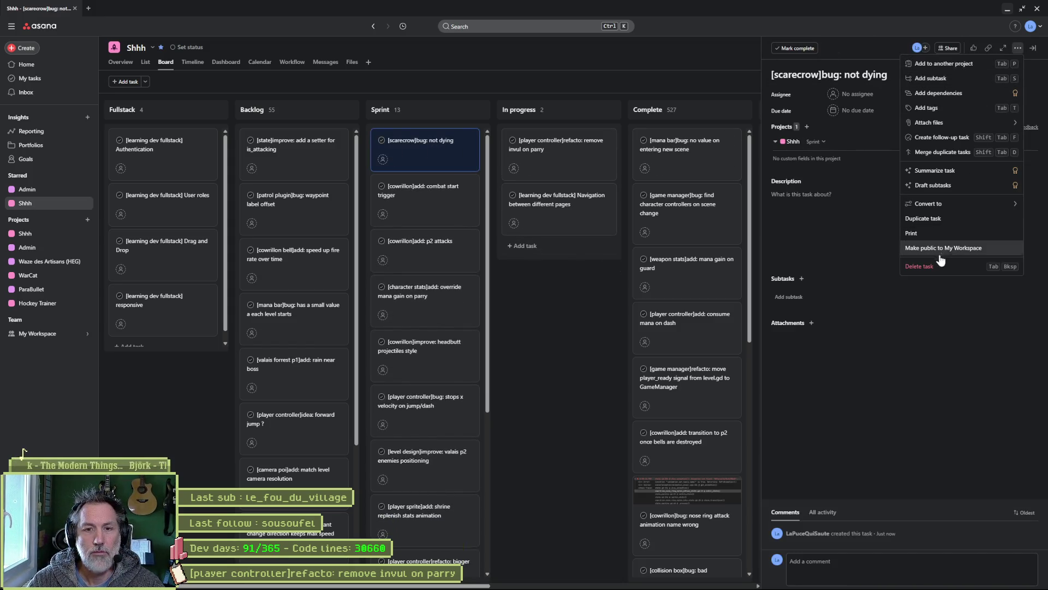
left_click(928, 264)
left_click(1013, 68)
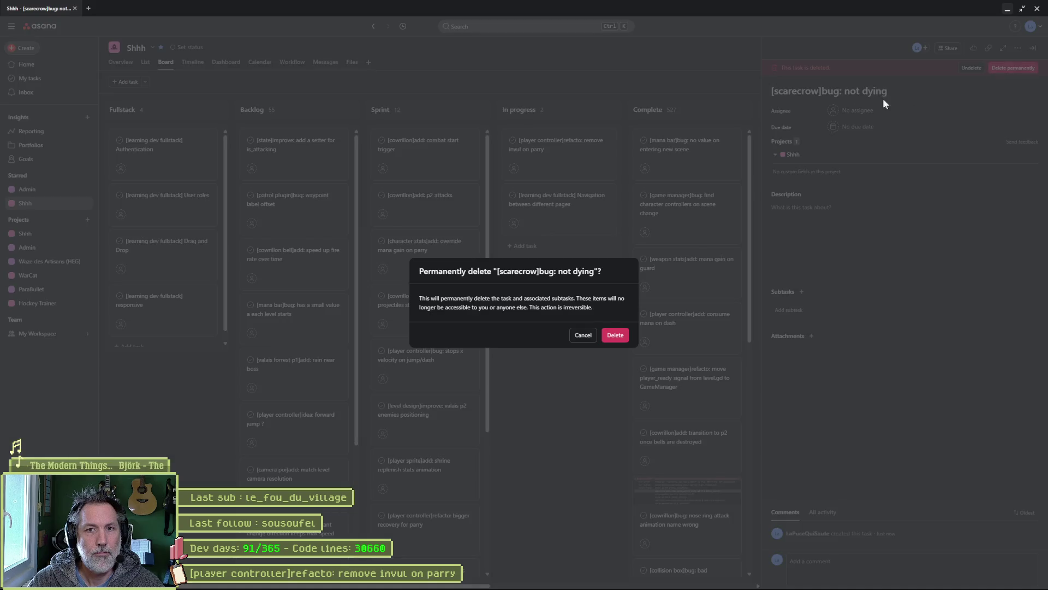
left_click(616, 335)
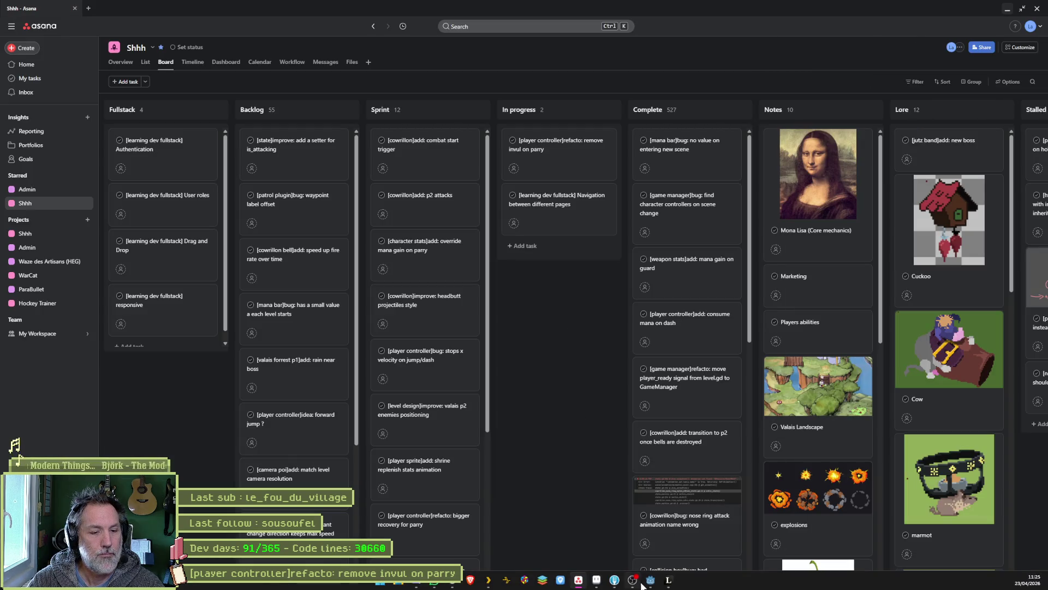
Run the valais_hills_p2 scene, attacking, unleashing fury with mana, regaining mana, then stop.
left_click(651, 581)
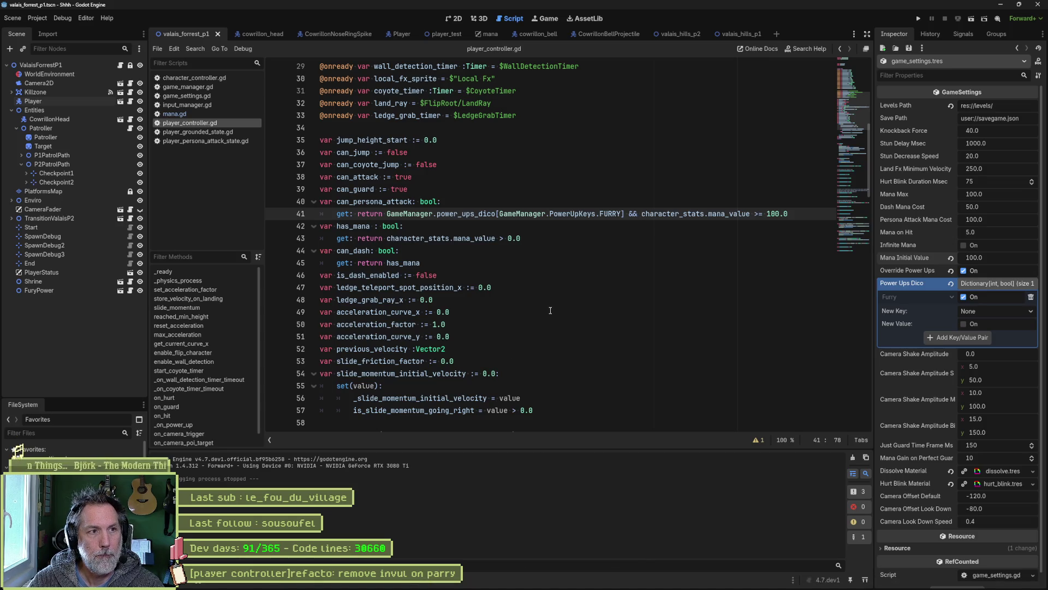
left_click(685, 35)
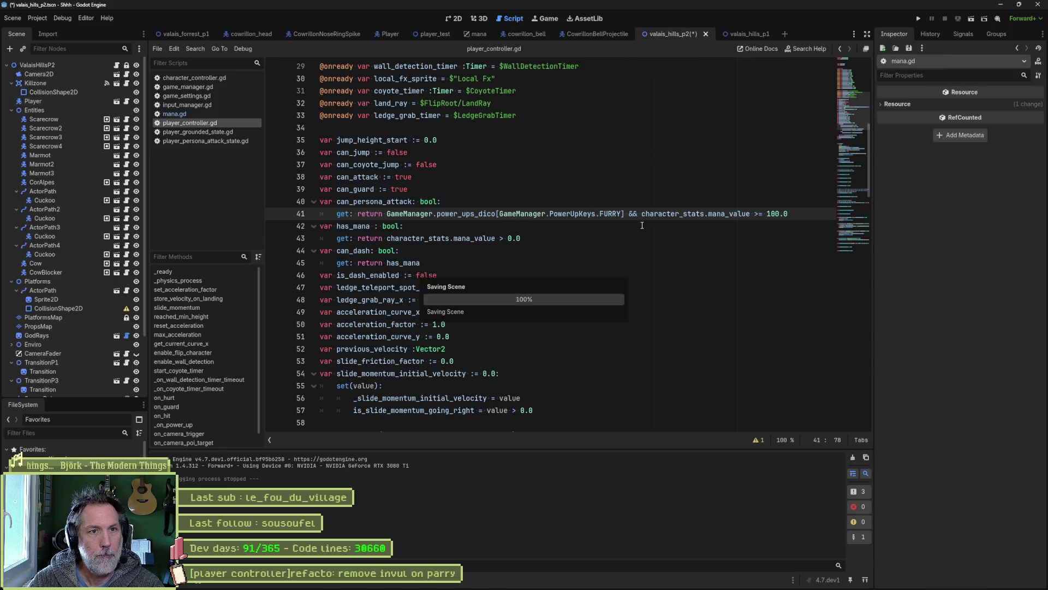
key("F6")
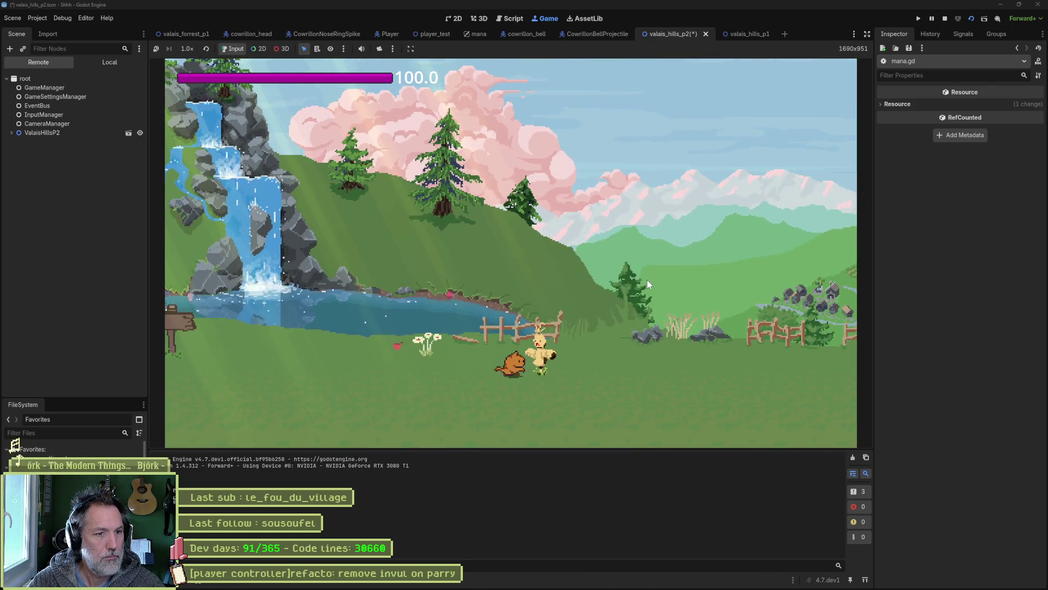
key("x")
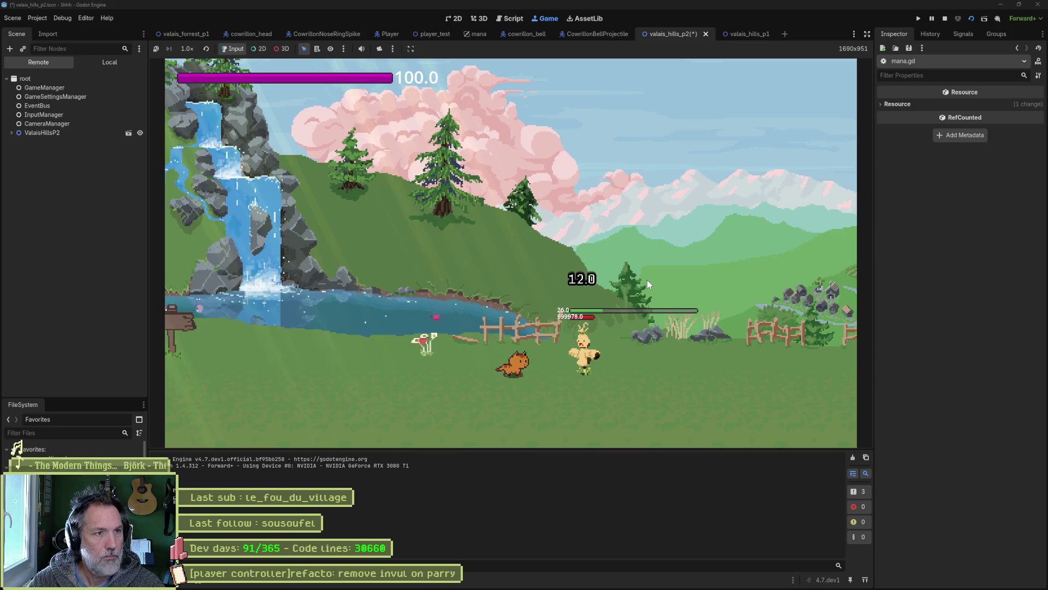
key("c")
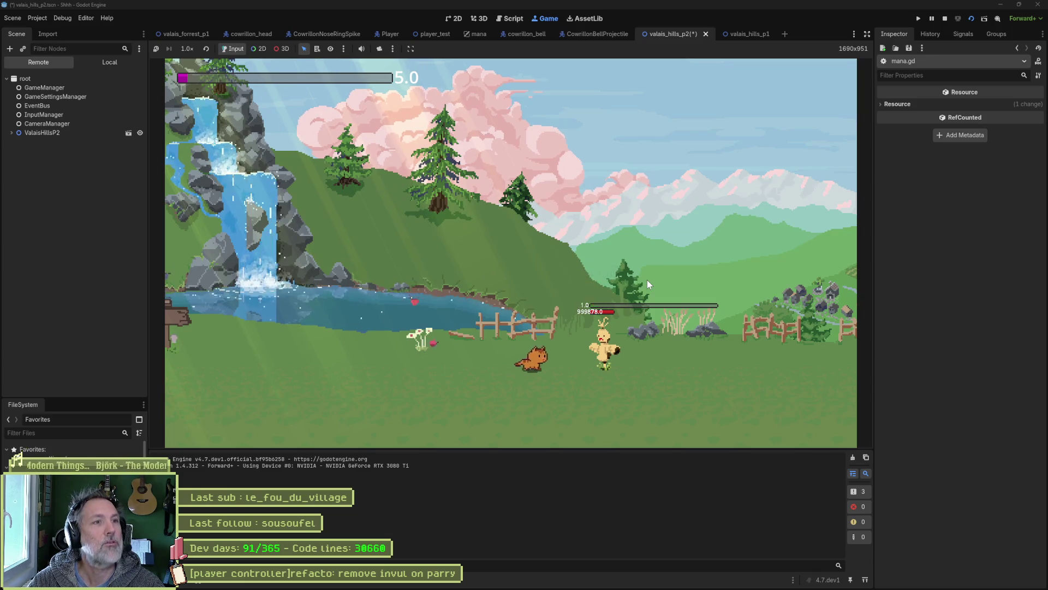
key("x")
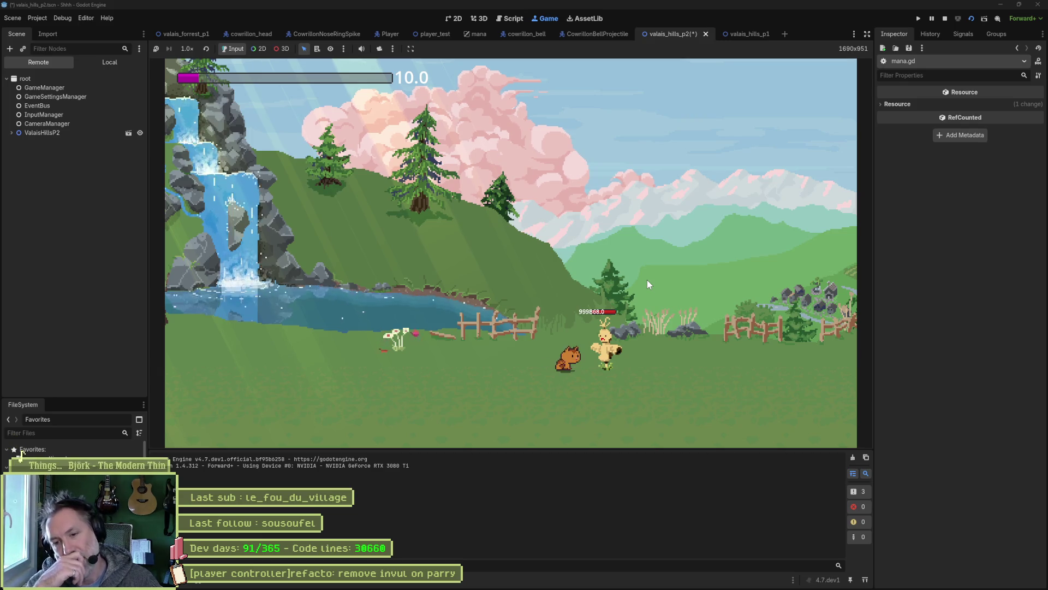
key("F8")
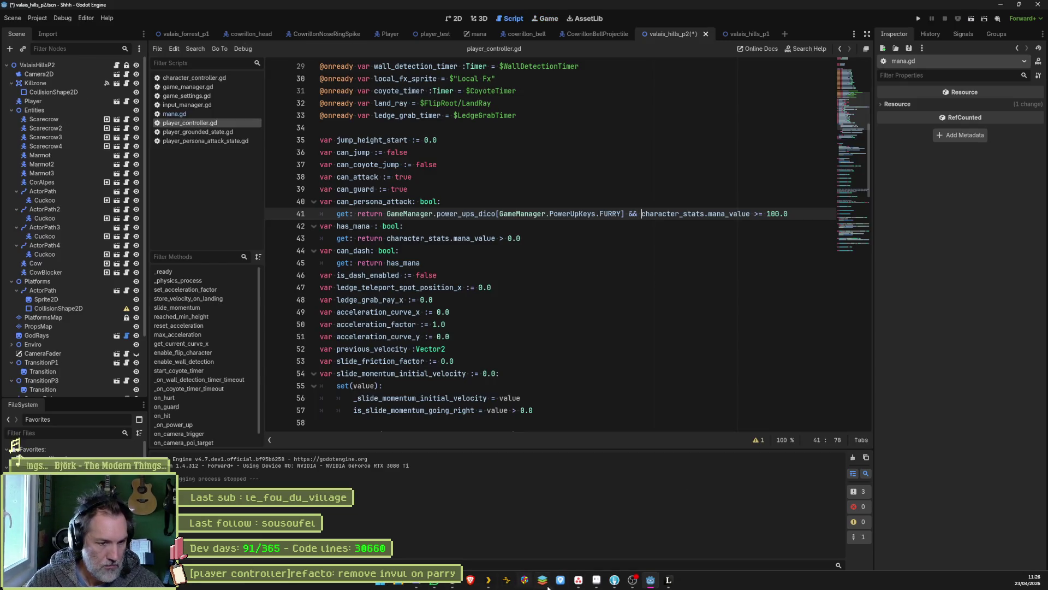
Add Sprint card '[player controller]refacto: fury should not mana reward', then return to Godot.
left_click(543, 582)
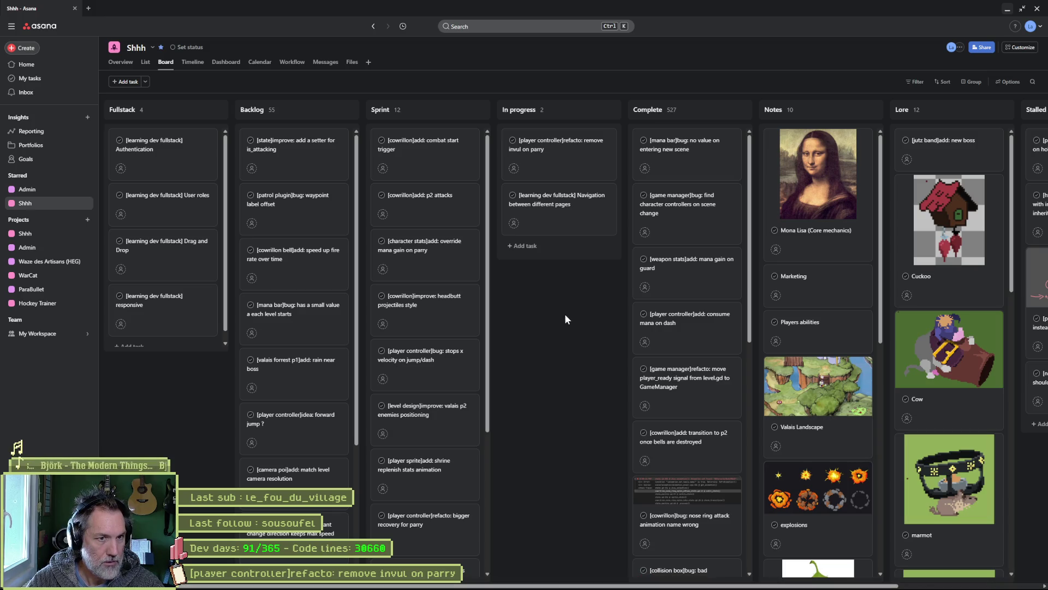
left_click(466, 109)
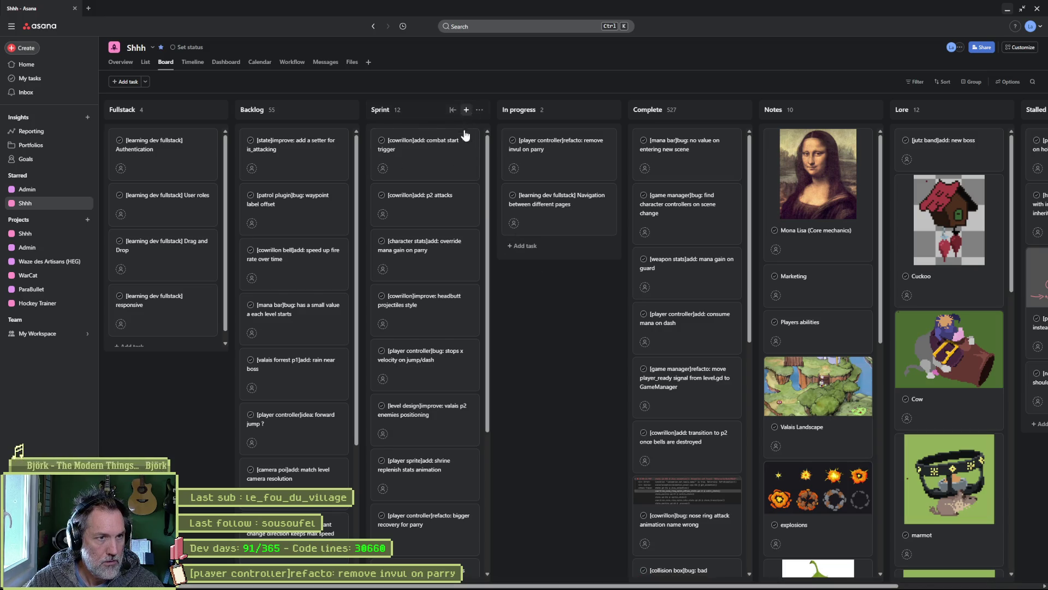
type("[")
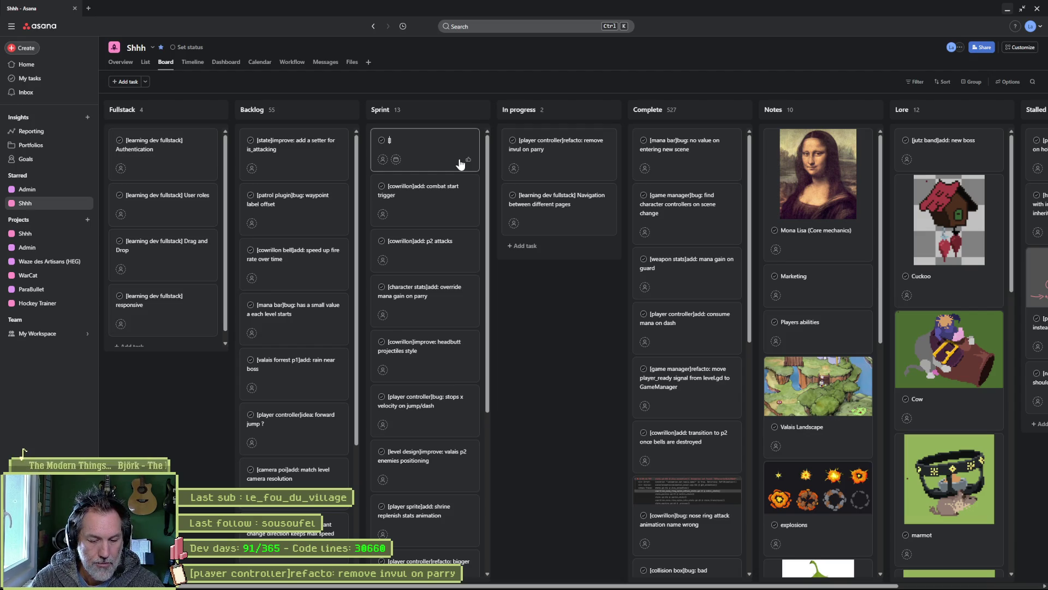
type("player controller]re")
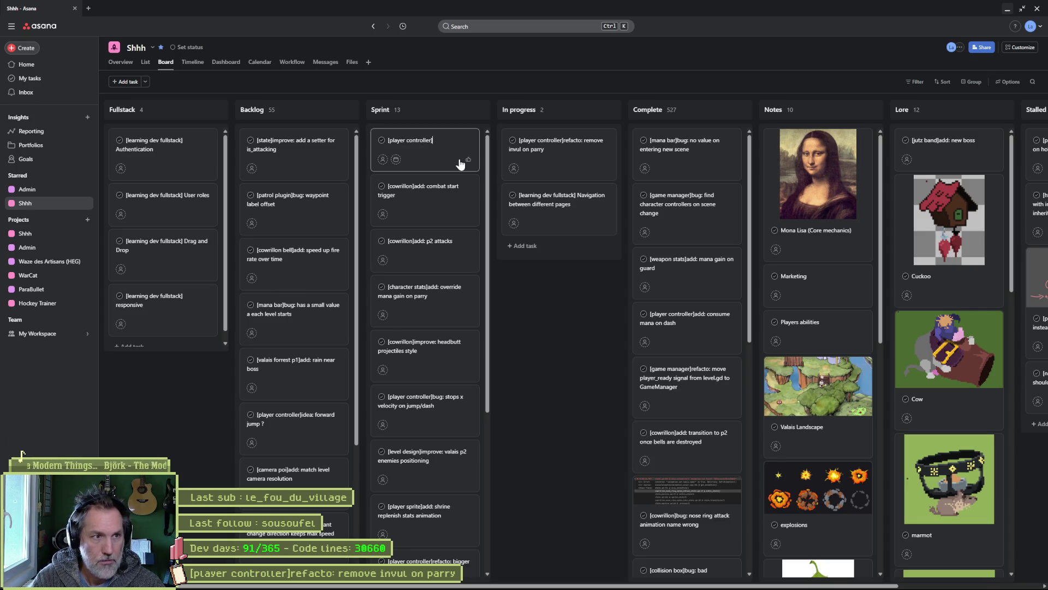
type("facto: ")
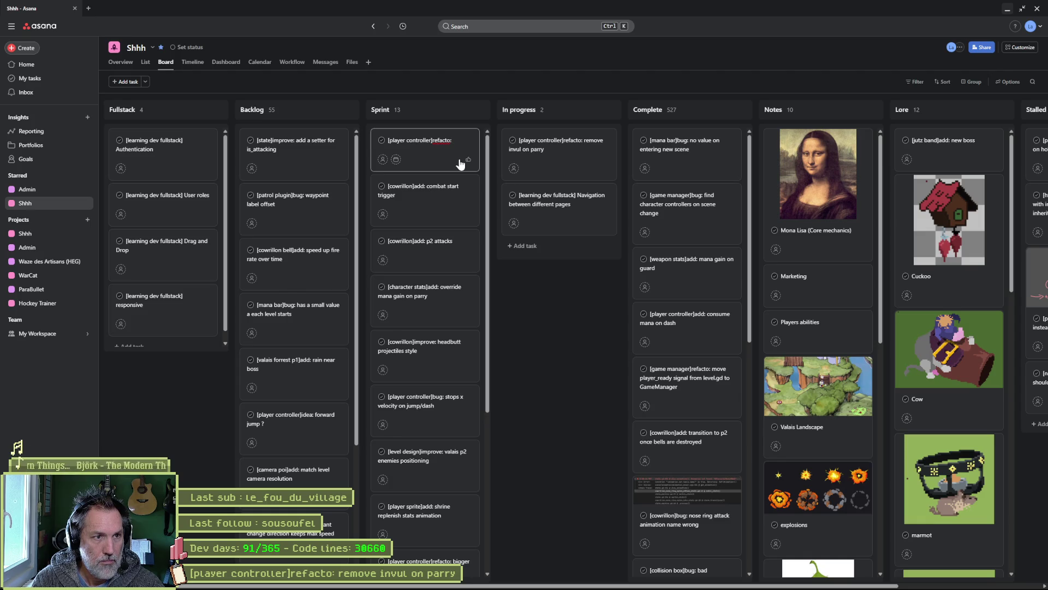
type("fury should")
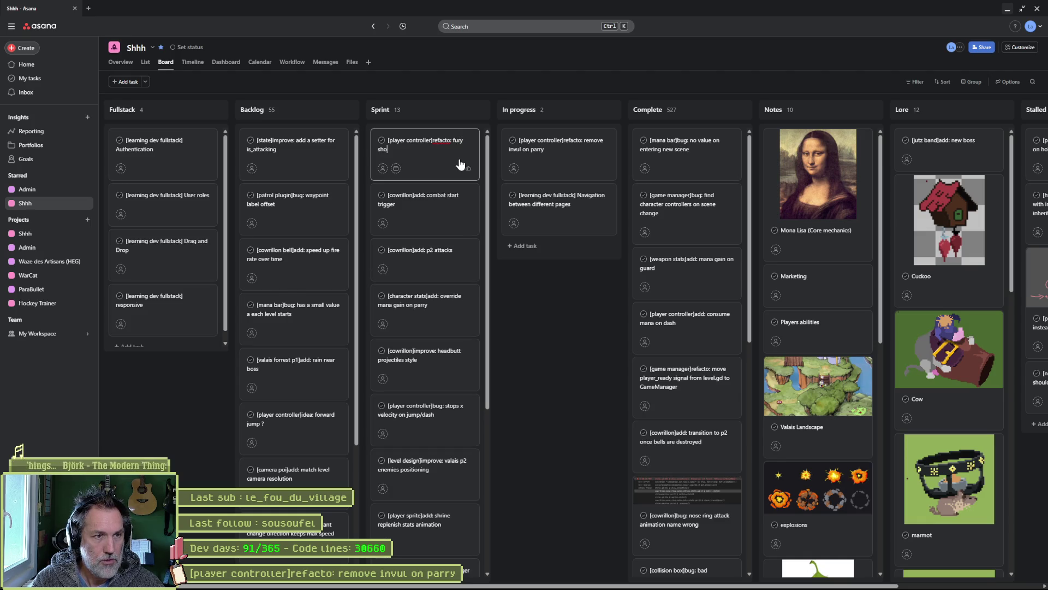
type(" not g")
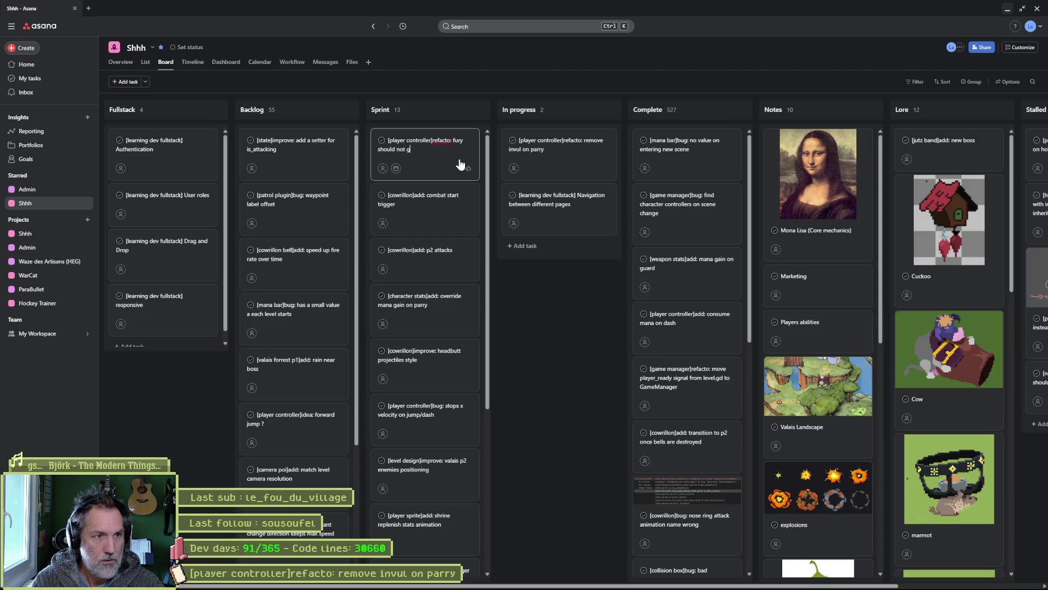
type("ain mana")
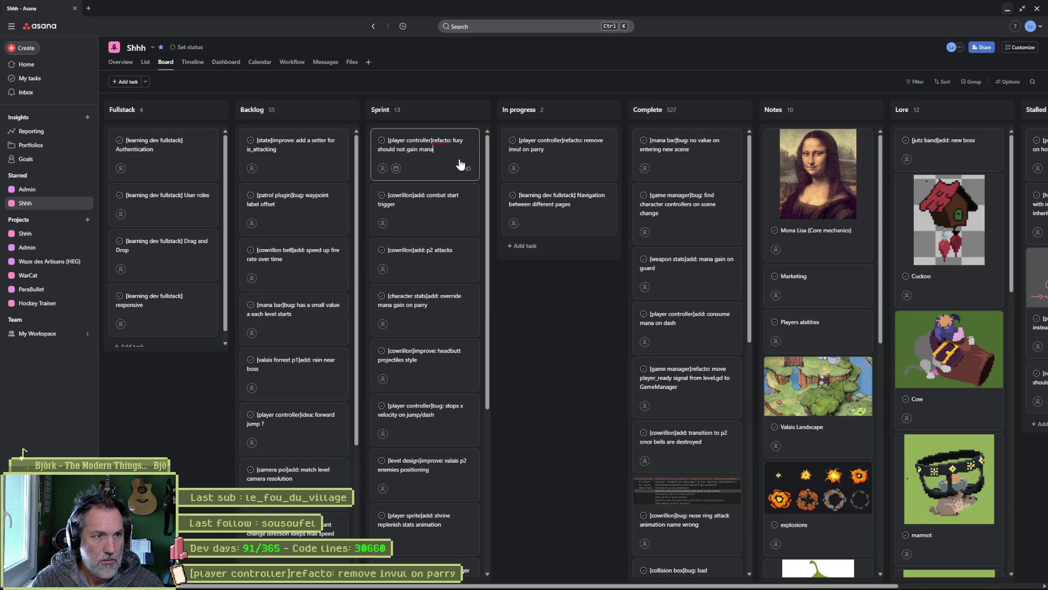
key("ctrl+BackSpace")
key("ctrl+BackSpace")
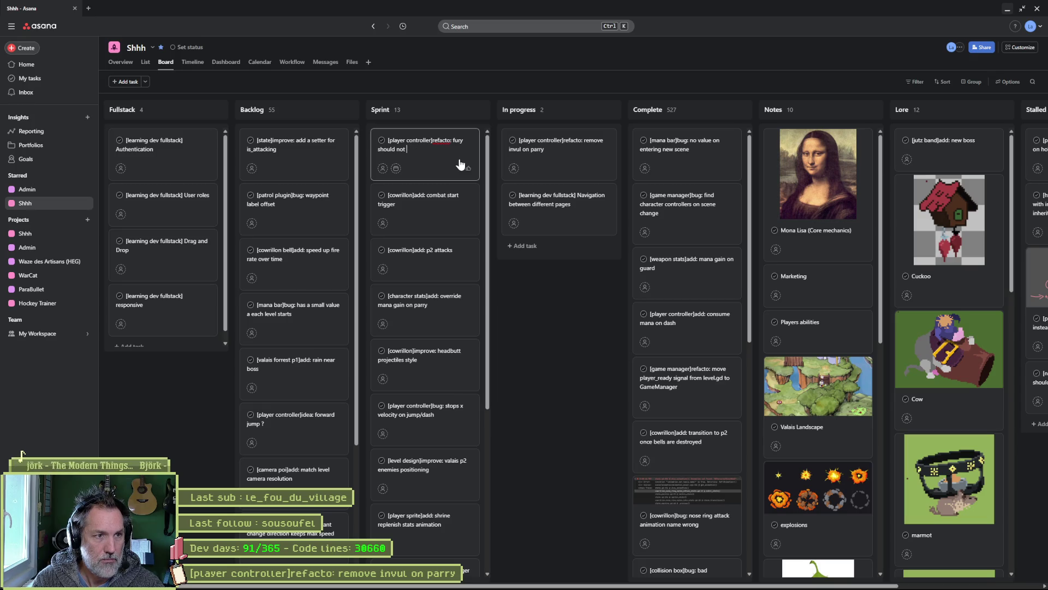
type("give")
key("ctrl+BackSpace")
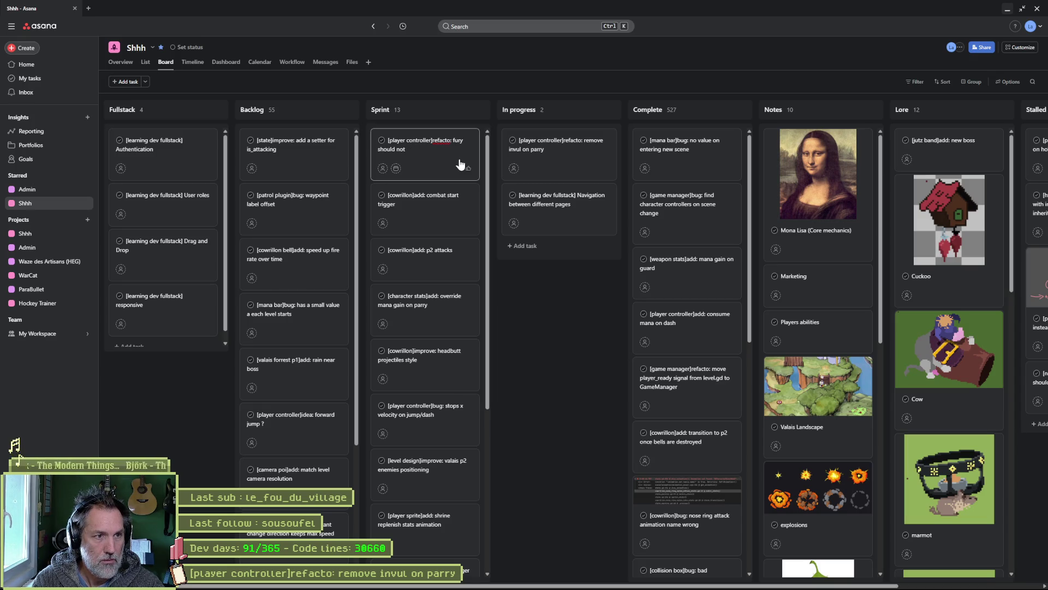
type("mana reward")
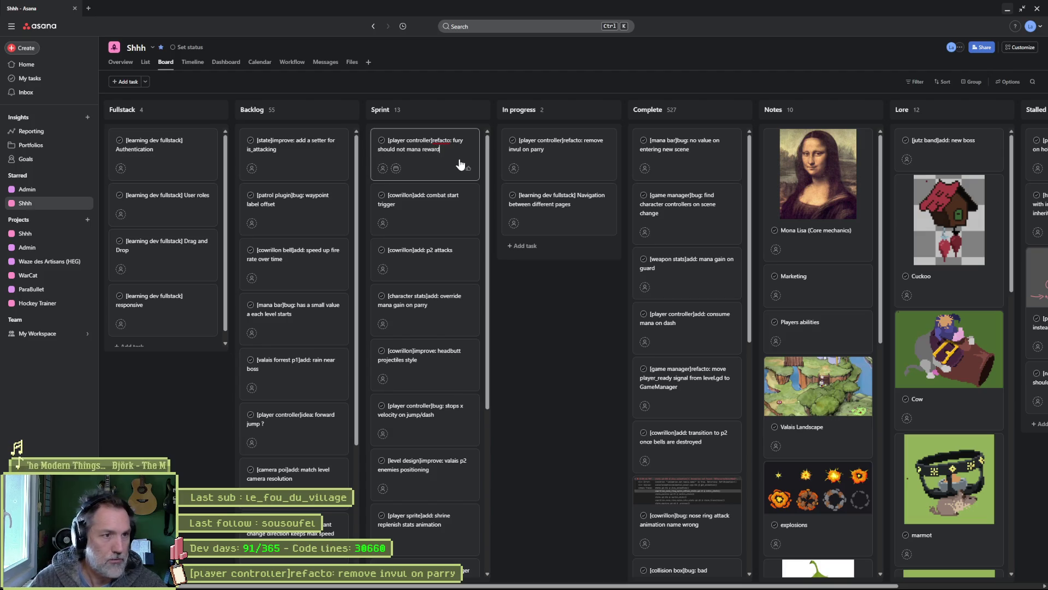
left_click(566, 304)
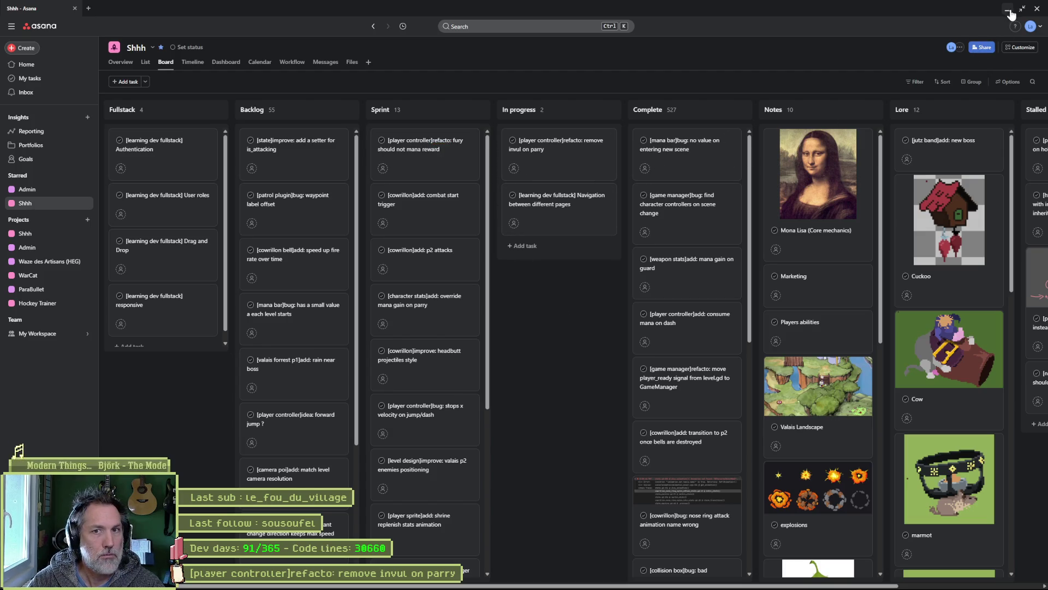
key("alt+Tab")
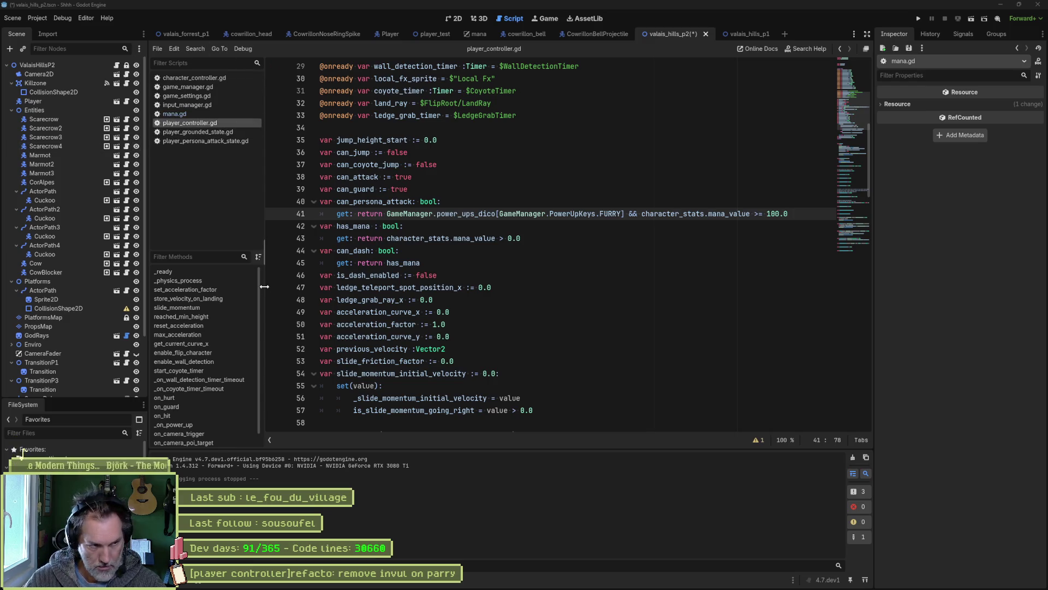
In game_settings.tres, revert Mana Initial Value to 0.0, turn off Override Power Ups, keep Furry on, and save.
left_click(39, 458)
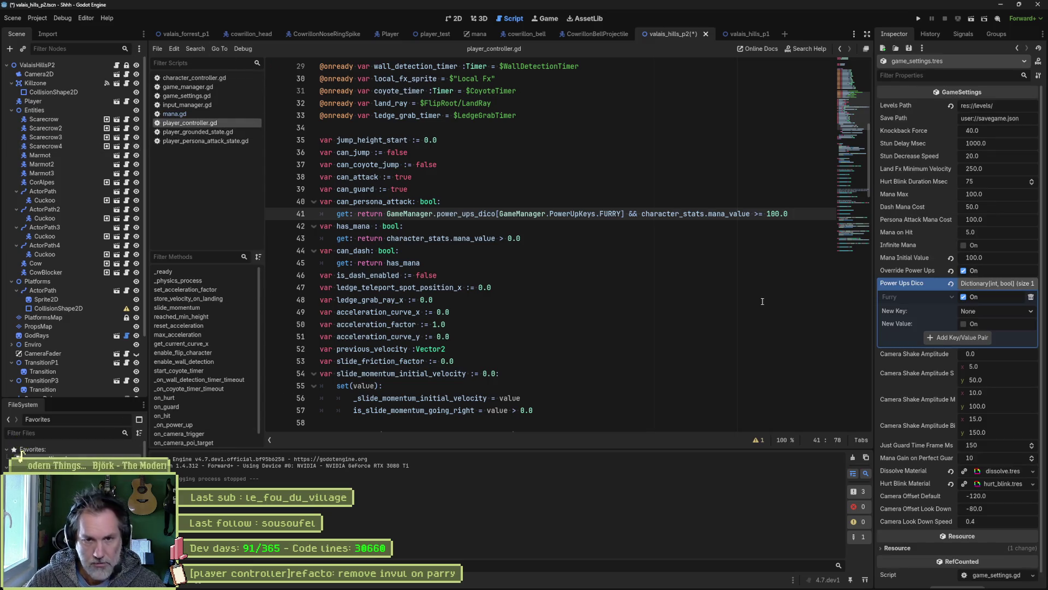
left_click(950, 258)
key("ctrl+s")
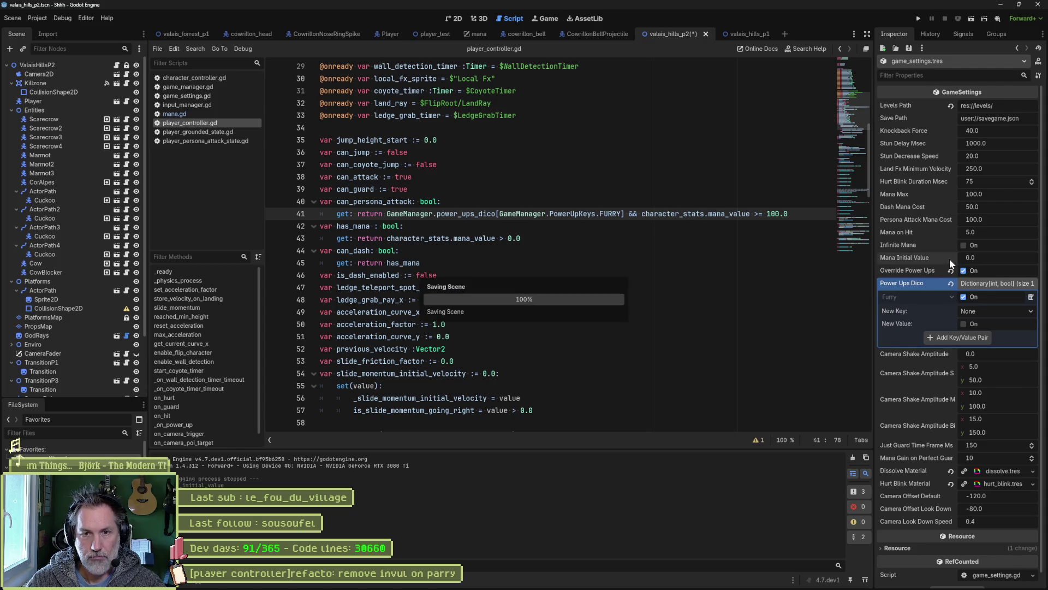
left_click(964, 298)
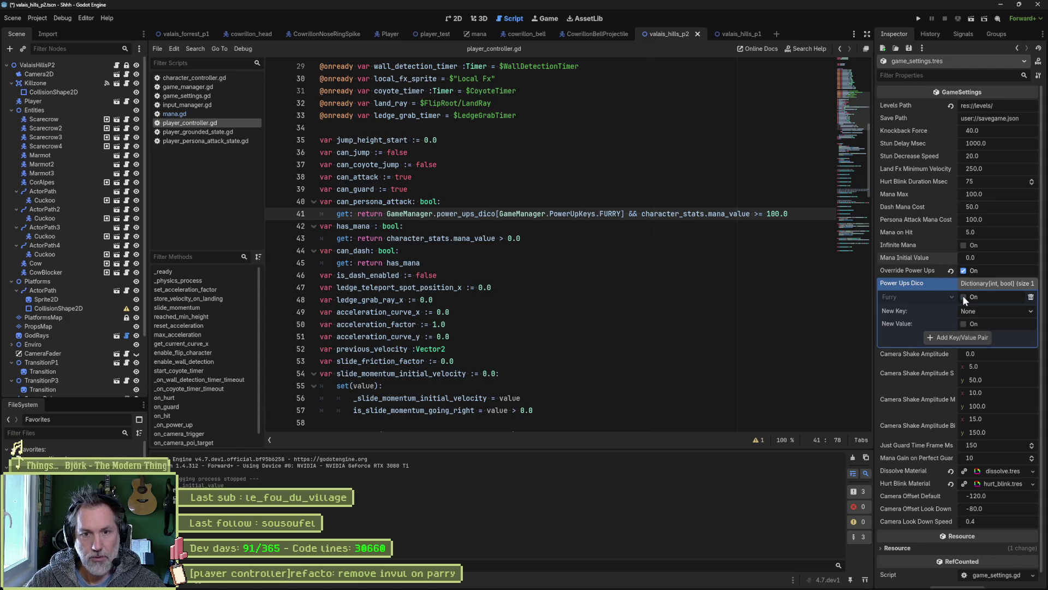
key("ctrl+s")
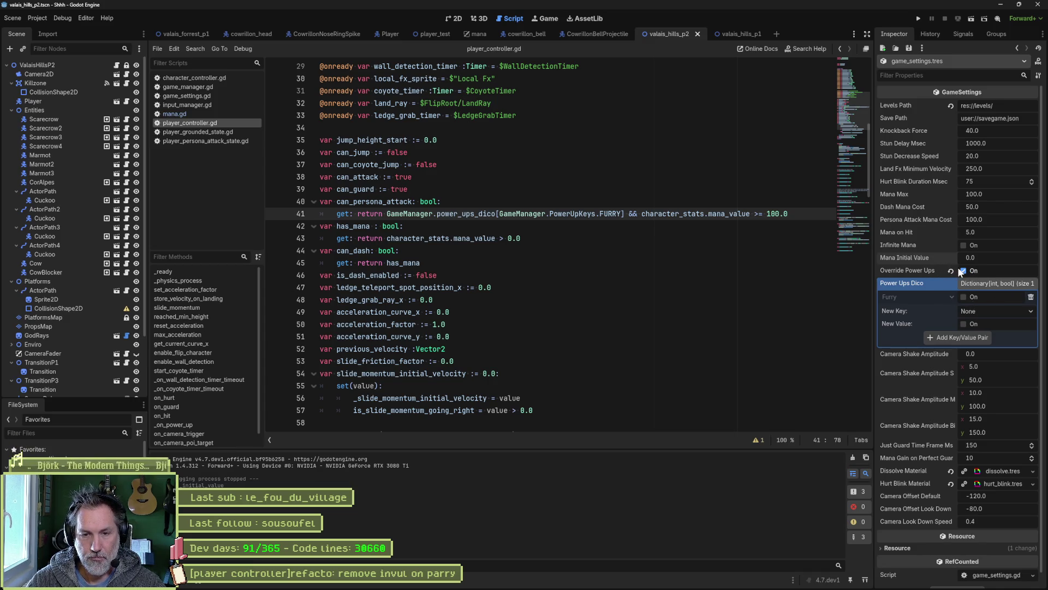
left_click(964, 296)
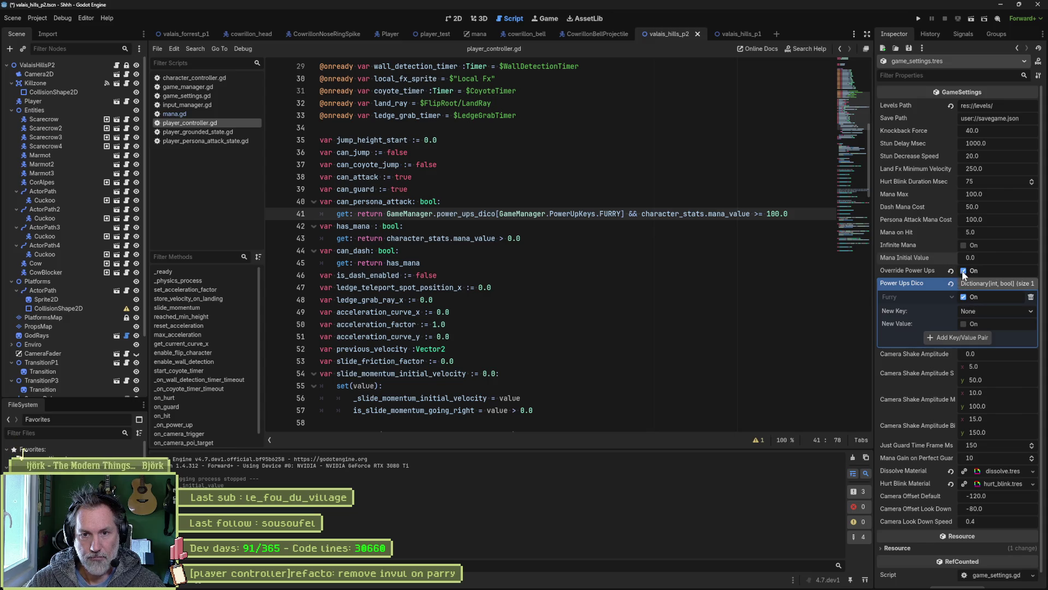
left_click(963, 270)
key("ctrl+s")
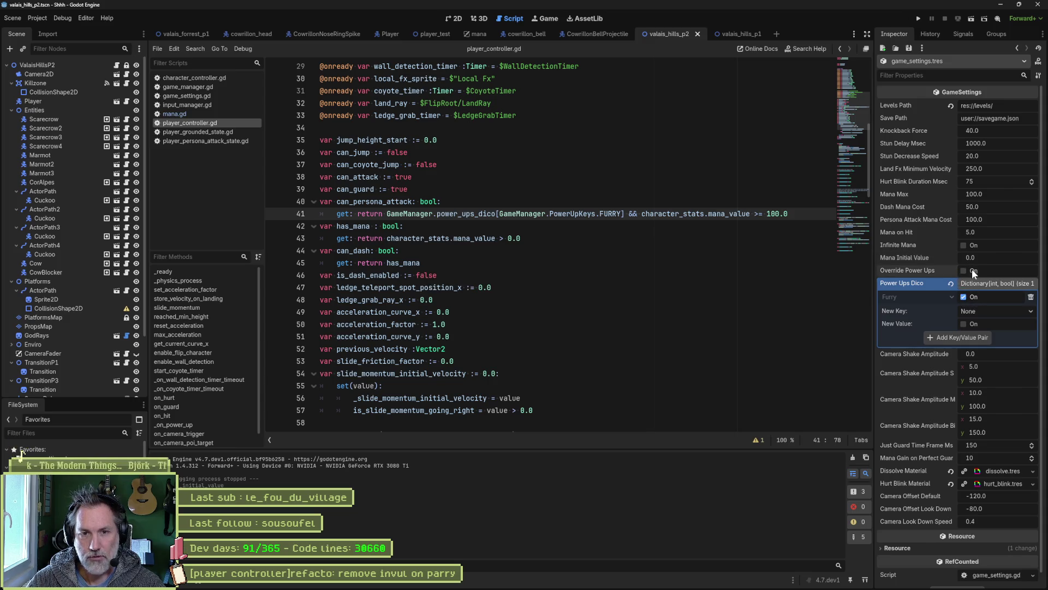
left_click(711, 273)
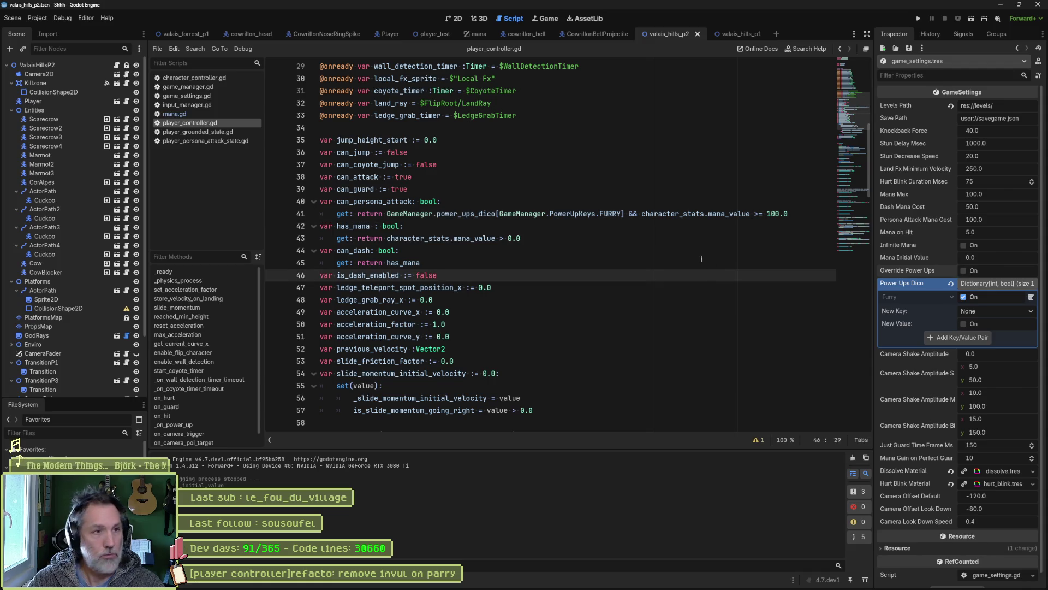
key("F5")
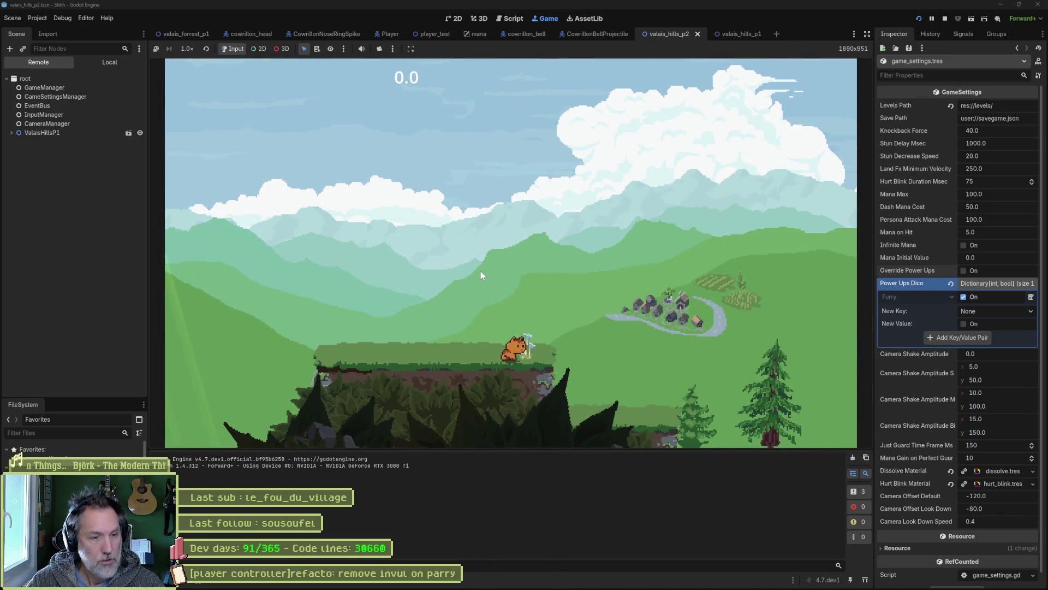
key("Right")
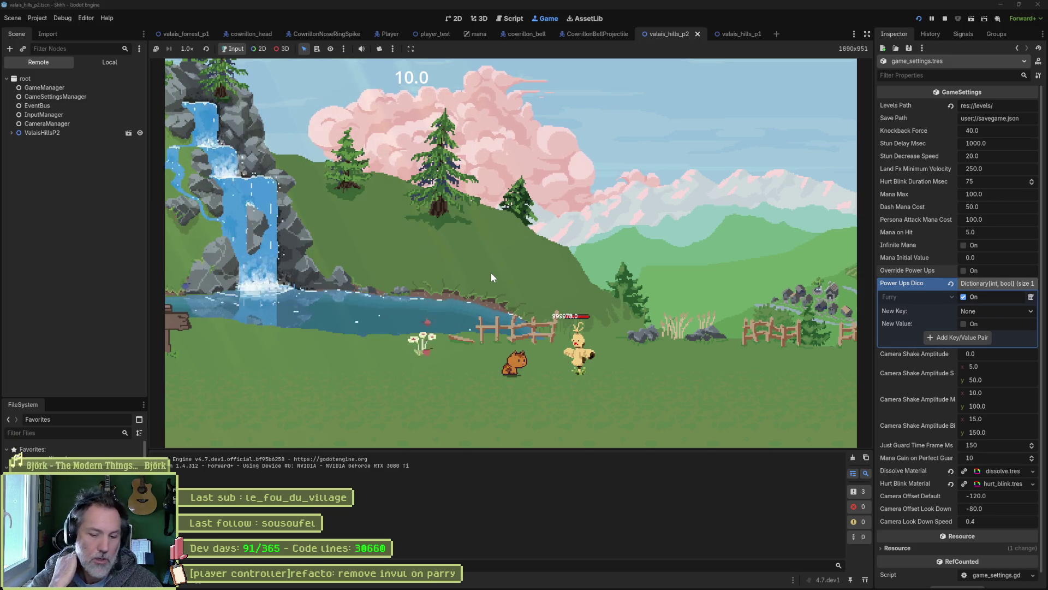
key("F8")
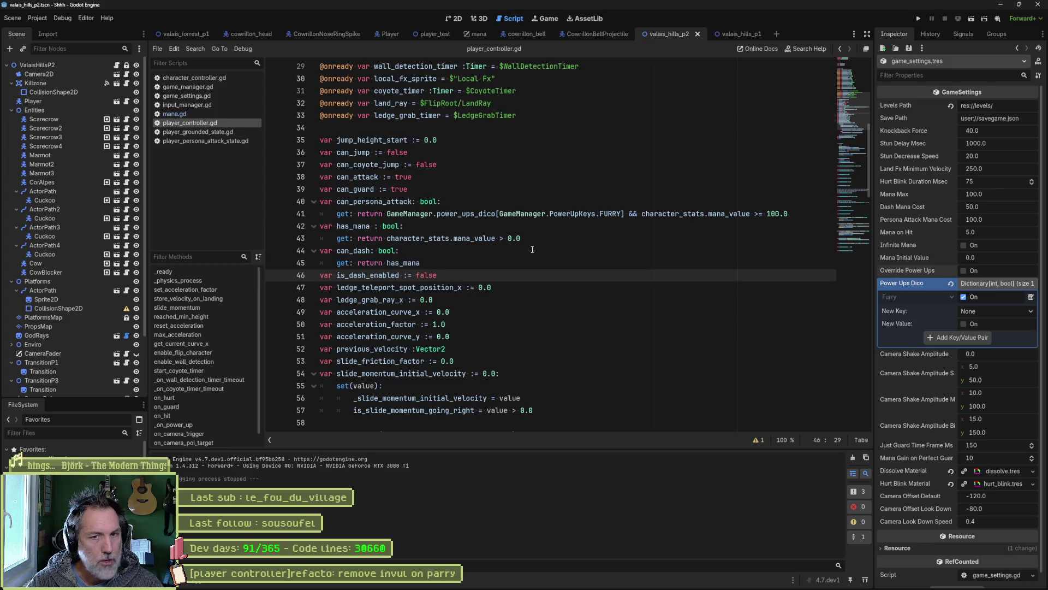
Set Mana Initial Value to 100 and test-run the scene with full starting mana.
left_click(994, 258)
type("100")
key("Return")
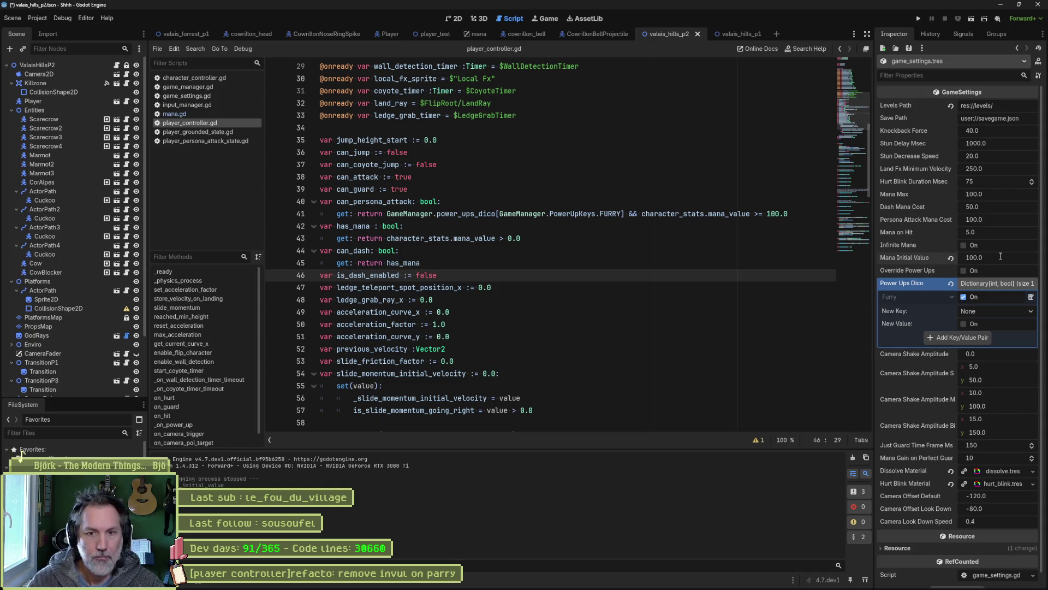
left_click(700, 299)
key("F6")
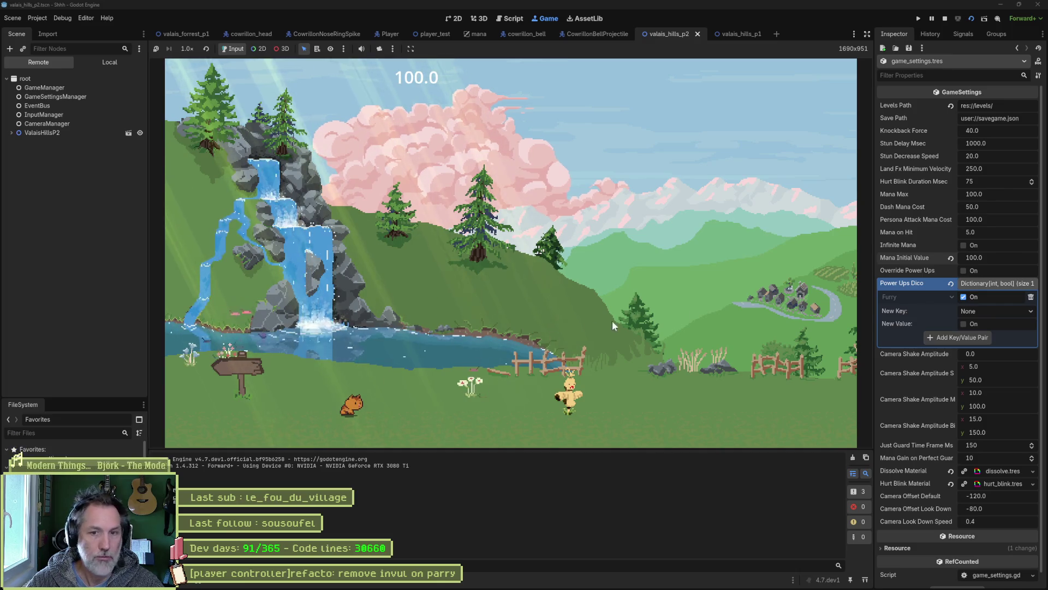
key("F8")
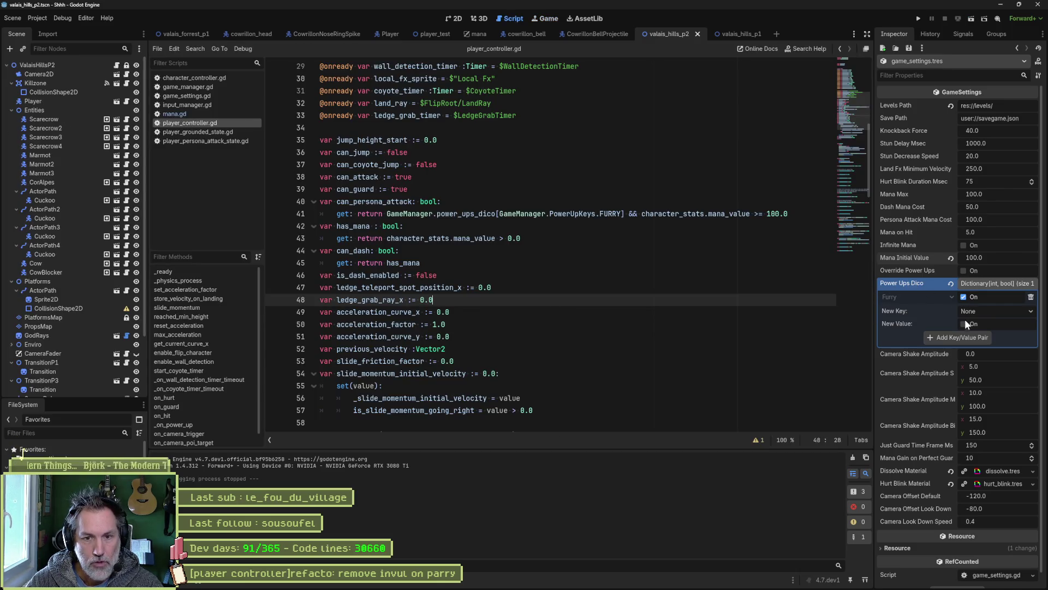
Turn on Override Power Ups, test again, then revert starting mana to 0.0 and relaunch.
left_click(963, 270)
left_click(726, 284)
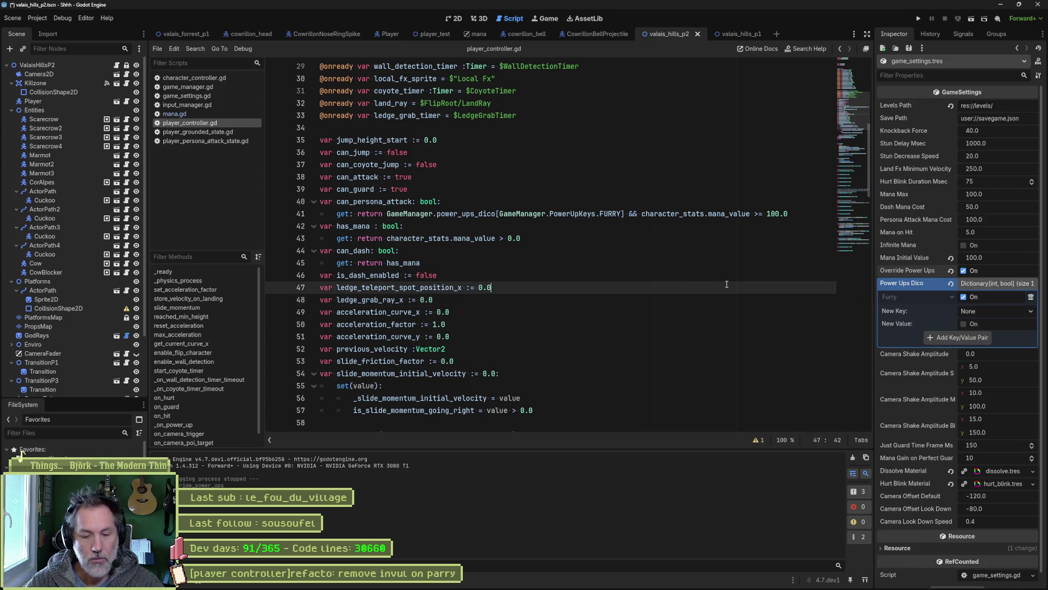
key("F6")
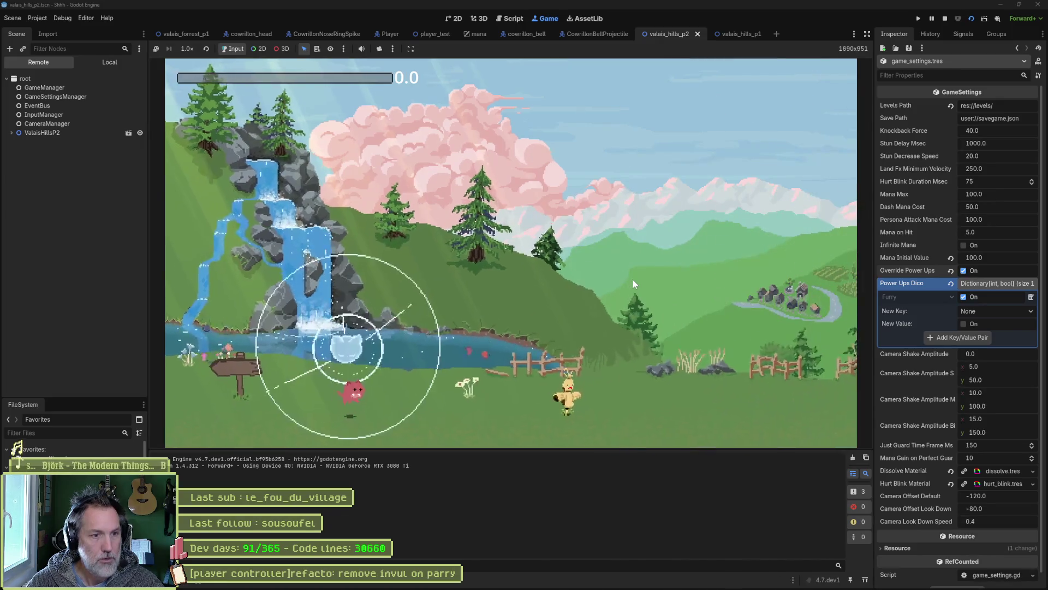
key("F8")
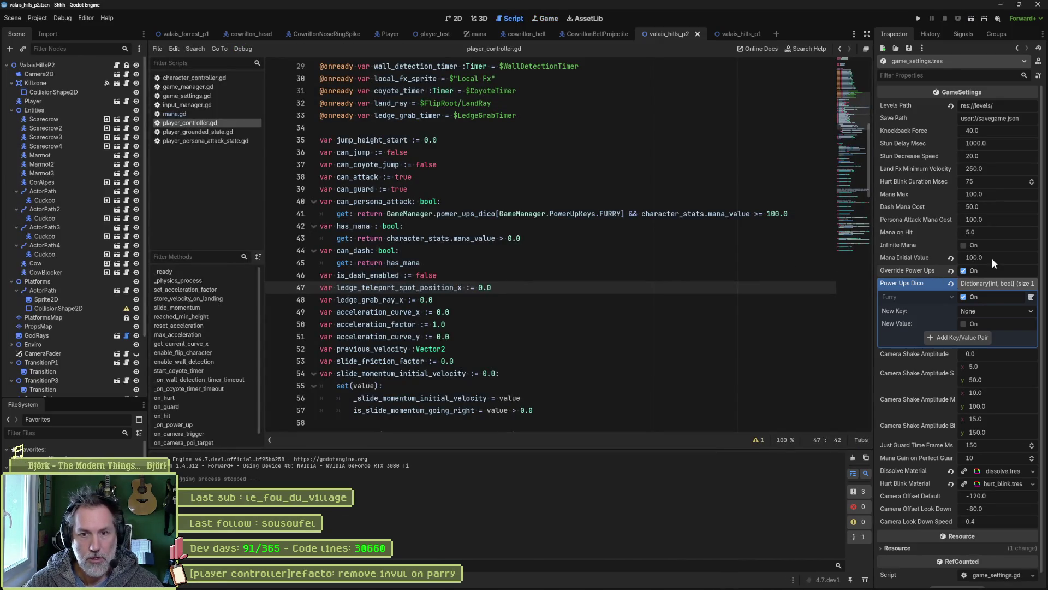
left_click(950, 258)
key("F6")
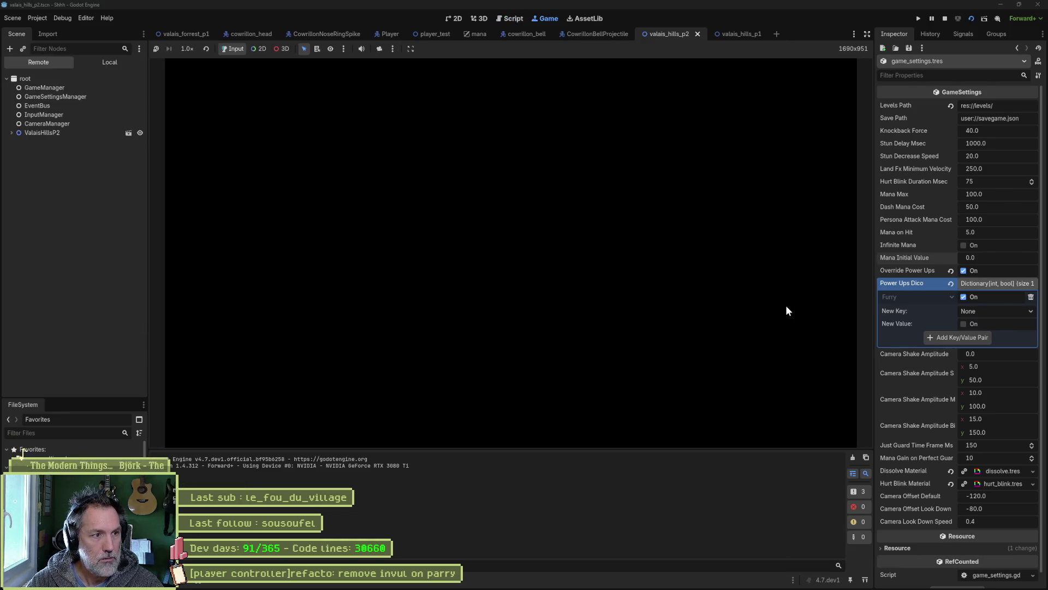
End the latest test run of the level.
key("F8")
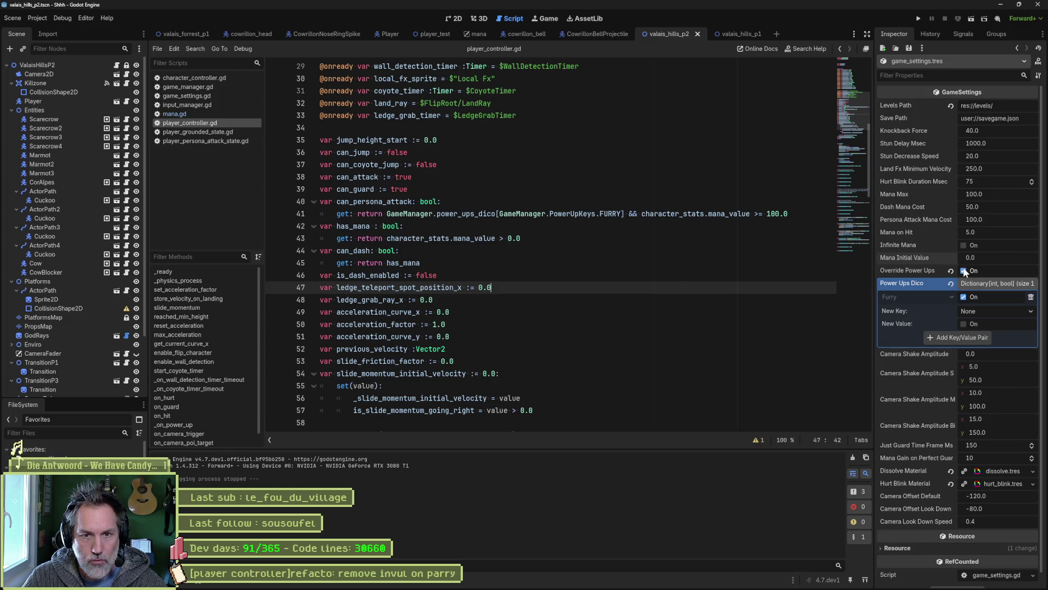
Enable Infinite Mana and test-run the scene.
left_click(968, 245)
left_click(728, 270)
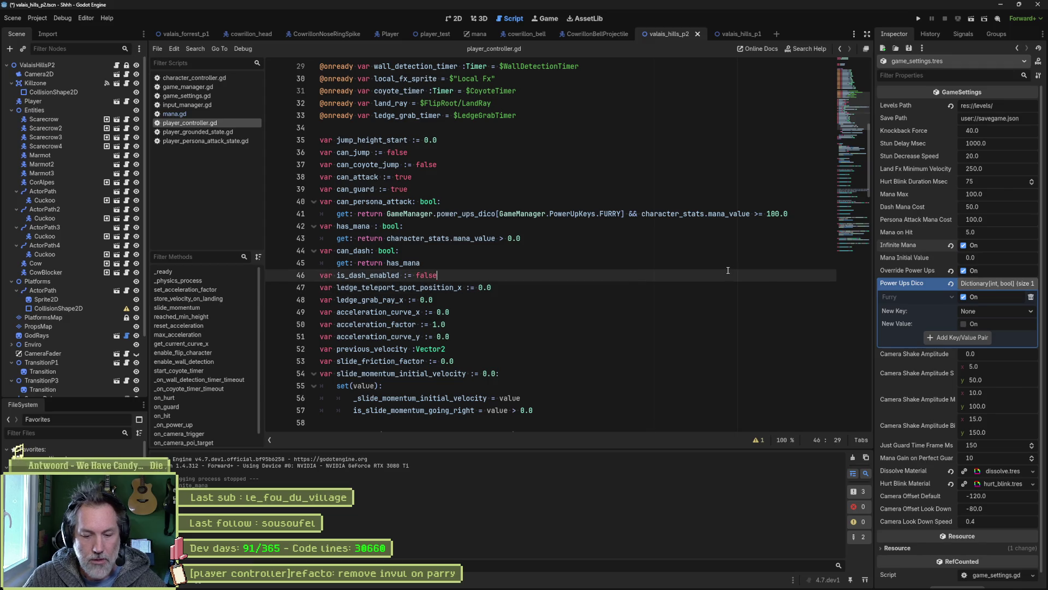
key("F6")
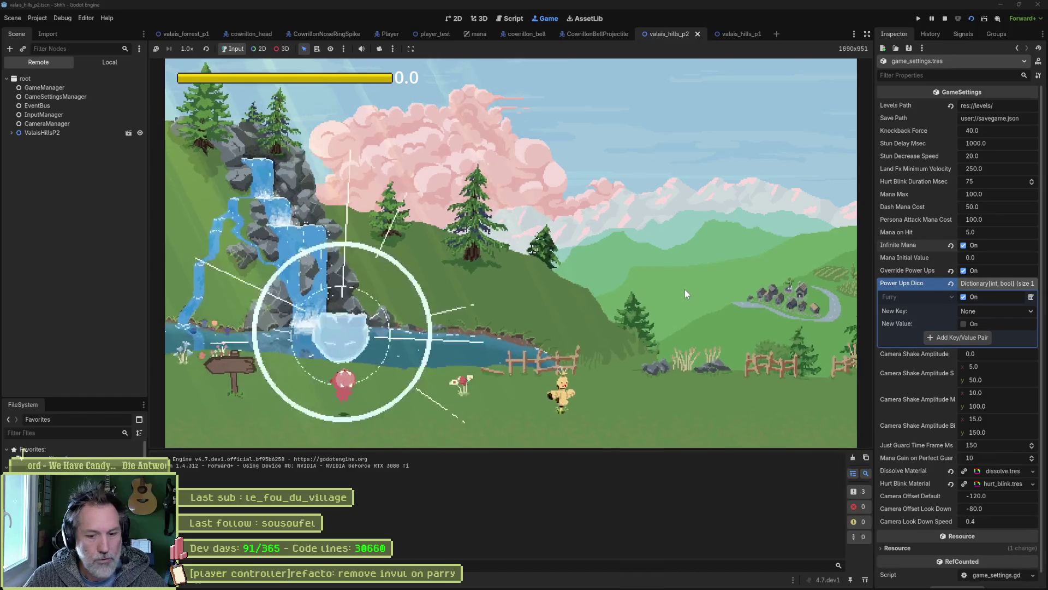
key("F8")
Turn off Override Power Ups and test-run the scene again.
left_click(968, 272)
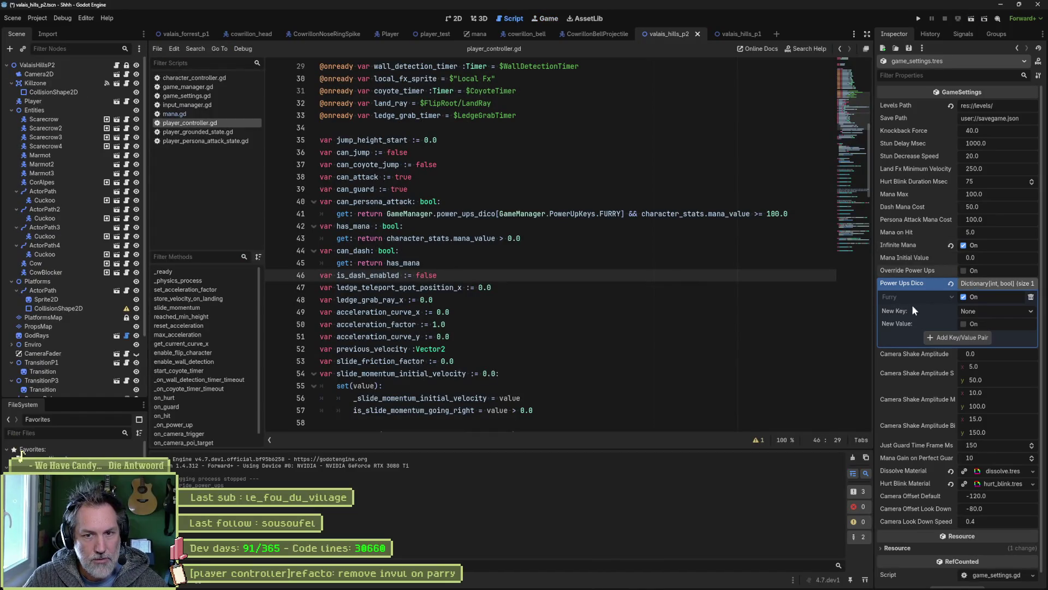
left_click(699, 303)
key("F6")
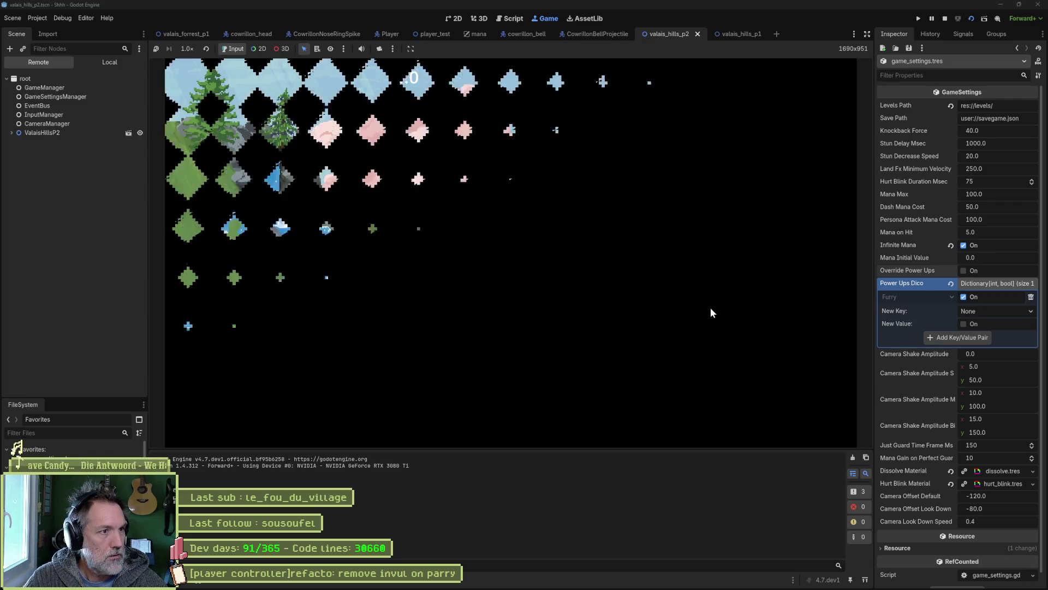
key("F8")
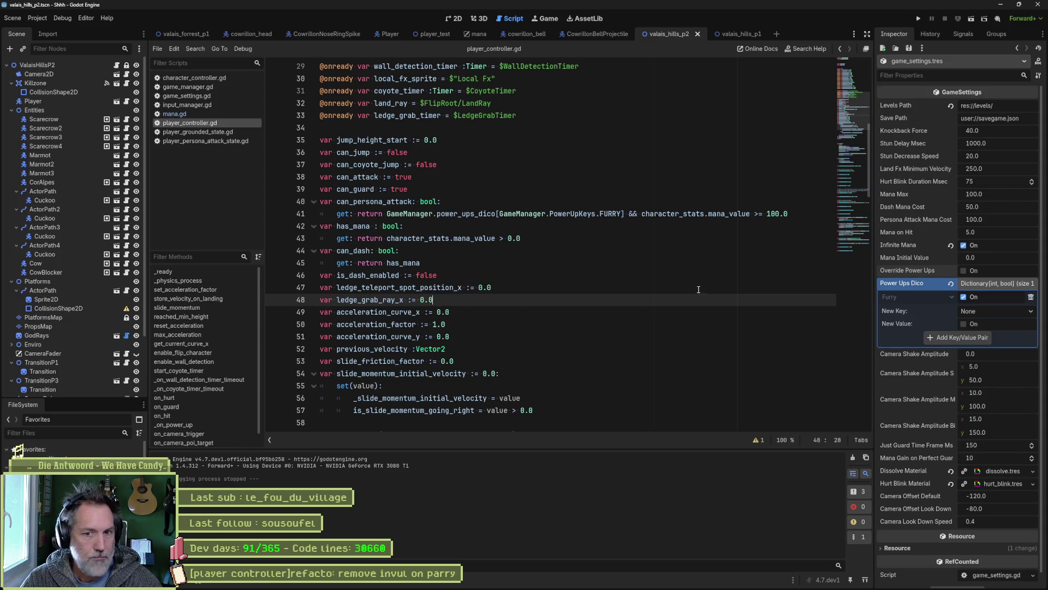
Re-enable Override Power Ups and save, untick Furry and Infinite Mana, then run the game.
left_click(964, 272)
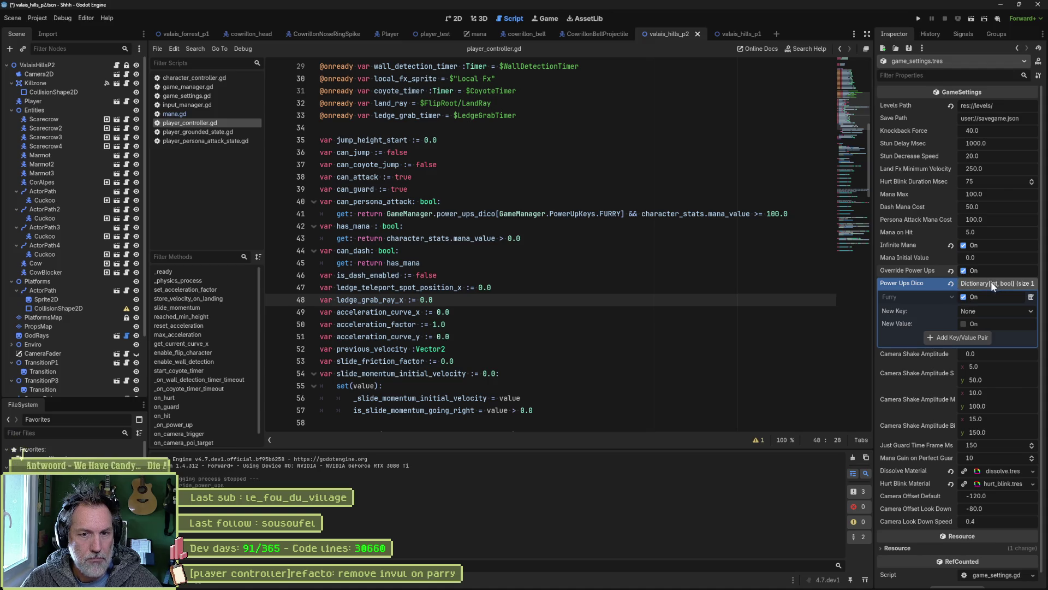
key("ctrl+s")
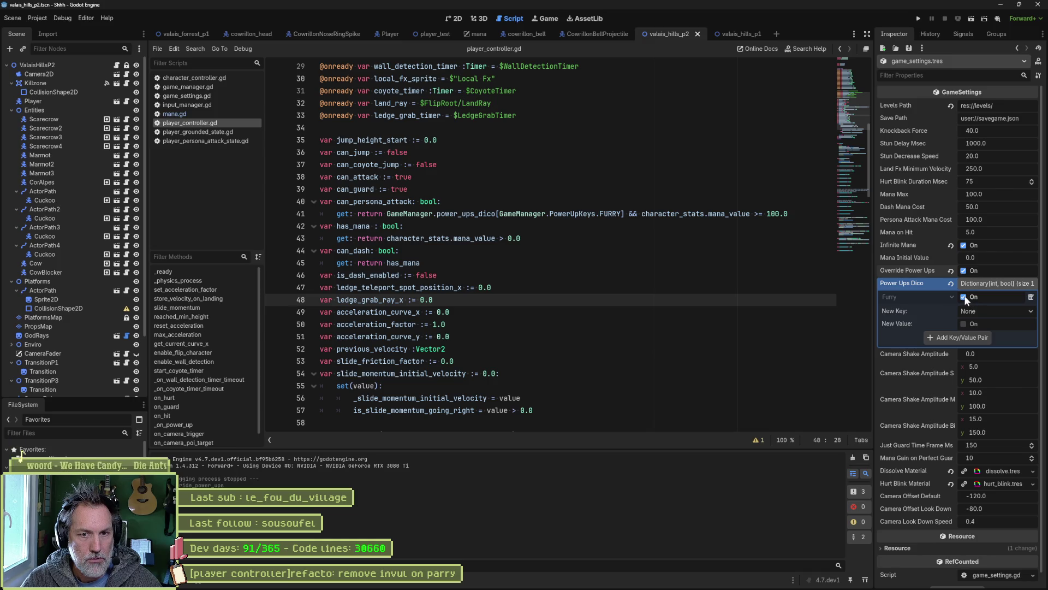
left_click(964, 297)
left_click(964, 245)
left_click(803, 289)
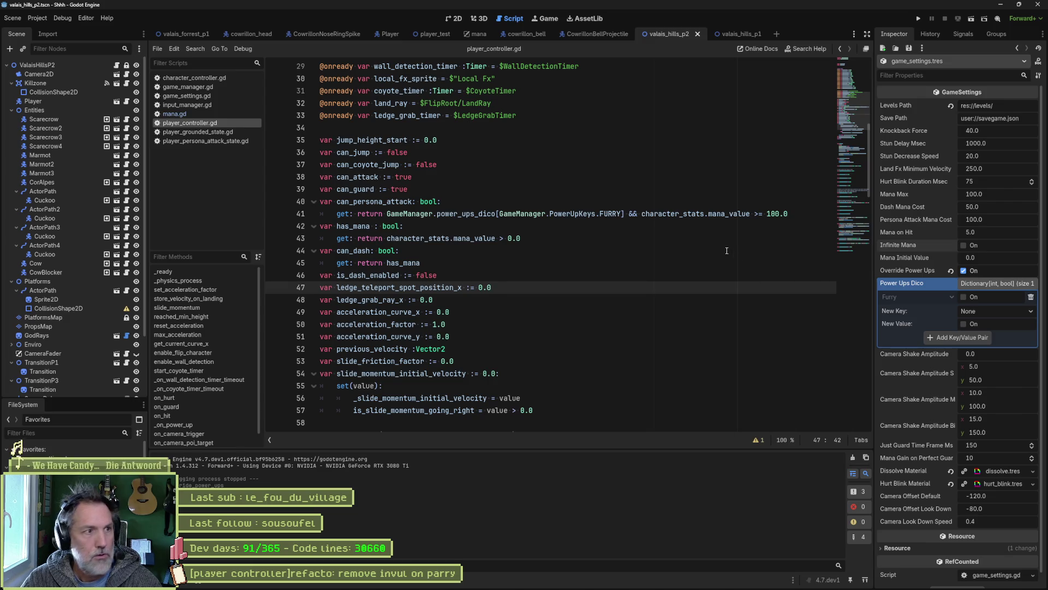
key("F5")
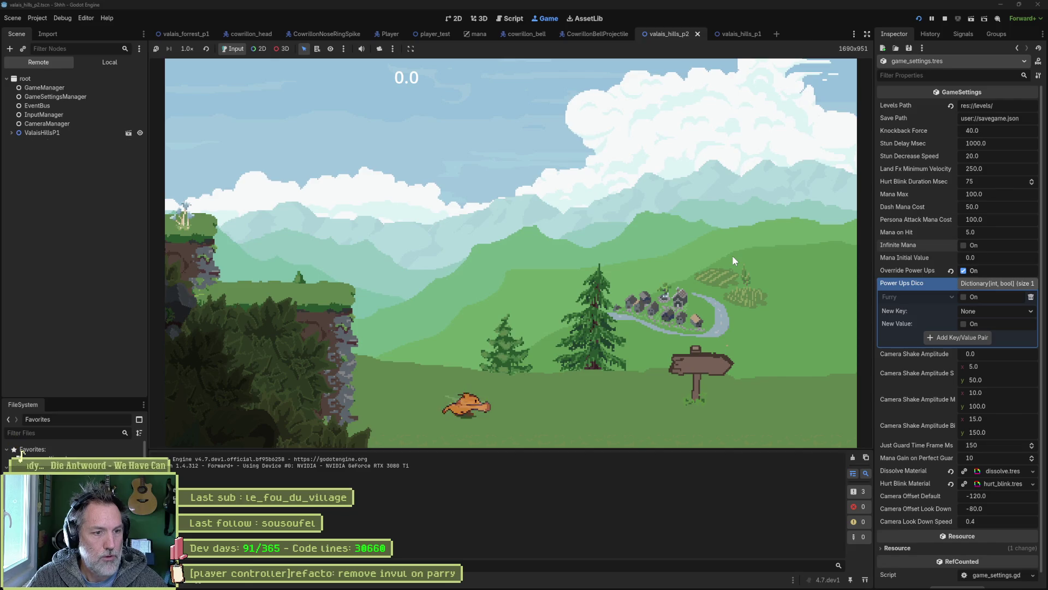
Run the cat right into the new level past the scarecrow, then stop the game.
key("Right")
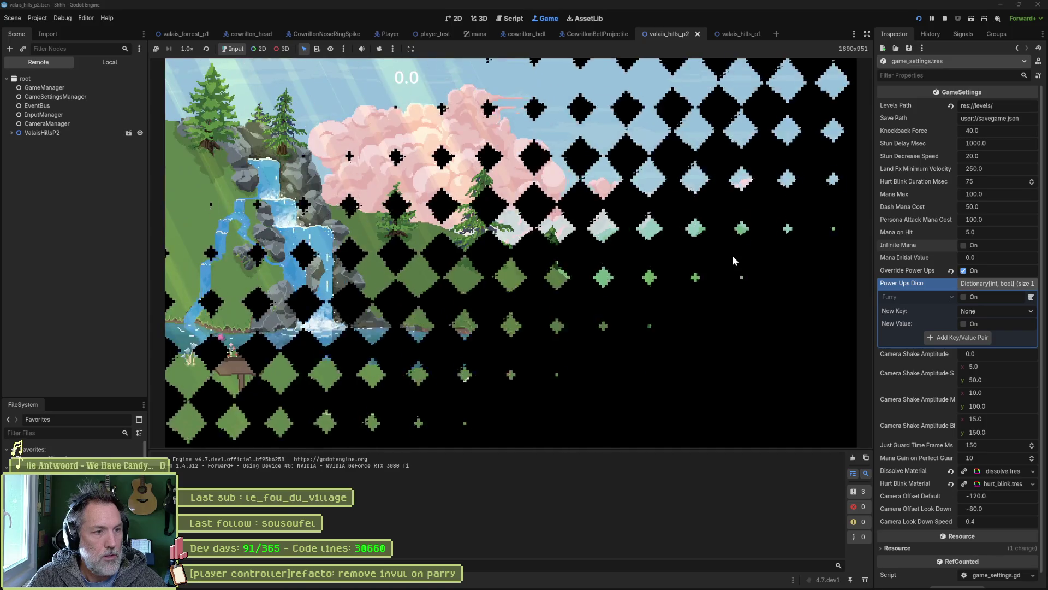
key("Right")
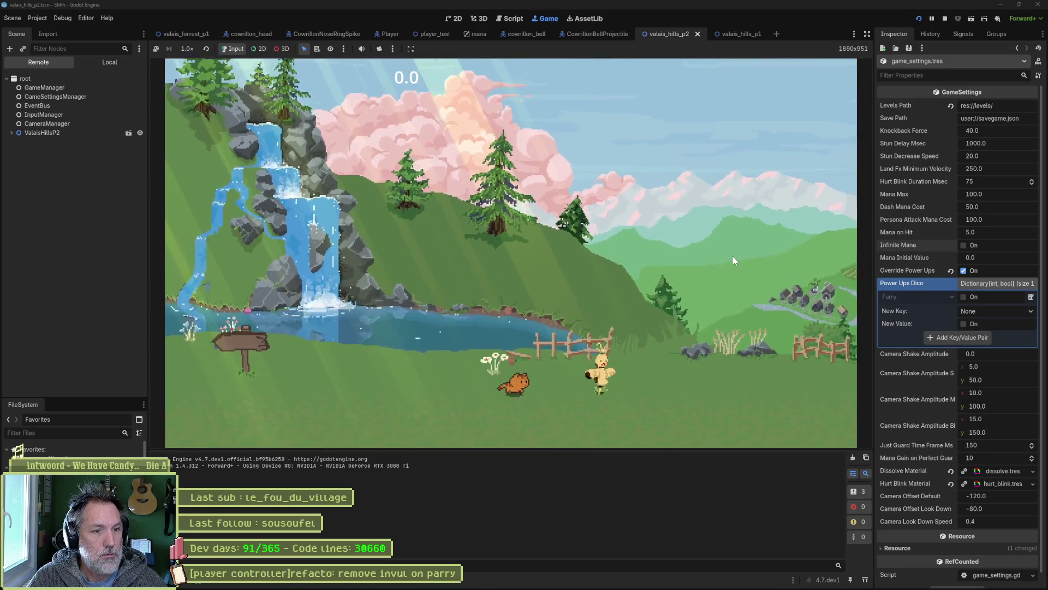
key("Right")
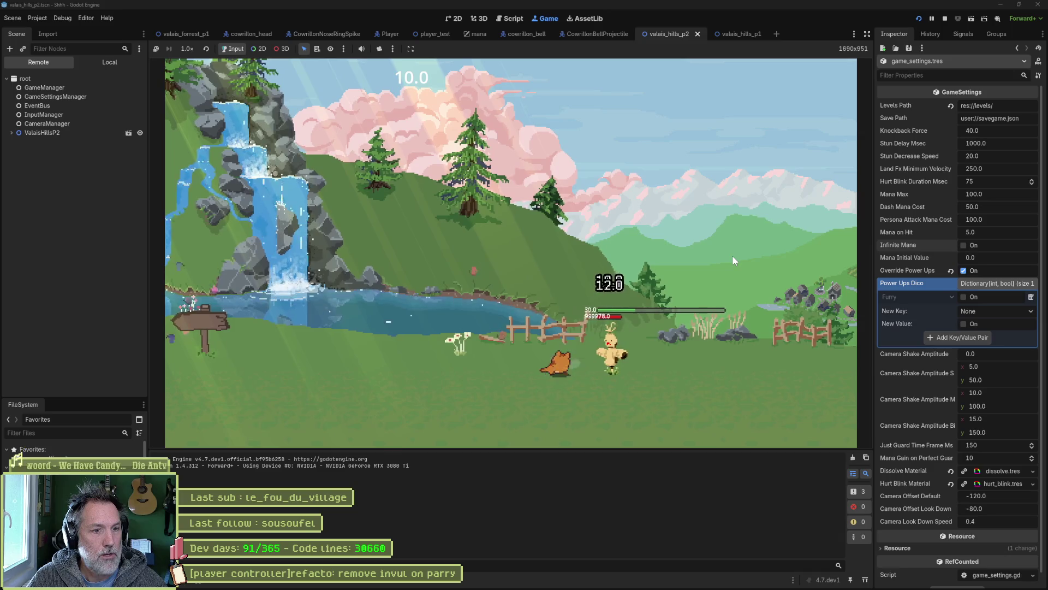
key("Right")
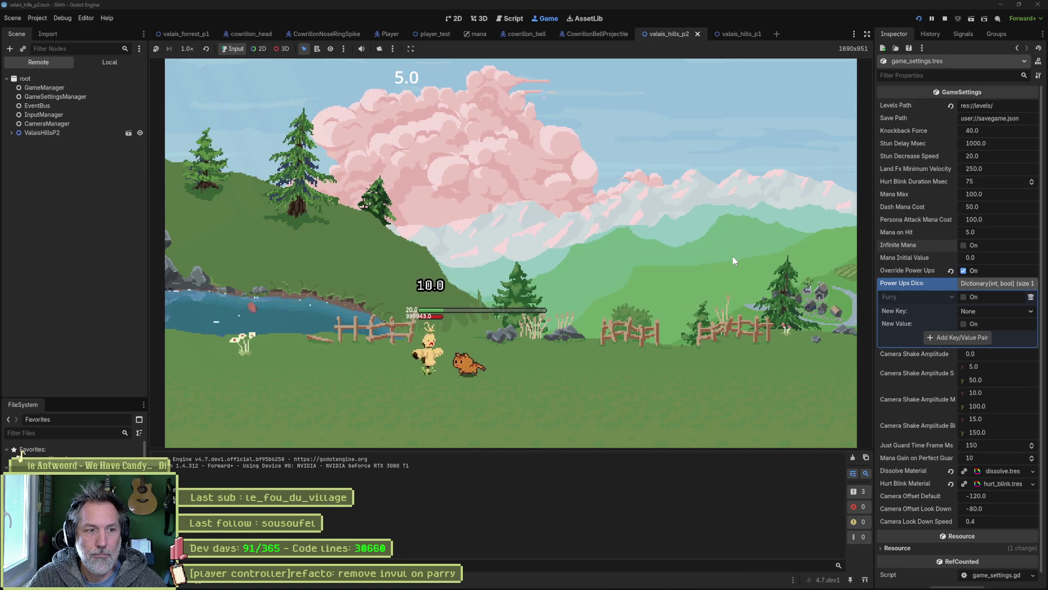
key("F8")
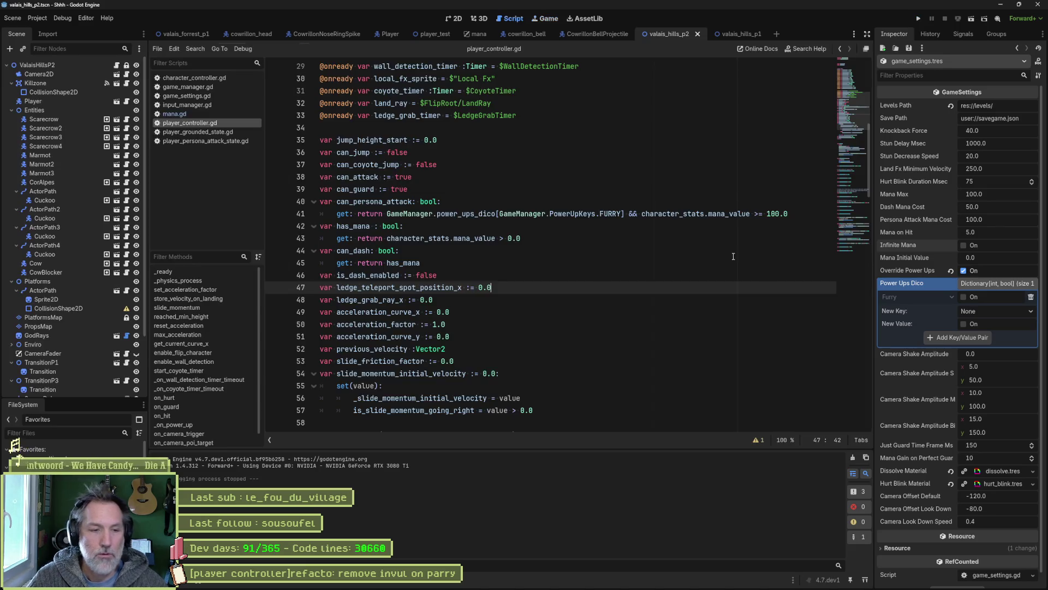
Add an In progress task '[player controller]refacto: dash when mana bar locked' and view its details.
left_click(578, 579)
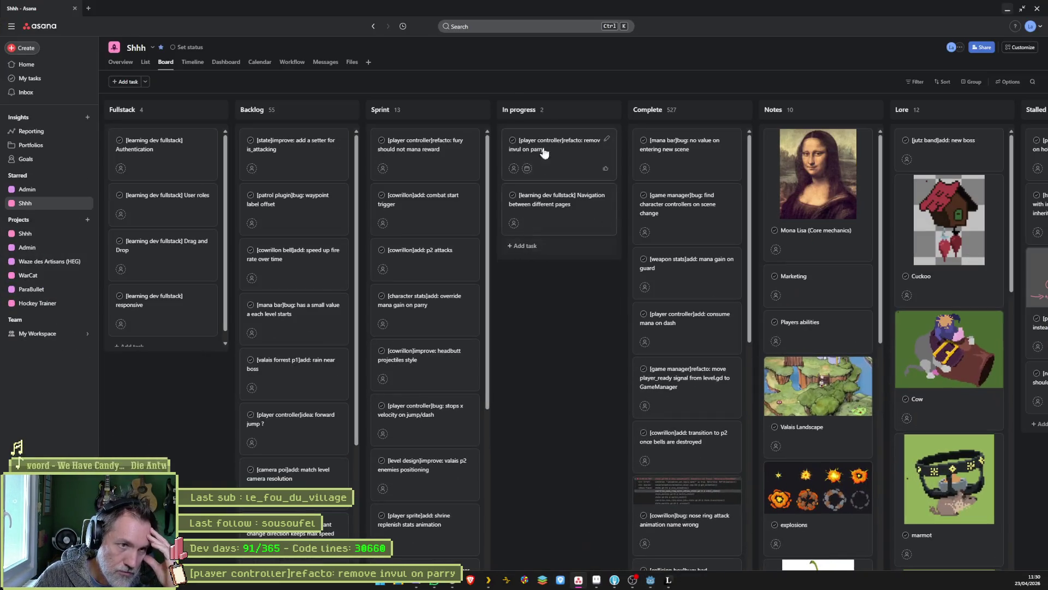
left_click(595, 109)
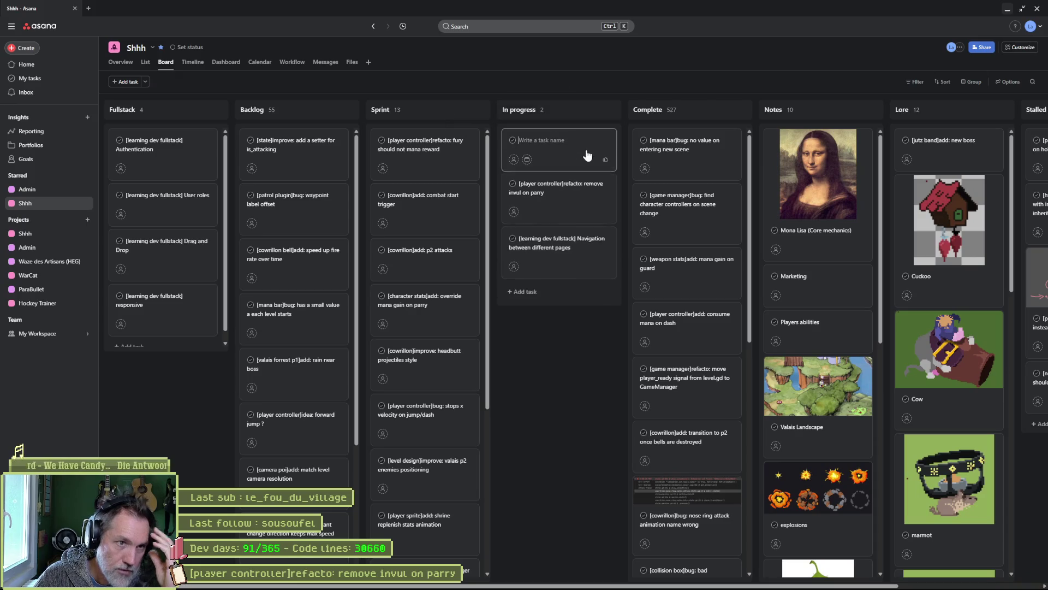
type("[pl")
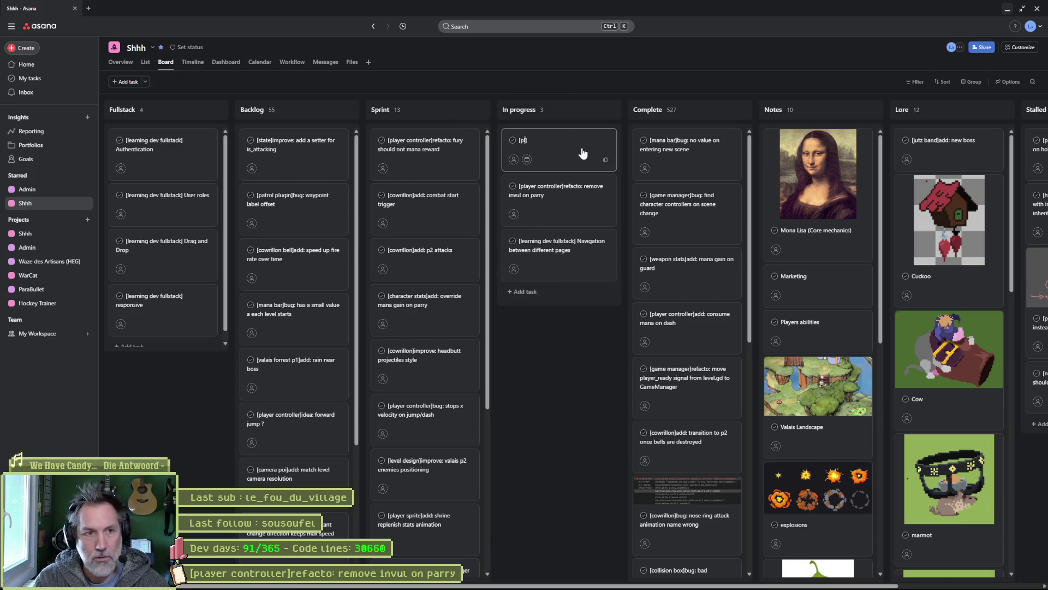
type("ayer")
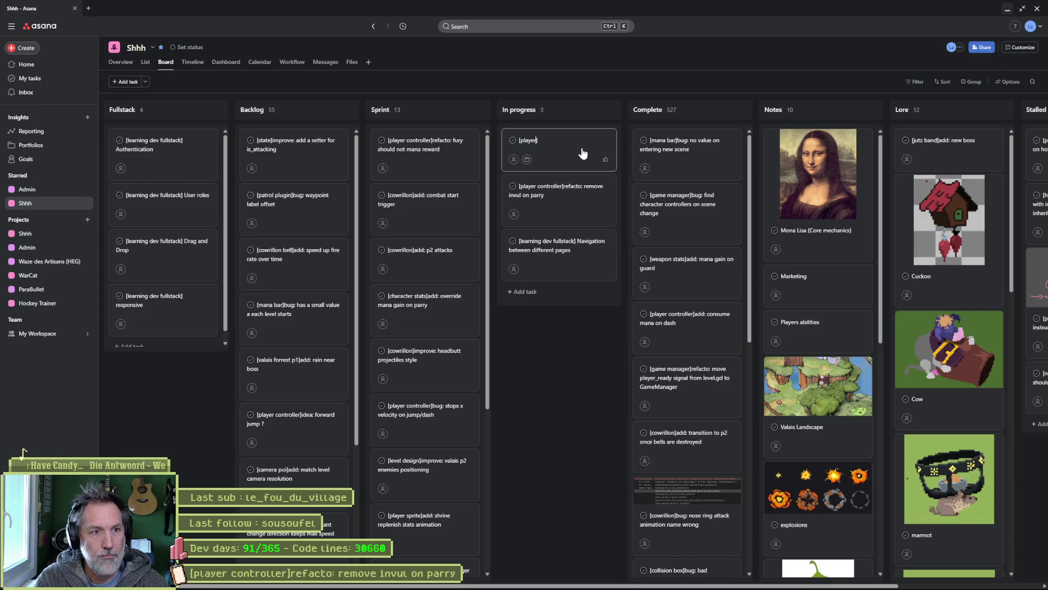
type(" controller")
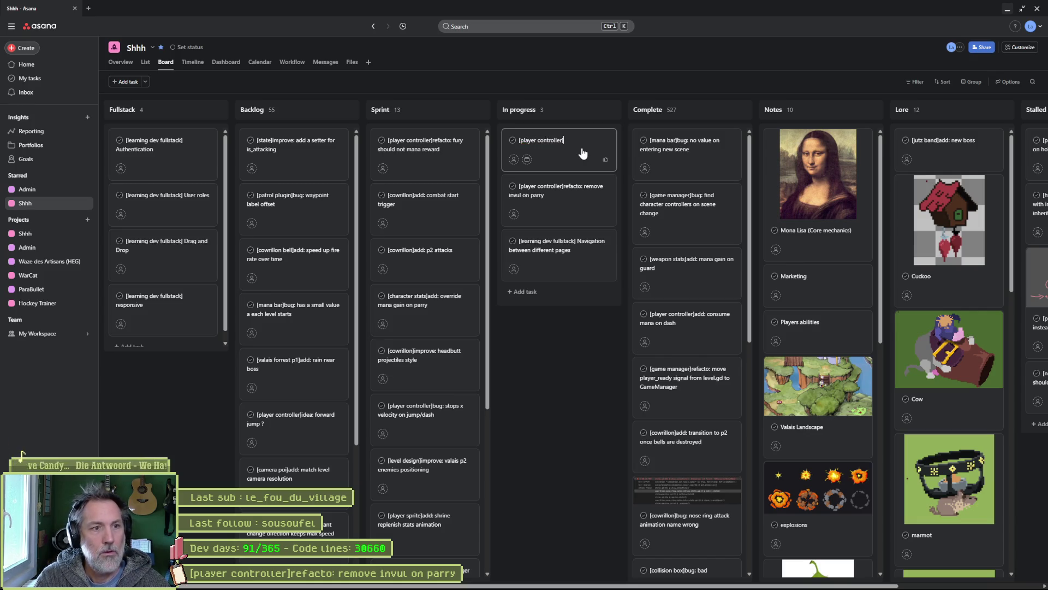
type("]refacto")
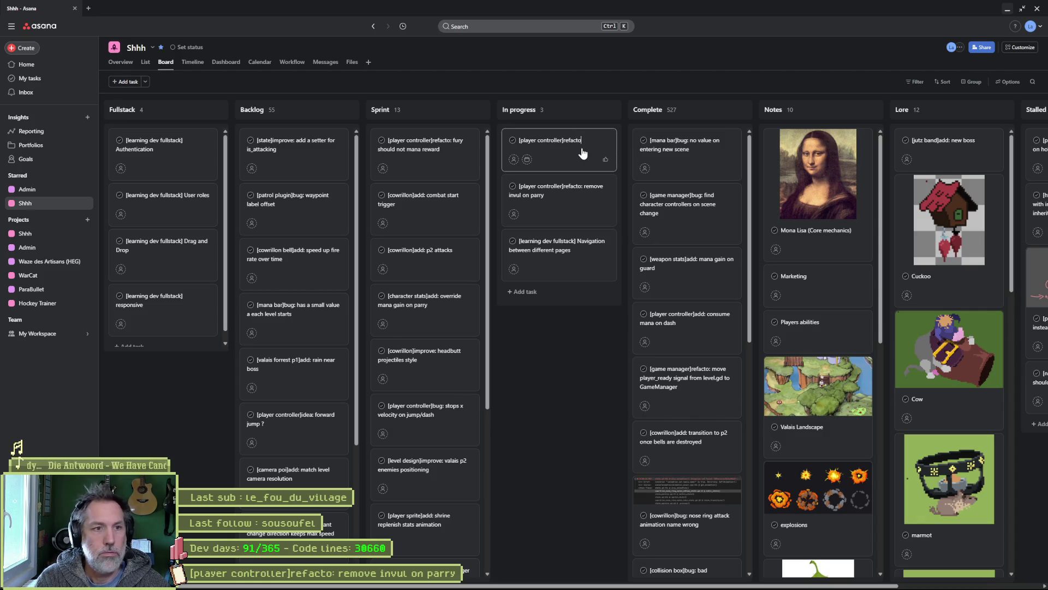
type(": ")
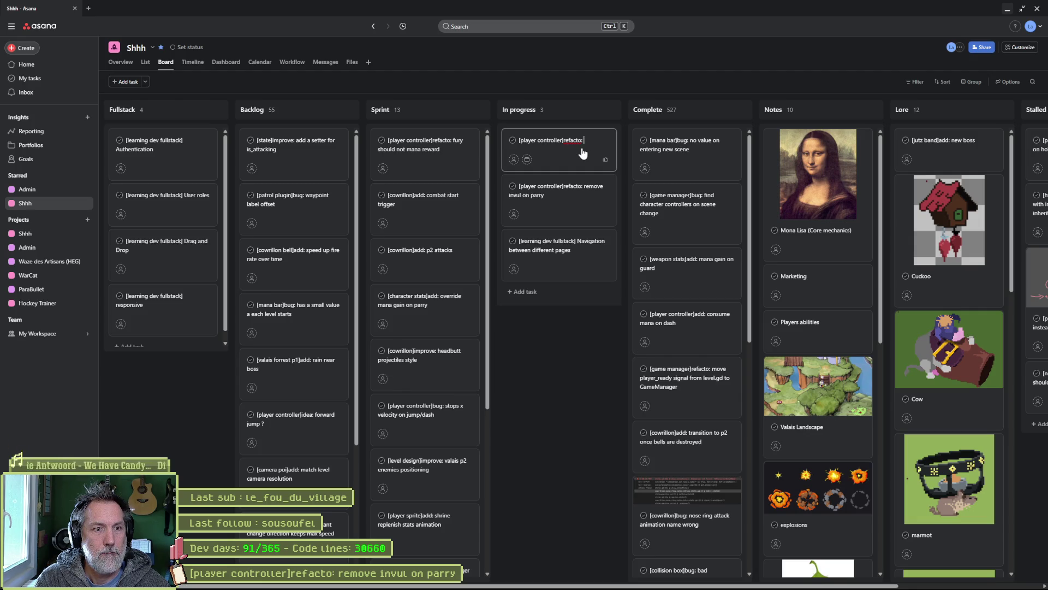
type("d")
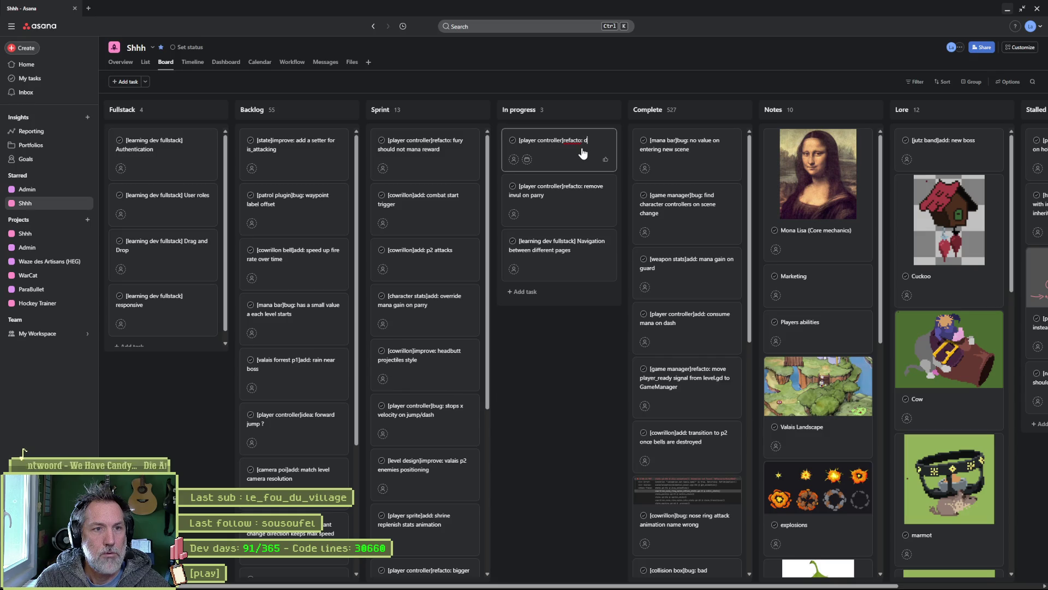
type("ash when")
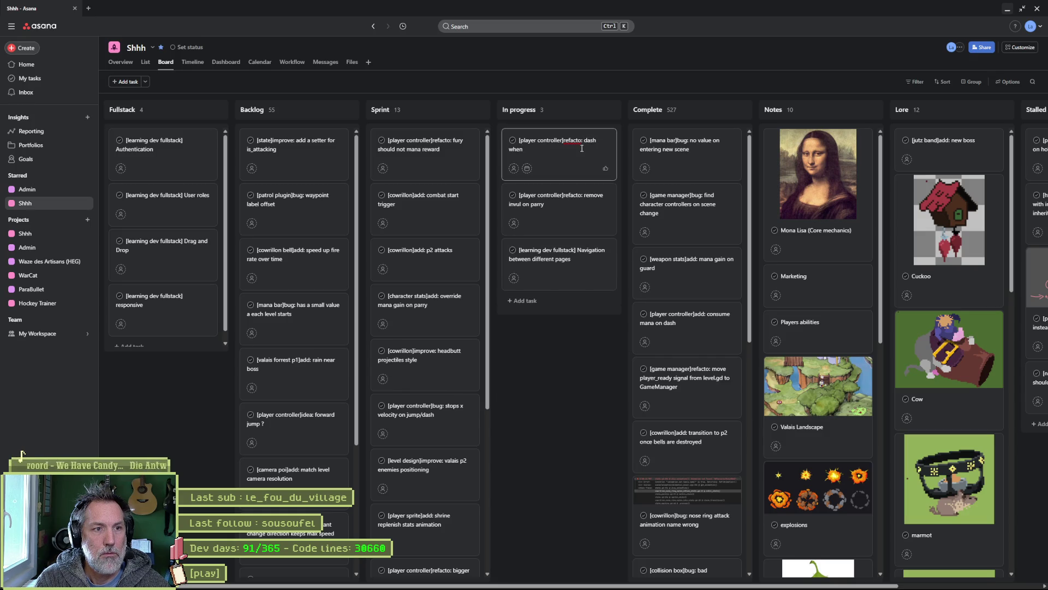
type(" mana bar invisible")
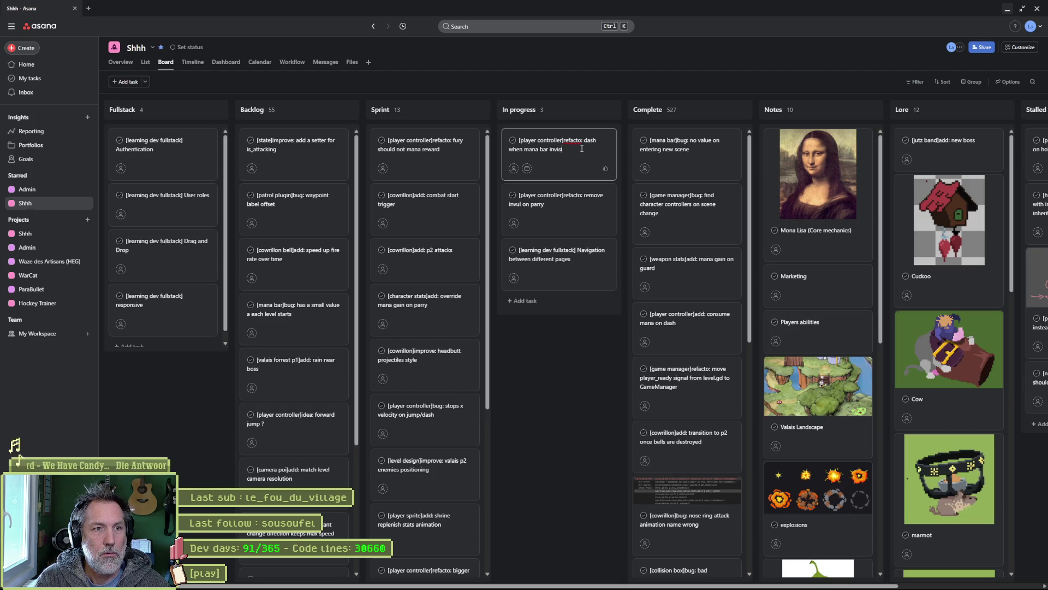
key("ctrl+BackSpace")
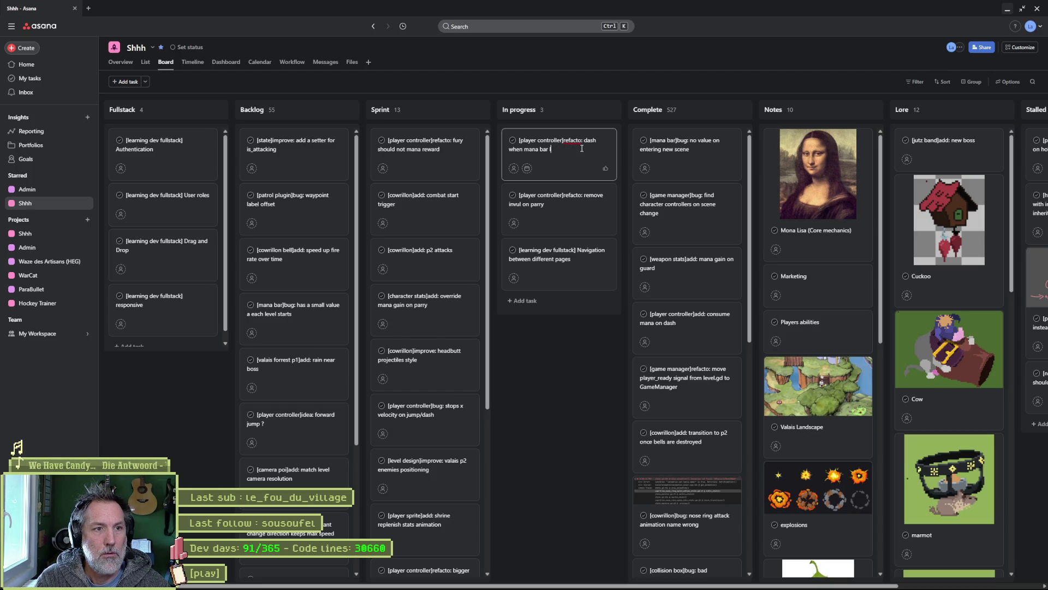
type("locked")
key("Return")
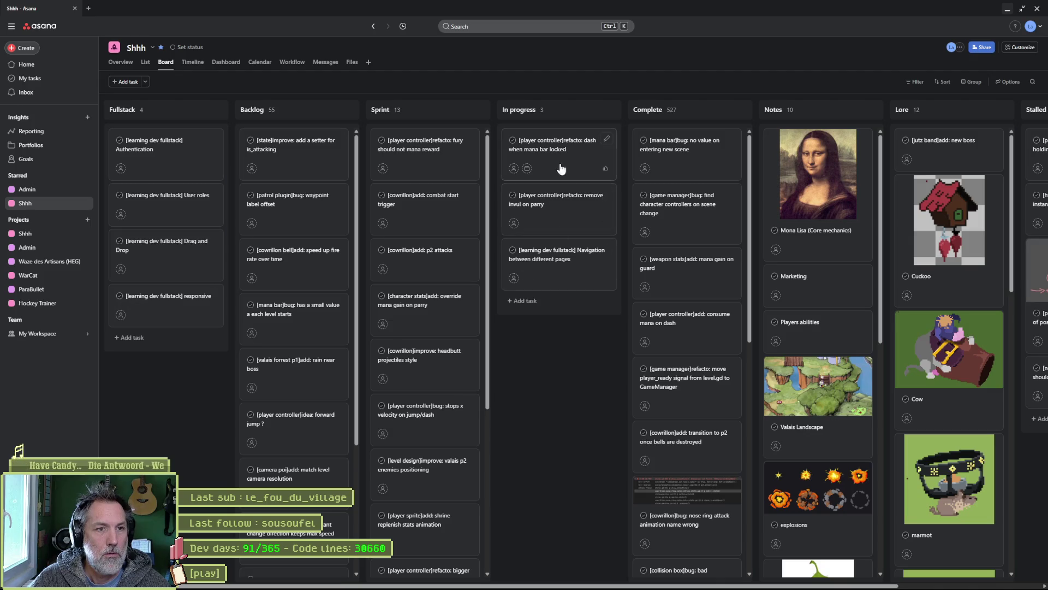
left_click(563, 158)
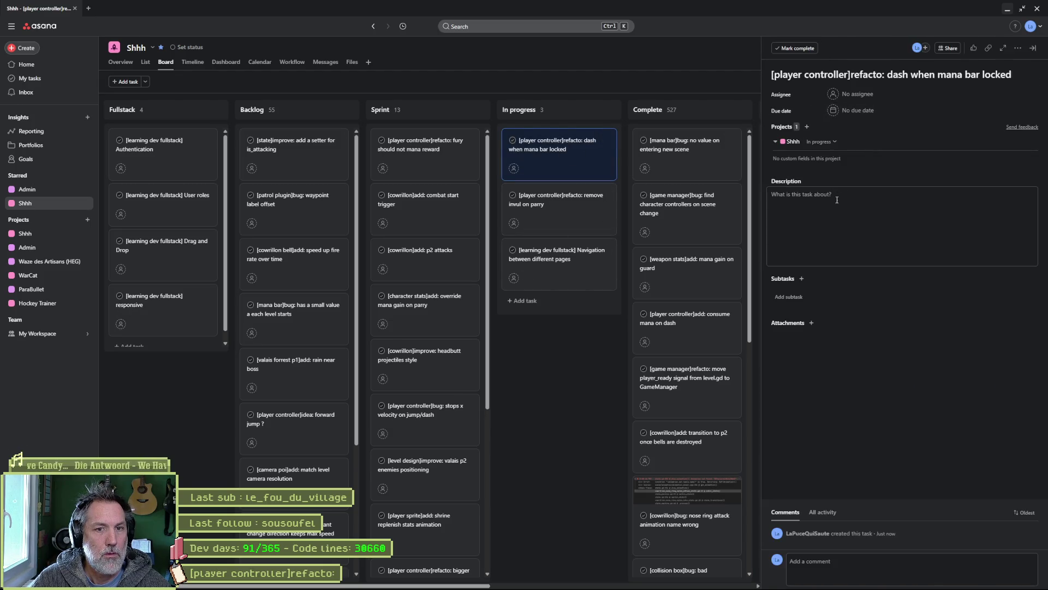
Give the dash task the description 'before unlocking mana bar at shrine, we can dash with gained mana or not ?'.
left_click(837, 199)
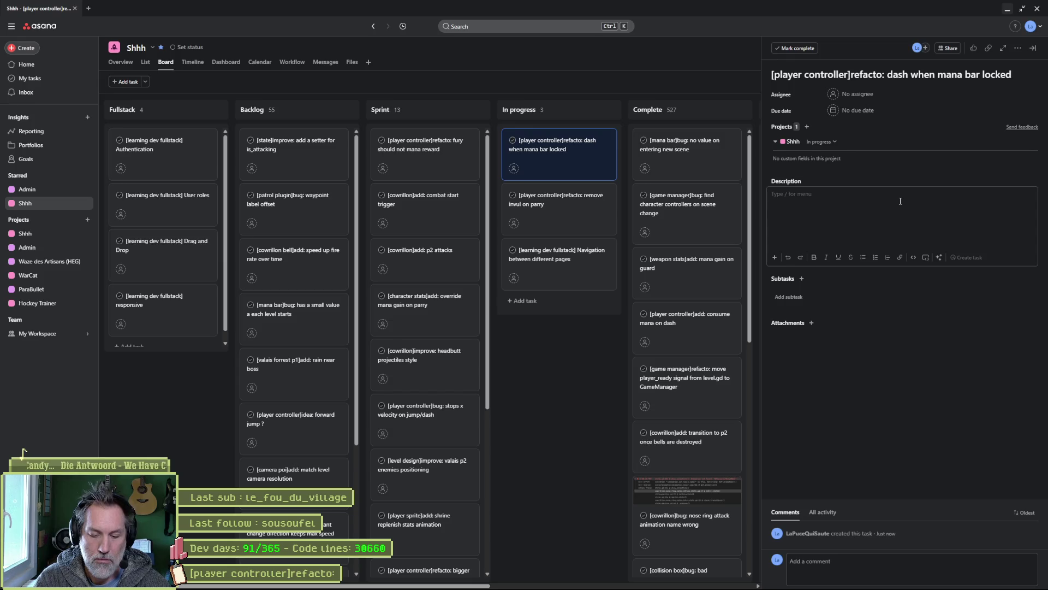
type("before ")
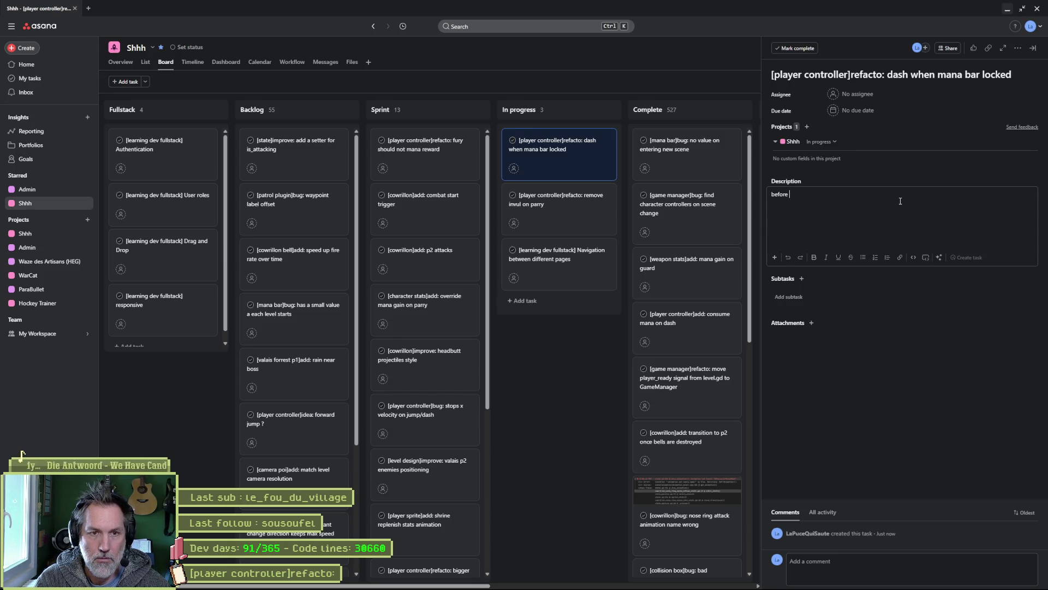
type("unlocking")
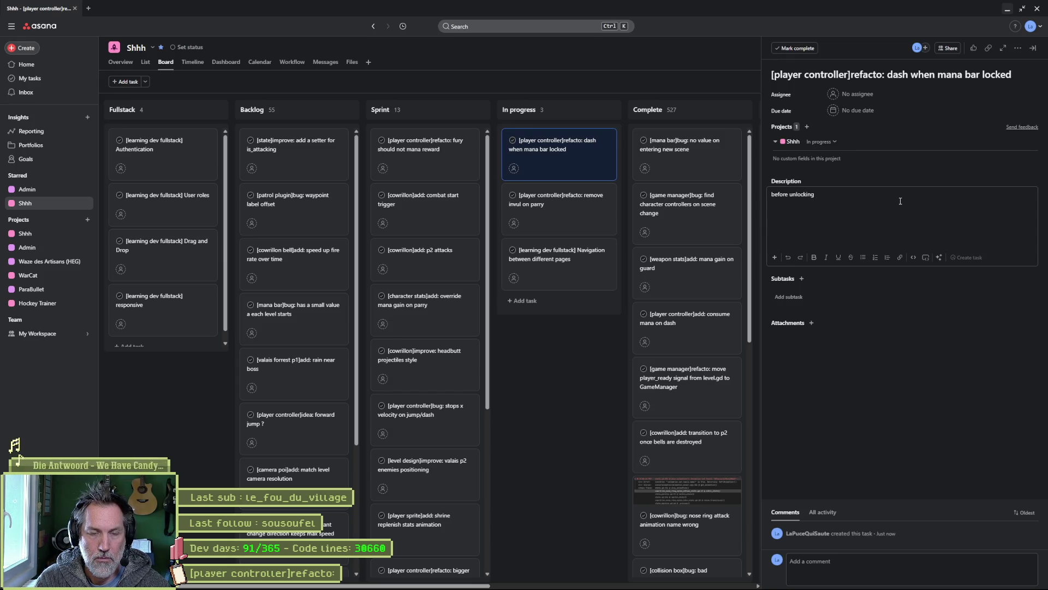
type(" mana bar")
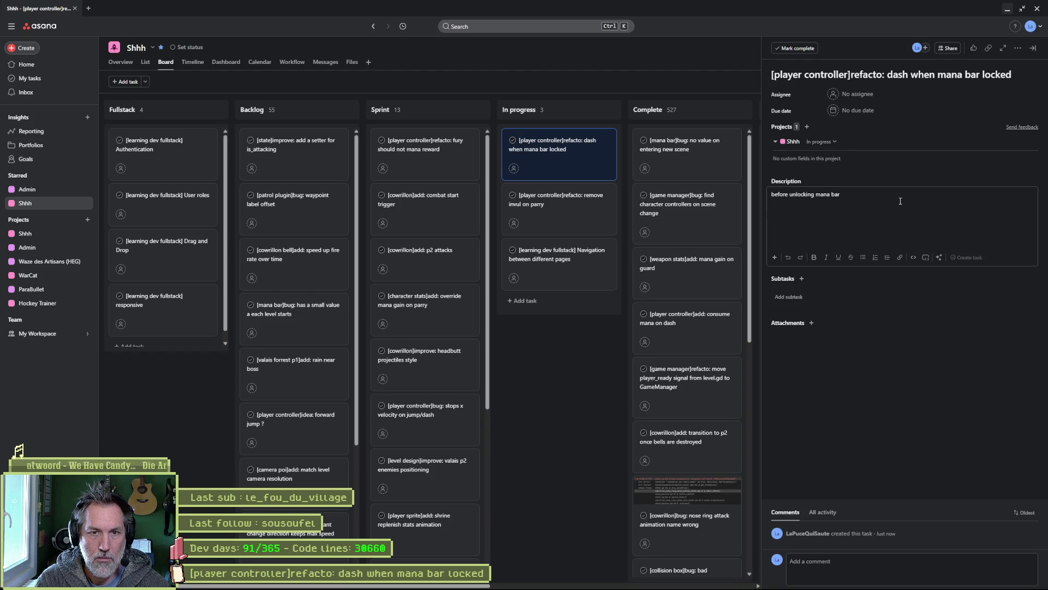
type(" at shrine,")
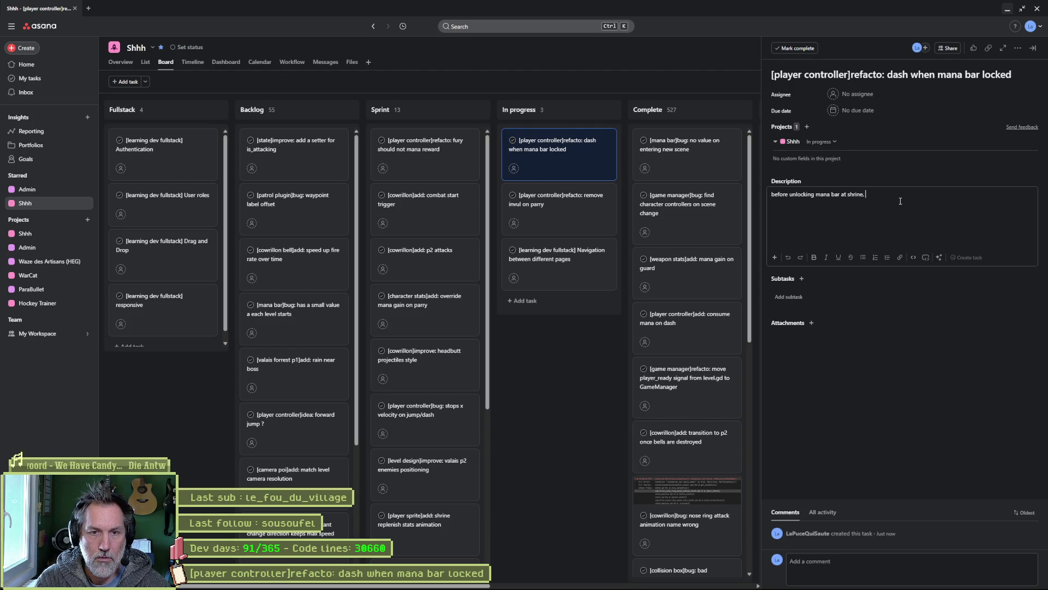
type(" we can das")
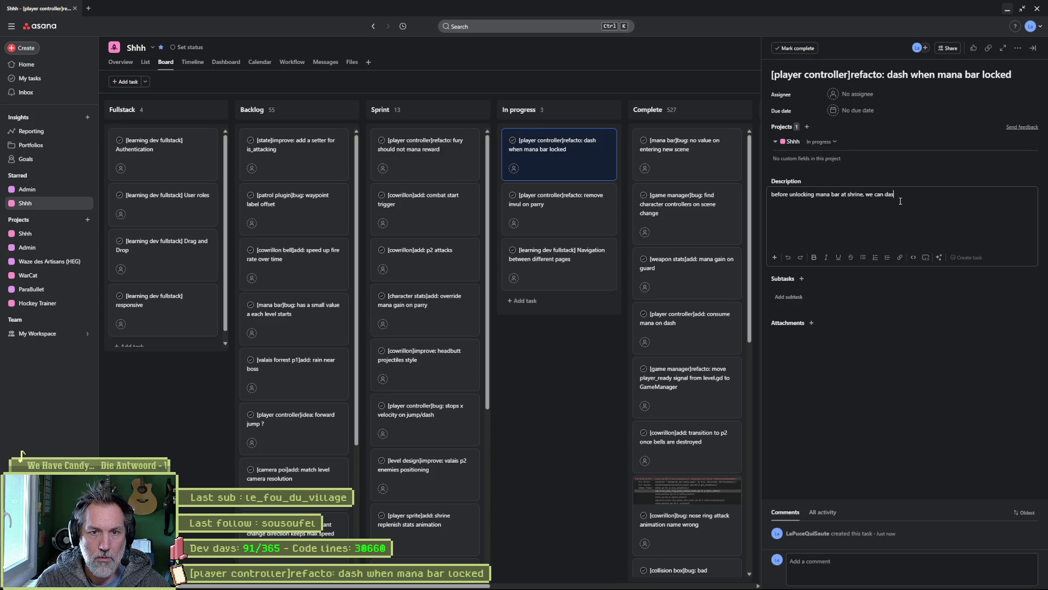
type("h with ga")
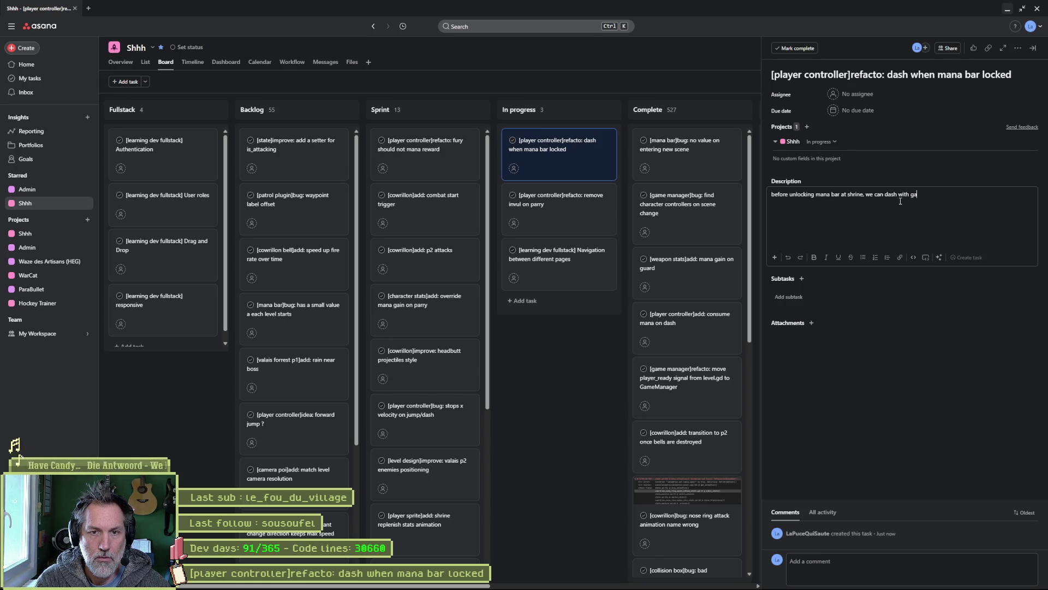
type("ined mana or not ?")
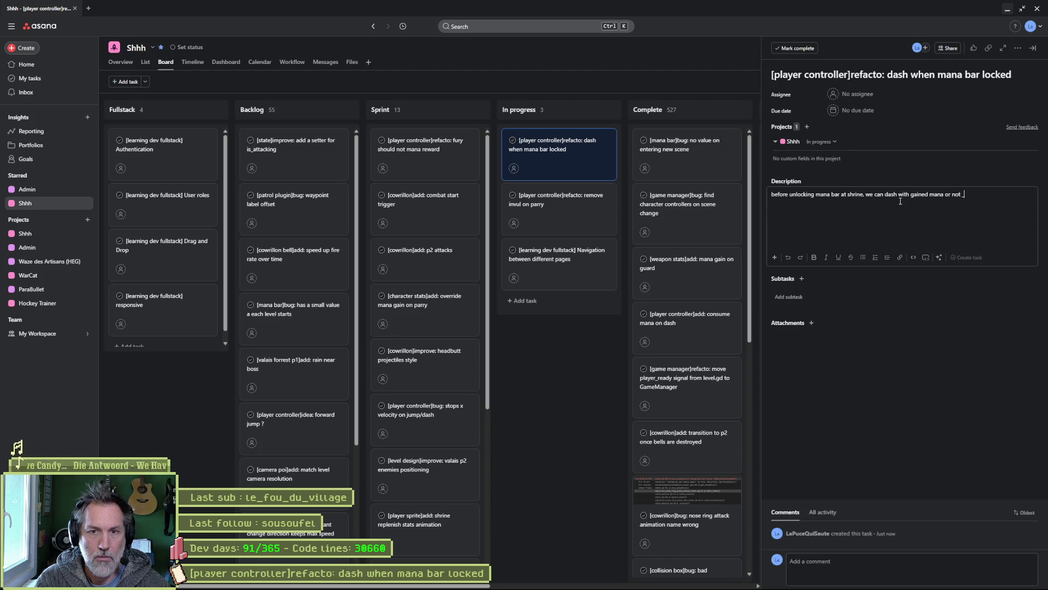
left_click(868, 407)
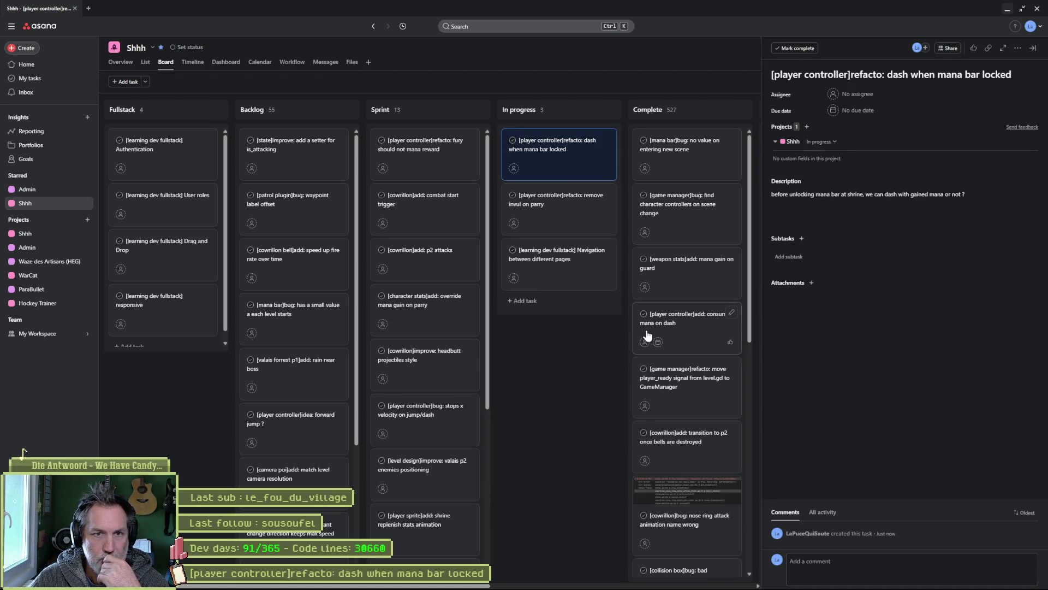
left_click(1007, 9)
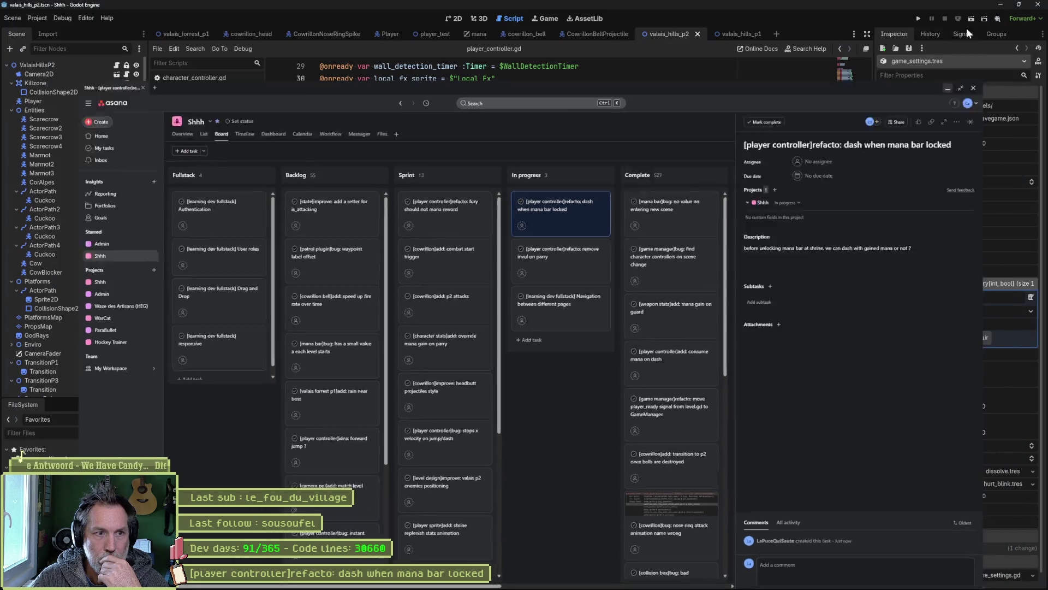
left_click(456, 20)
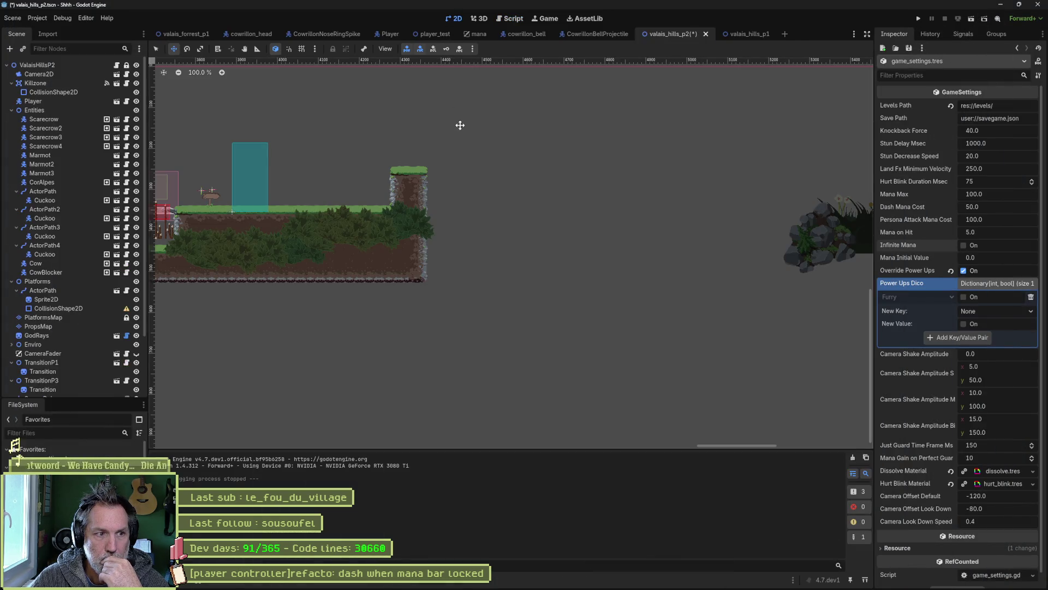
left_click_drag(316, 136, 783, 206)
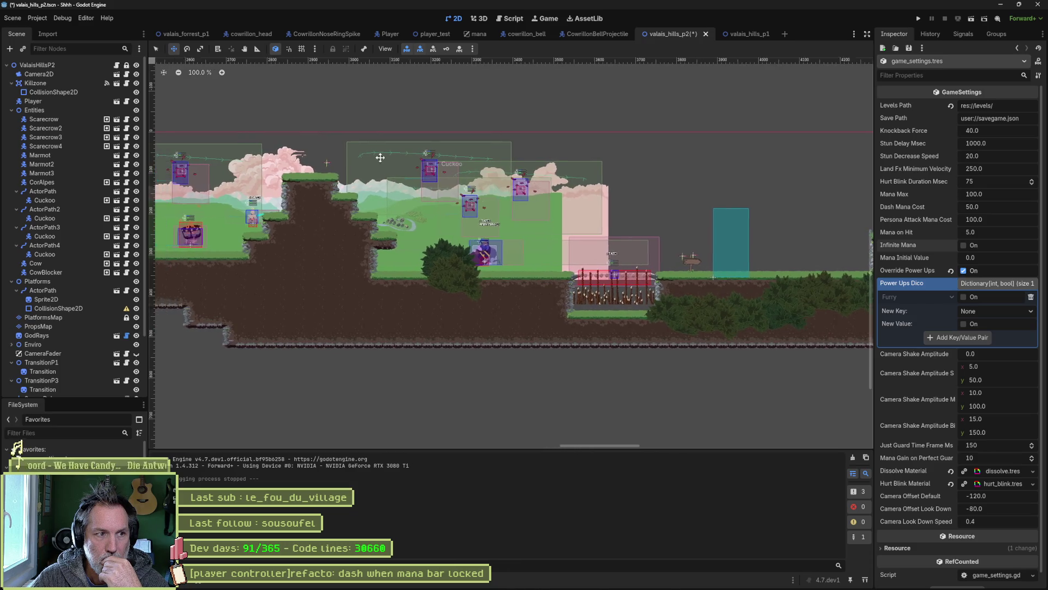
left_click_drag(355, 169, 600, 169)
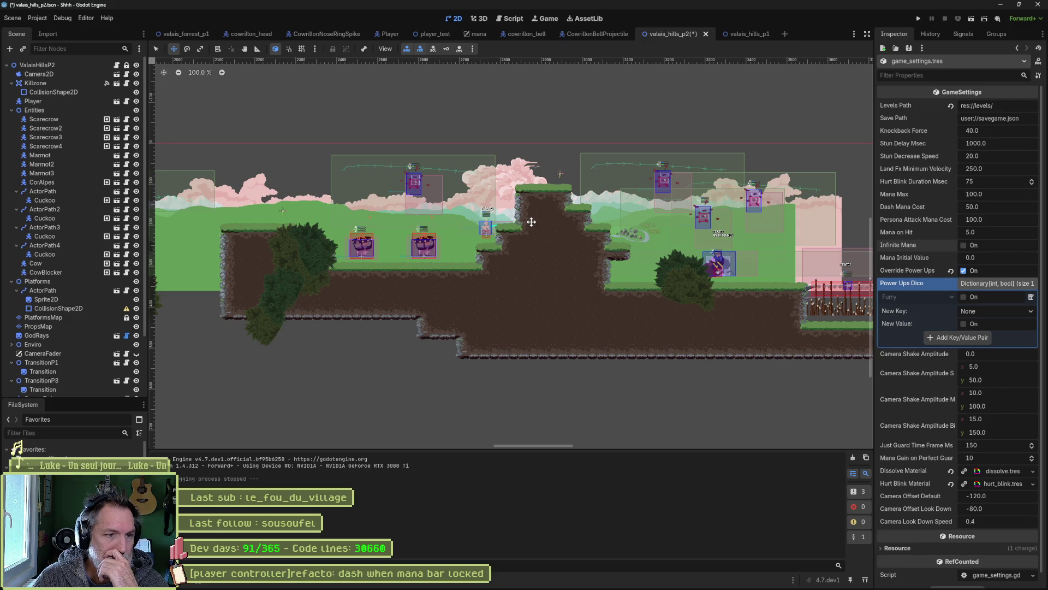
left_click(516, 20)
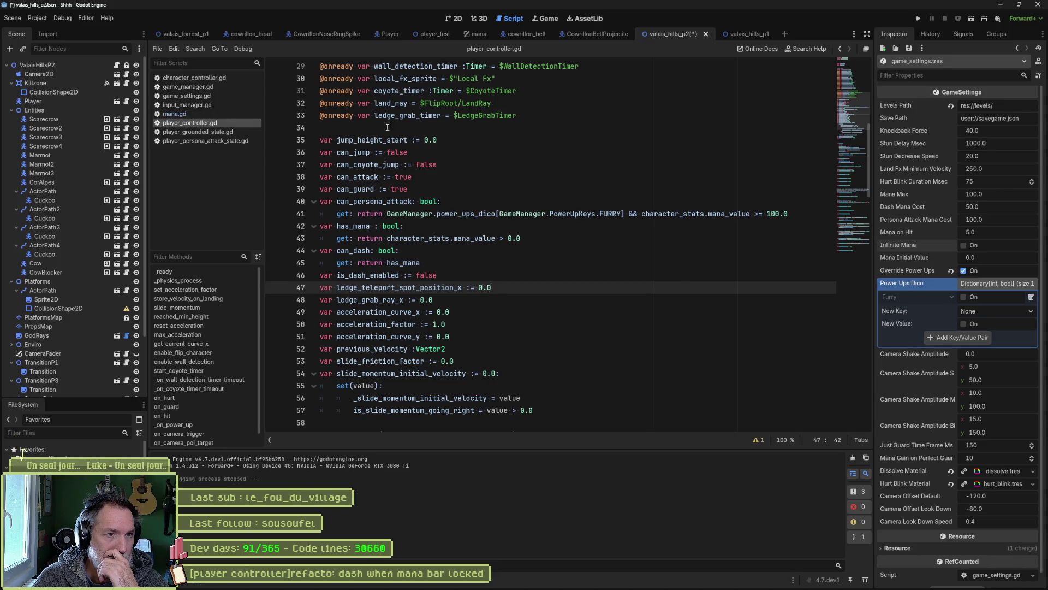
Open the game_manager.gd script.
left_click(866, 87)
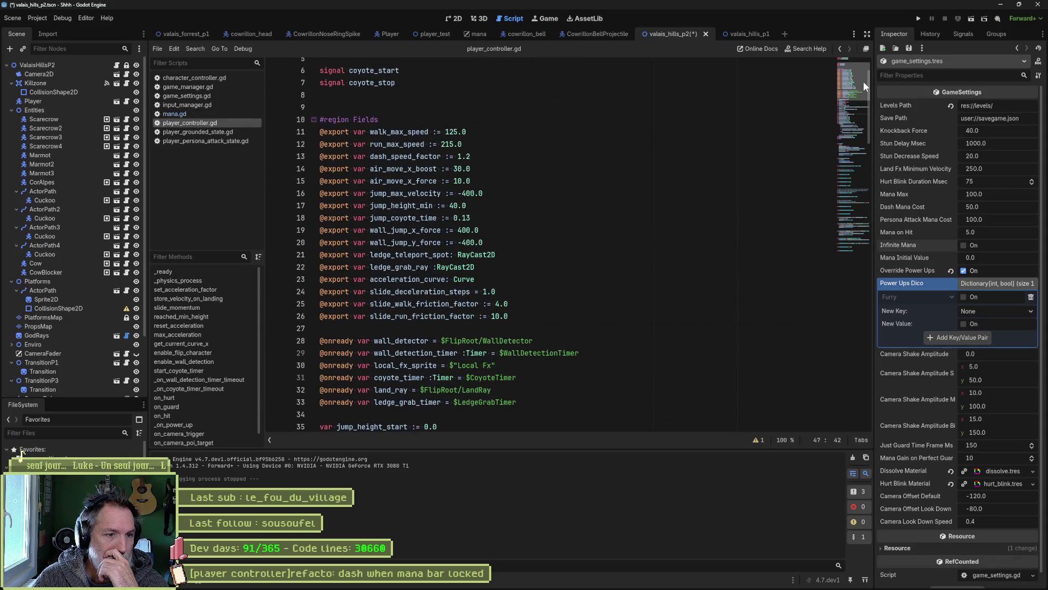
left_click_drag(864, 81, 851, 116)
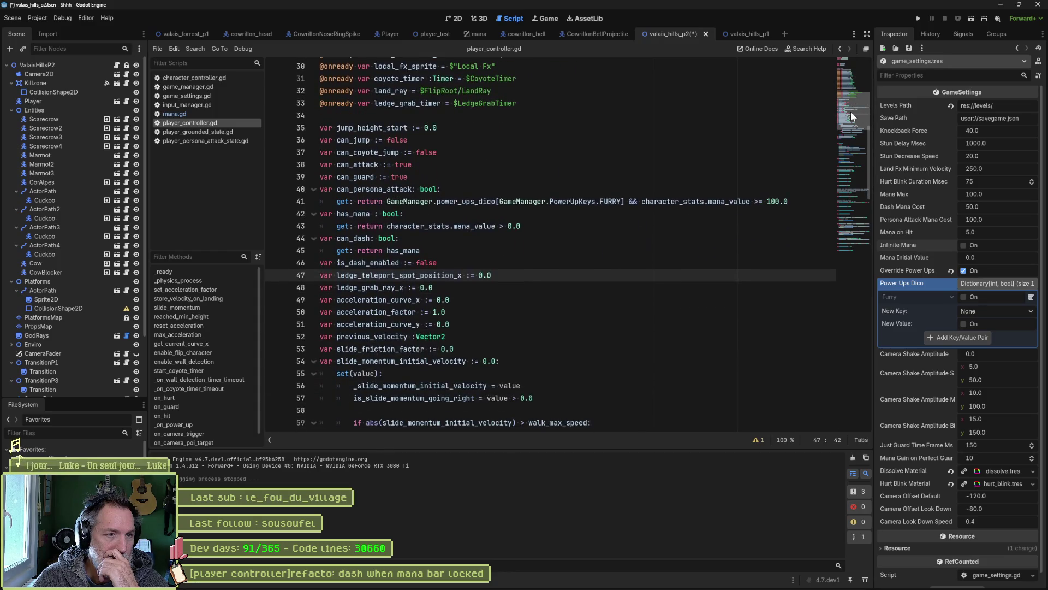
left_click(543, 203, "ctrl")
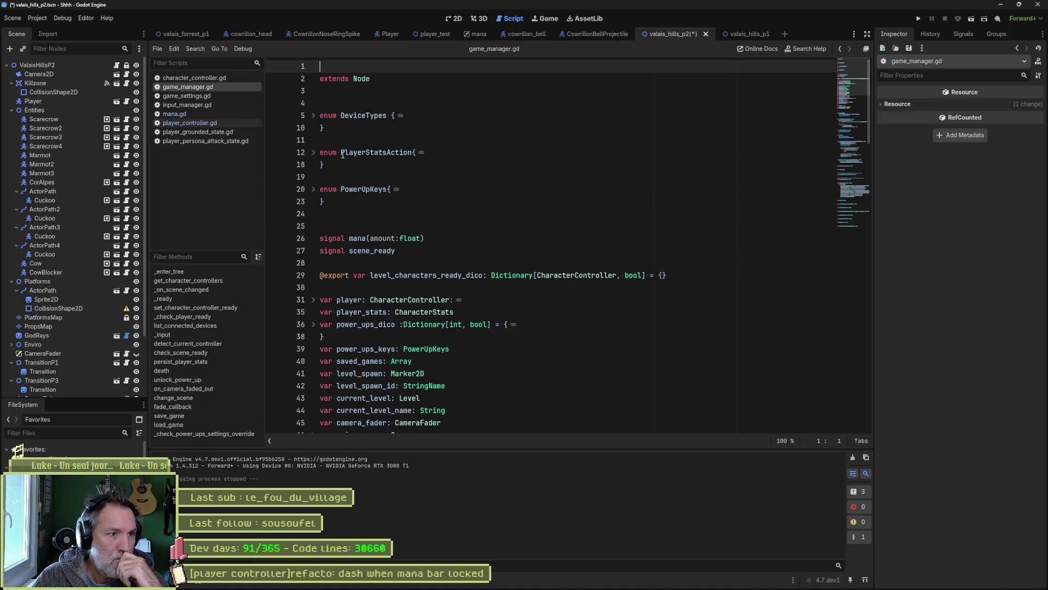
Add DASH after NONE in the PowerUpKeys enum, save, and search the project for PowerUpKeys.
left_click(314, 189)
left_click(590, 207)
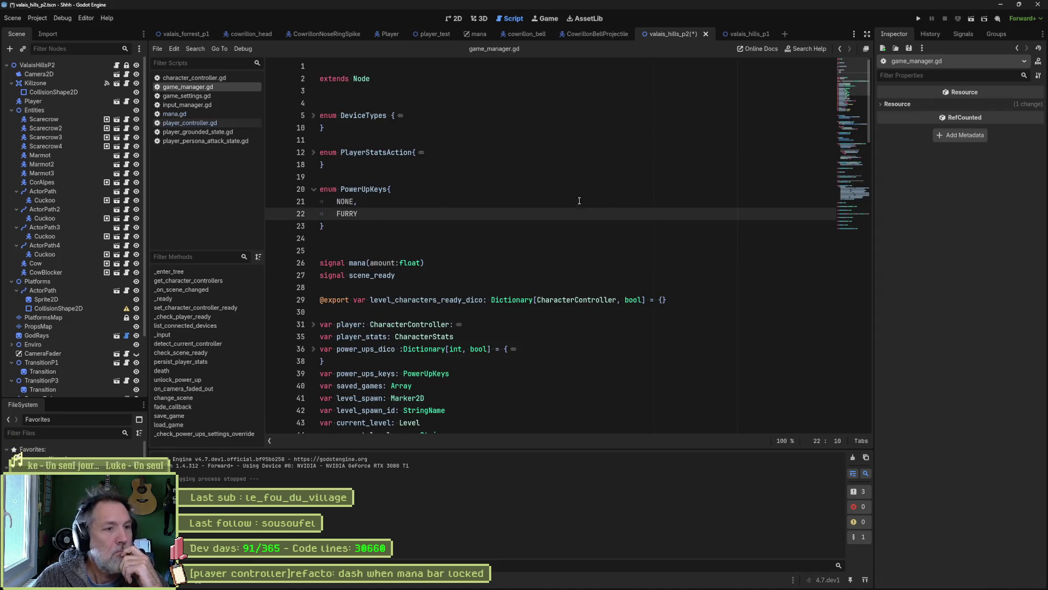
left_click(449, 205)
key("Return")
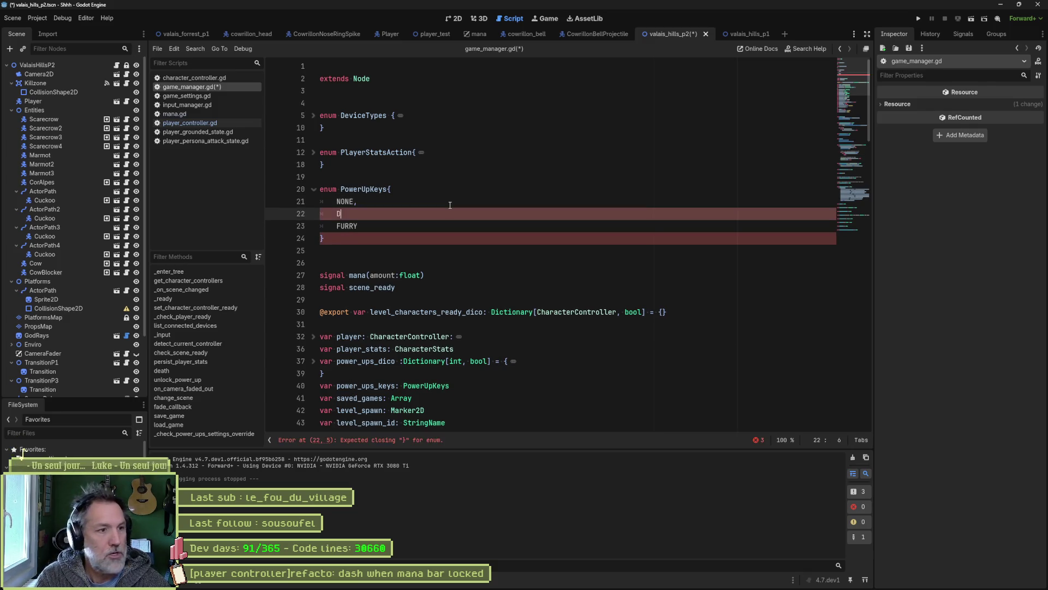
type("DASH,")
key("ctrl+s")
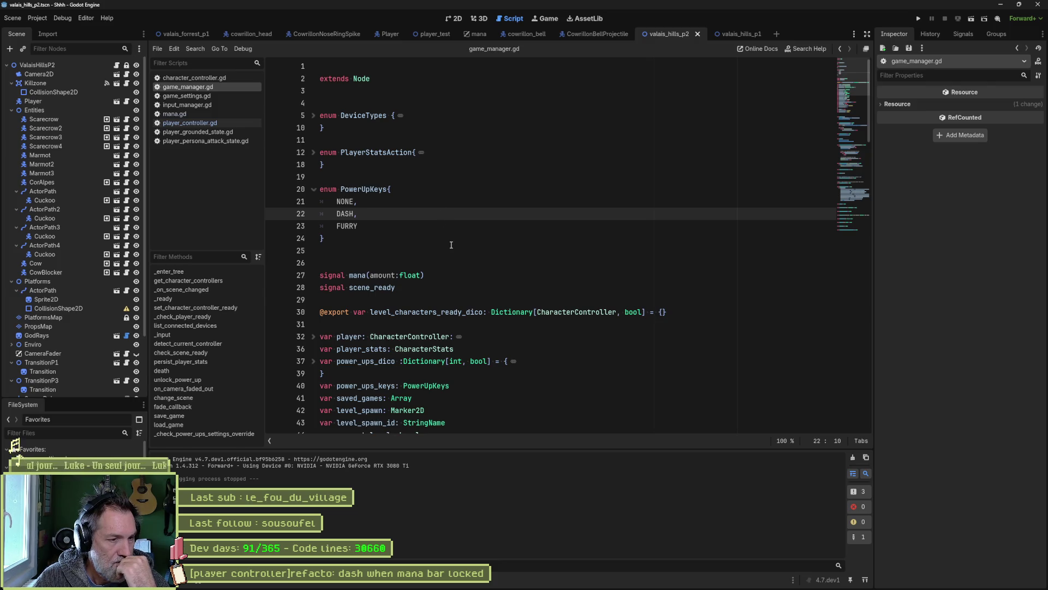
double_click(375, 189)
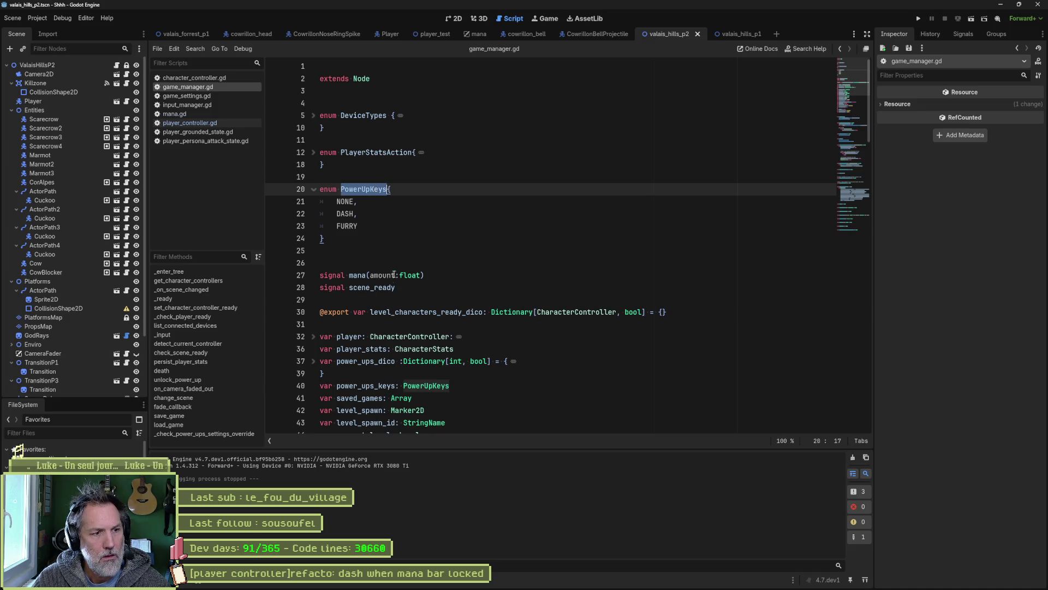
key("ctrl+shift+f")
Run the PowerUpKeys project search (16 matches in 7 files), then go back to Asana.
key("Return")
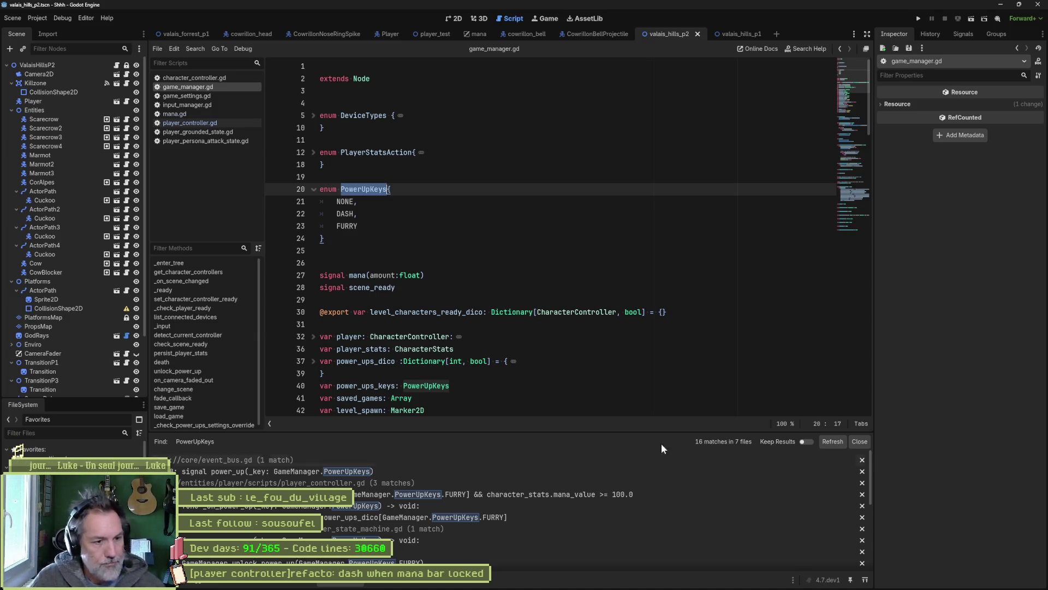
left_click(579, 585)
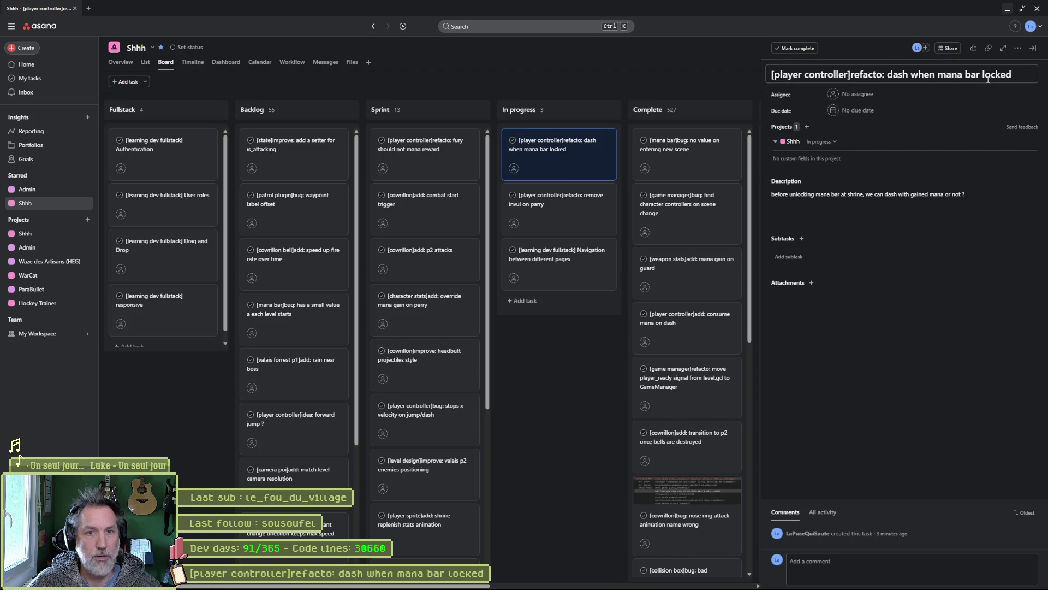
Retitle the in-progress task '[player controller]add: dash power up' and return to Godot.
left_click(888, 76)
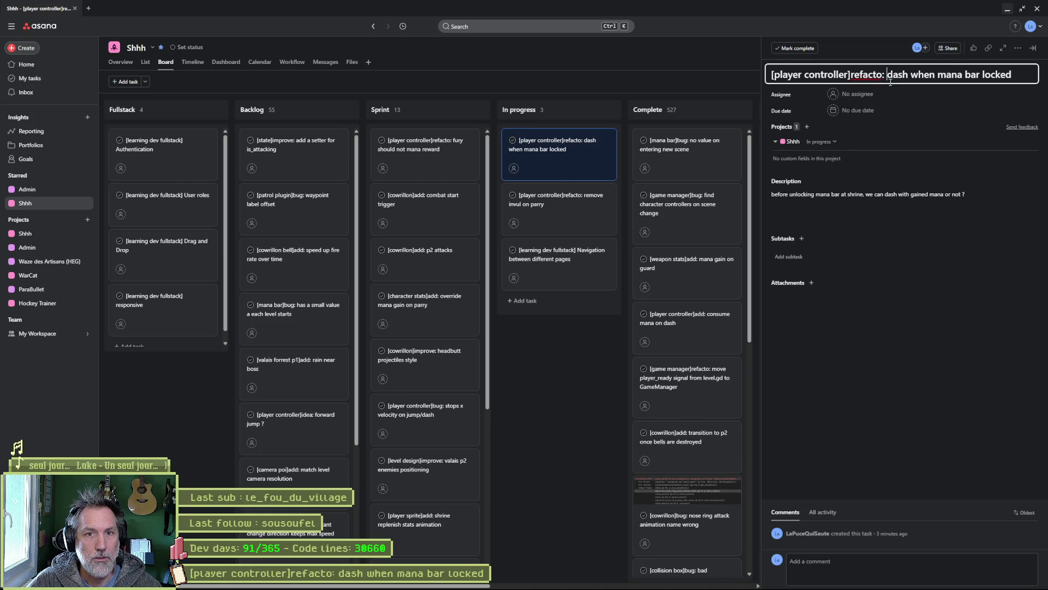
type("prevent")
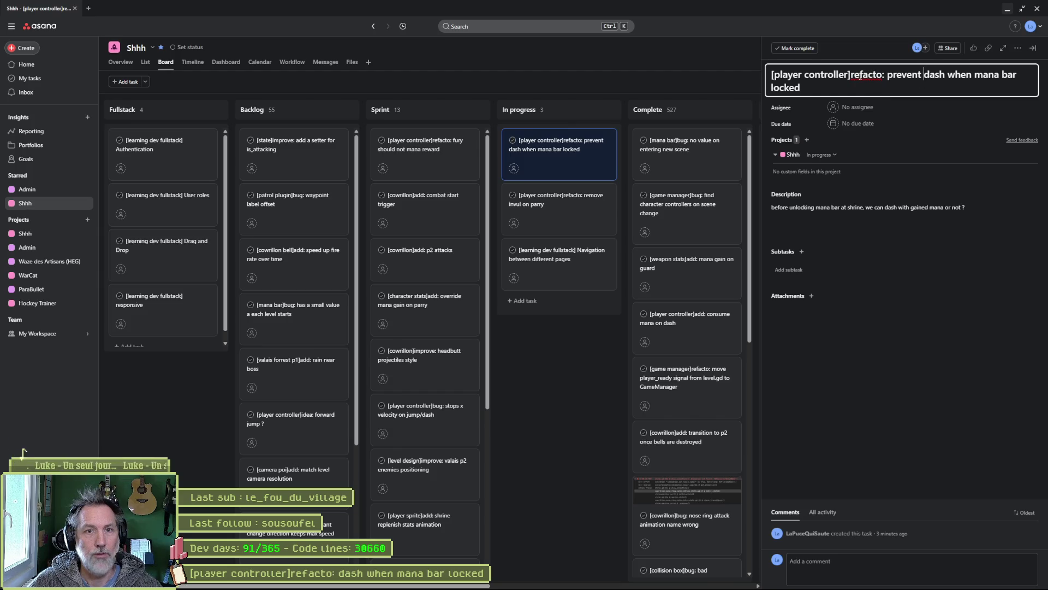
left_click_drag(851, 75, 862, 96)
key("BackSpace")
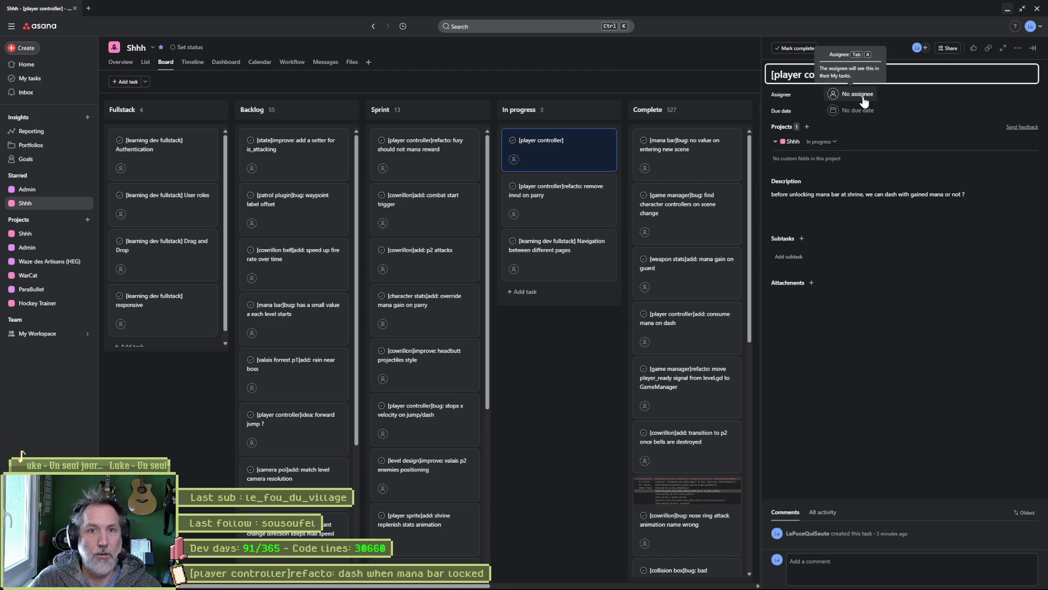
key("BackSpace")
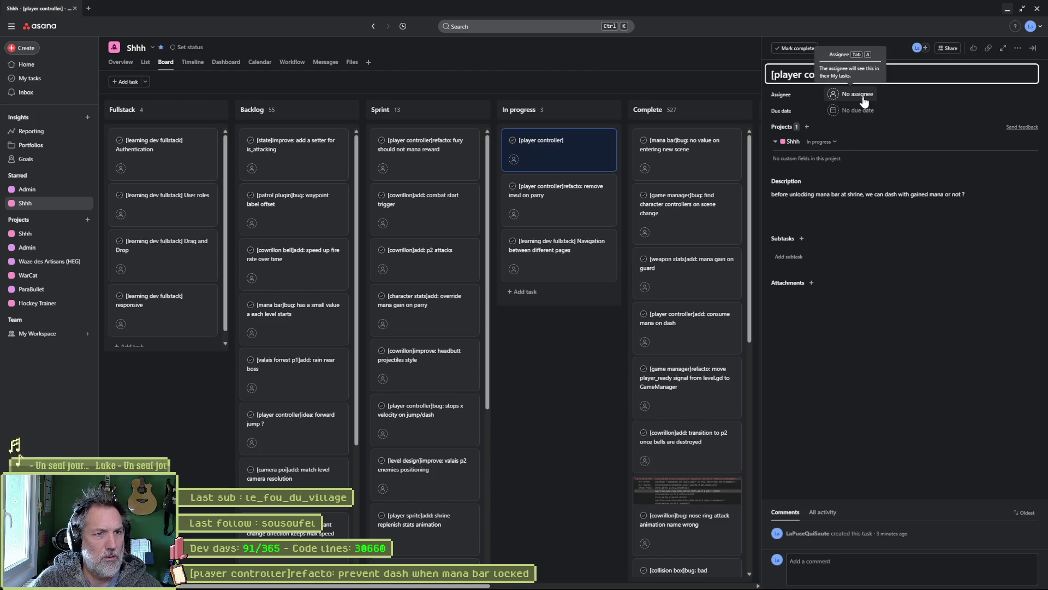
type("add: dash")
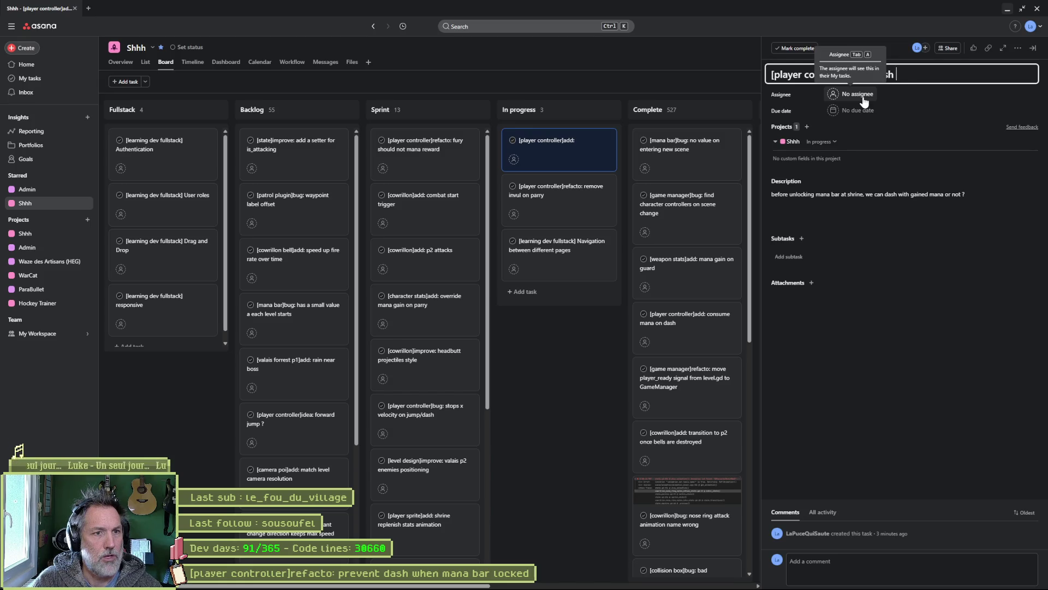
type(" power up")
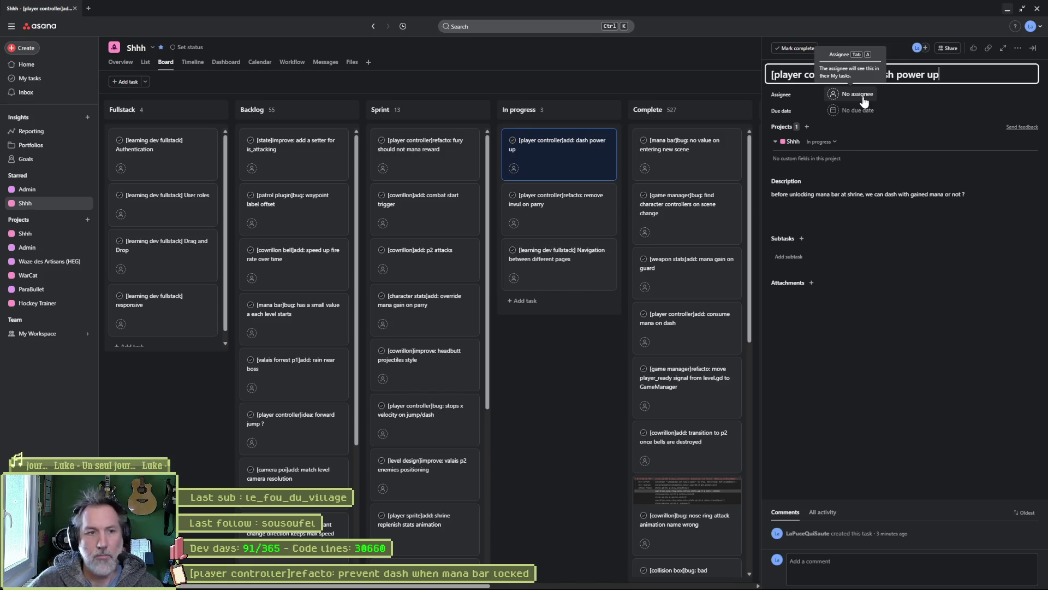
key("Escape")
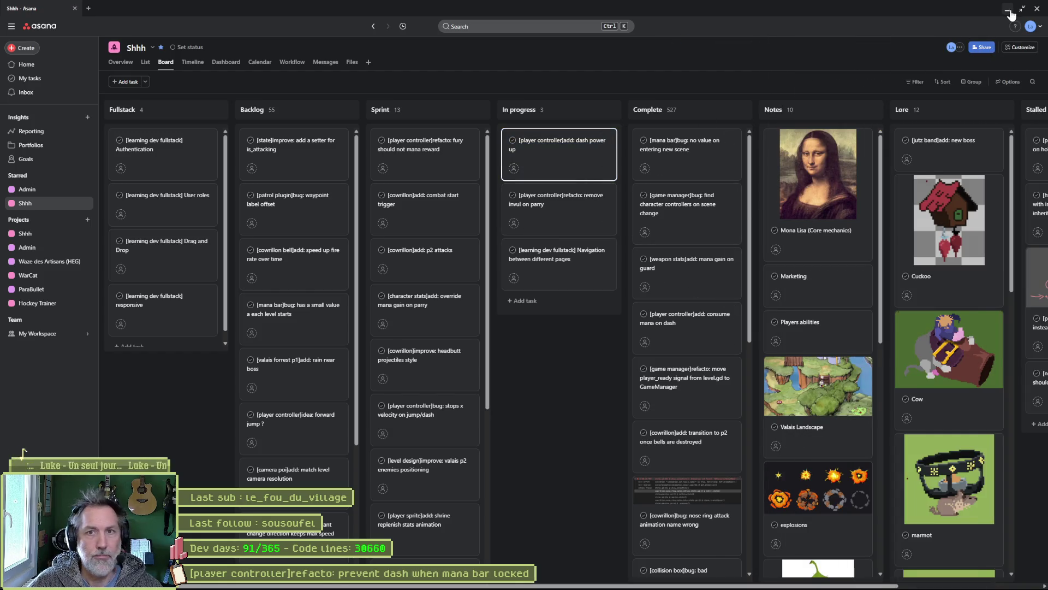
left_click(1008, 10)
left_click(461, 216)
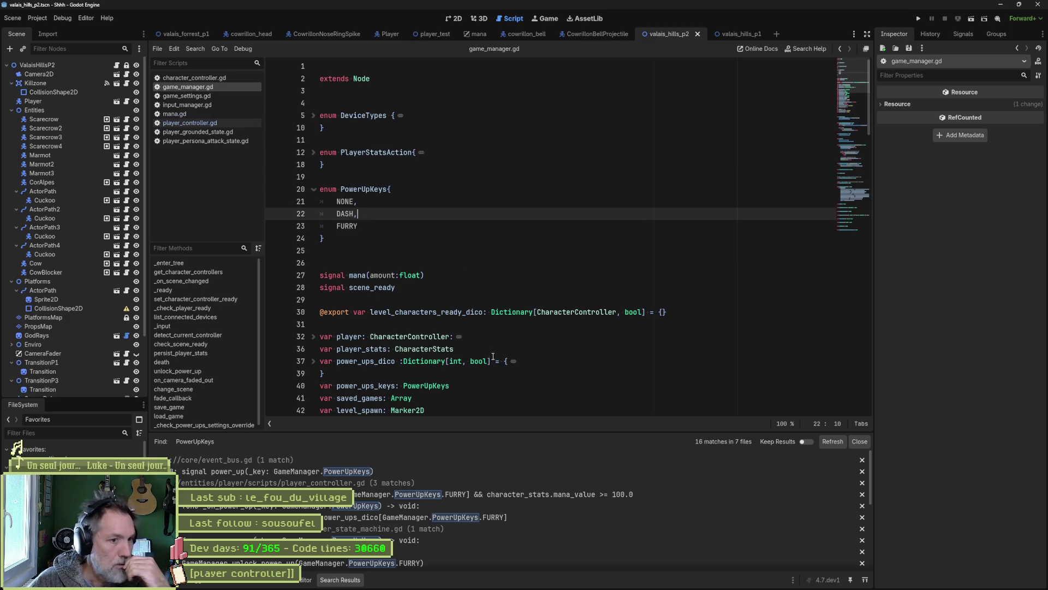
Duplicate the FURRY entry in power_ups_dico as DASH: false, add the comma, and save.
left_click(313, 361)
scroll(416, 353, "down", 2)
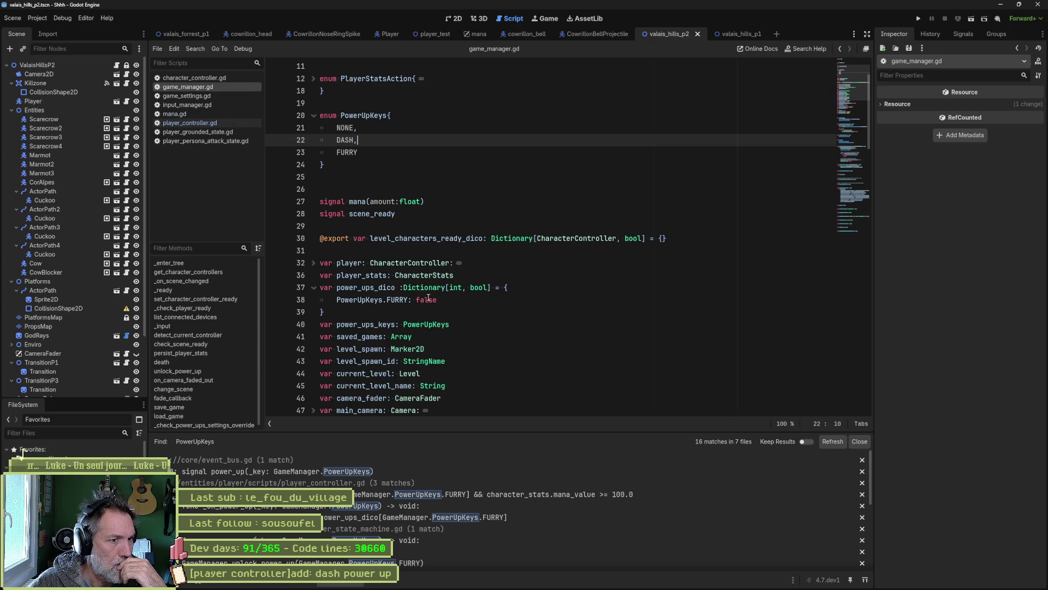
left_click_drag(511, 299, 525, 293)
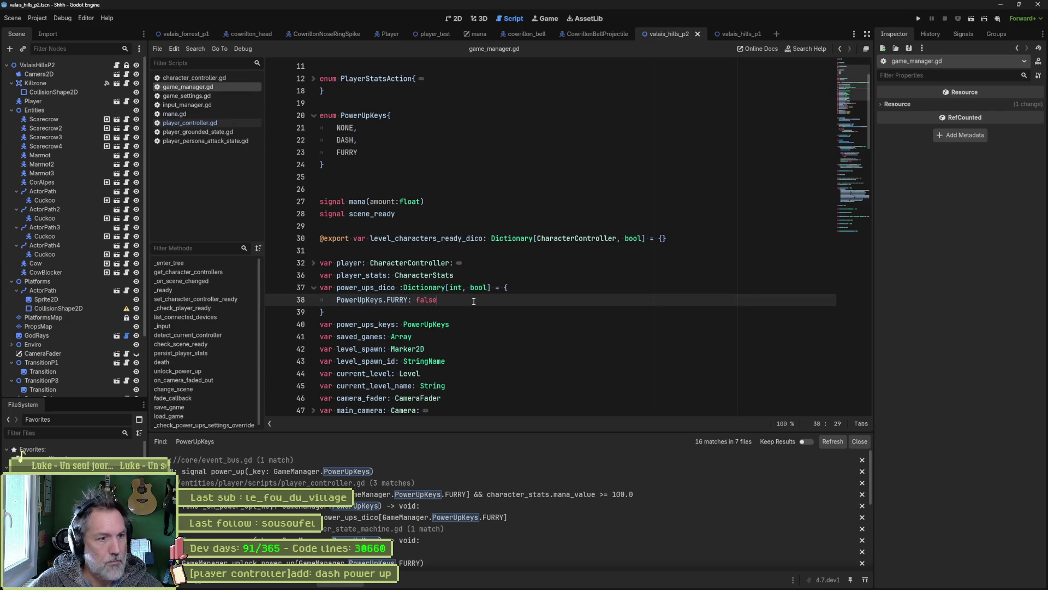
key("ctrl+shift+d")
left_click_drag(396, 312, 408, 312)
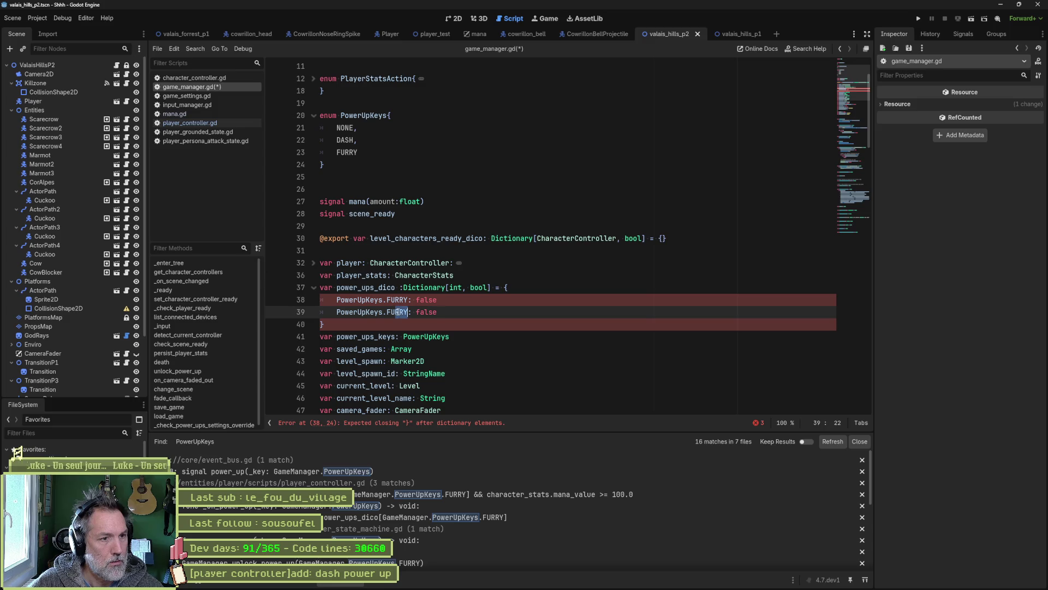
double_click(397, 316)
type("DASH")
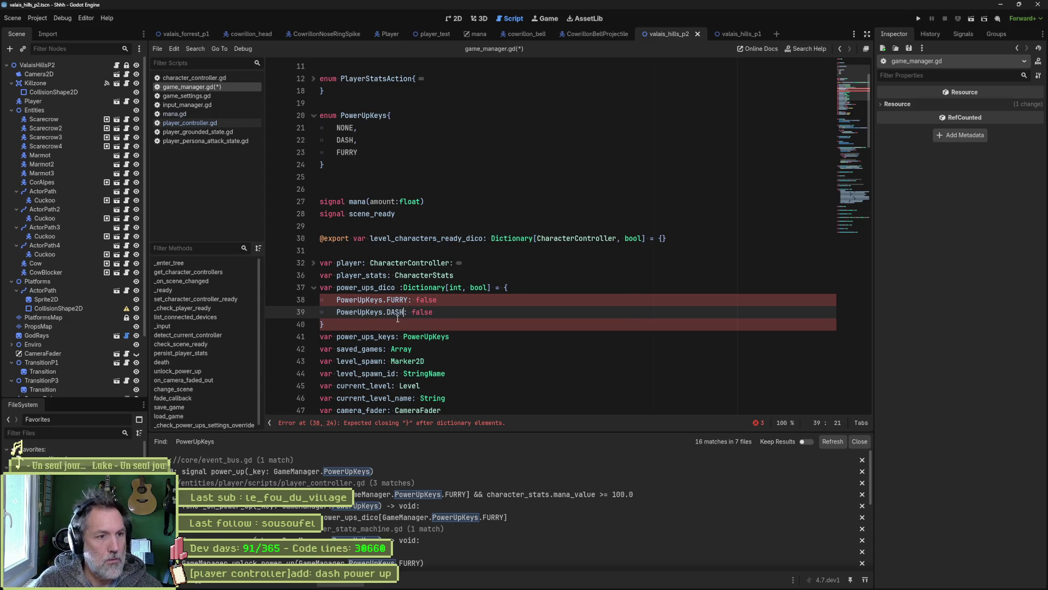
key("ctrl+s")
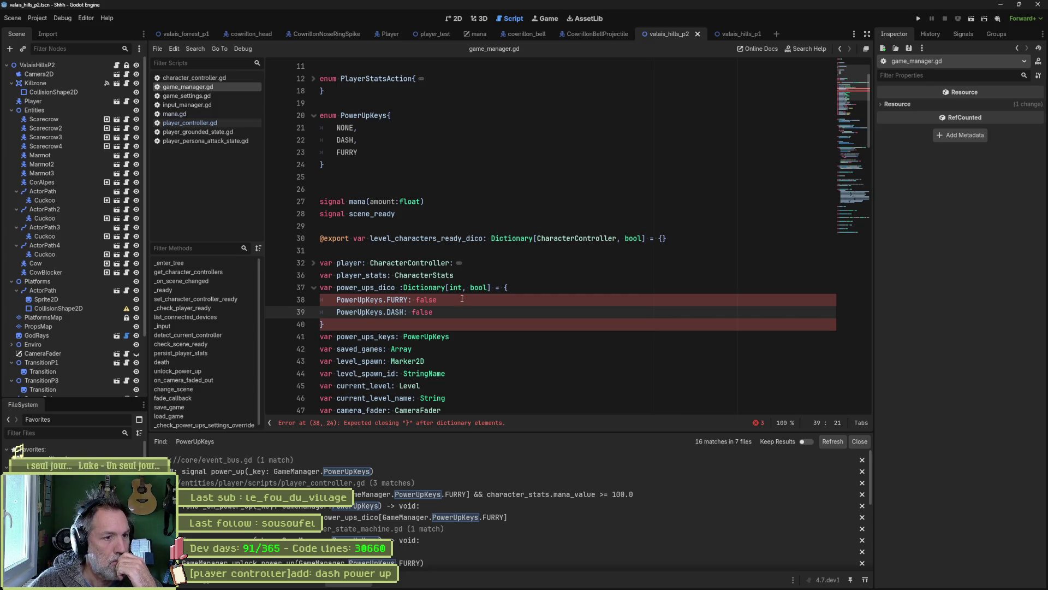
left_click(462, 299)
type(",")
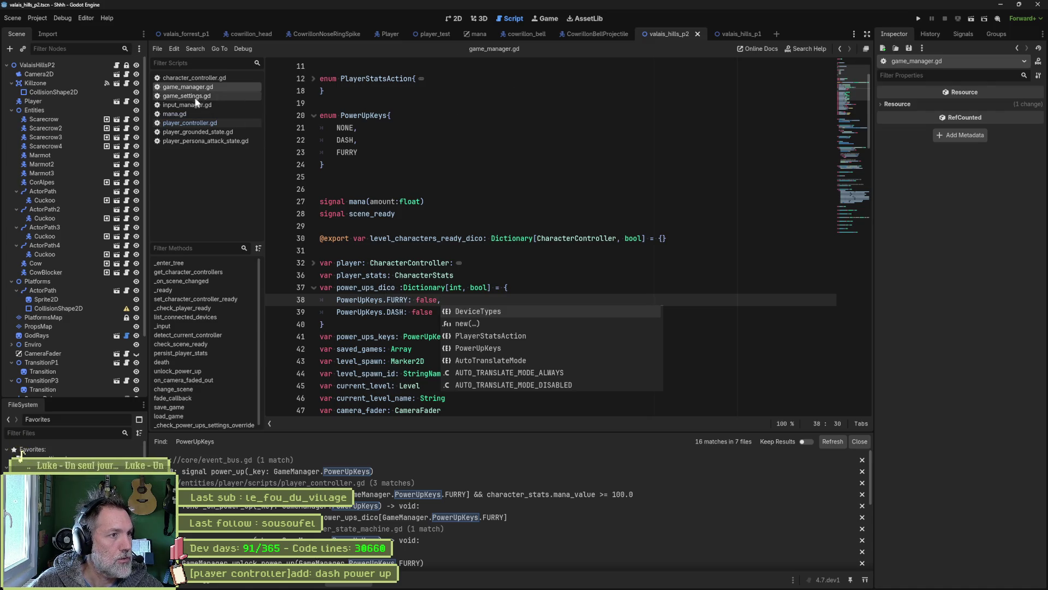
Check the power-ups dictionary keys in the game settings inspector, then open game_settings.gd.
left_click(33, 459)
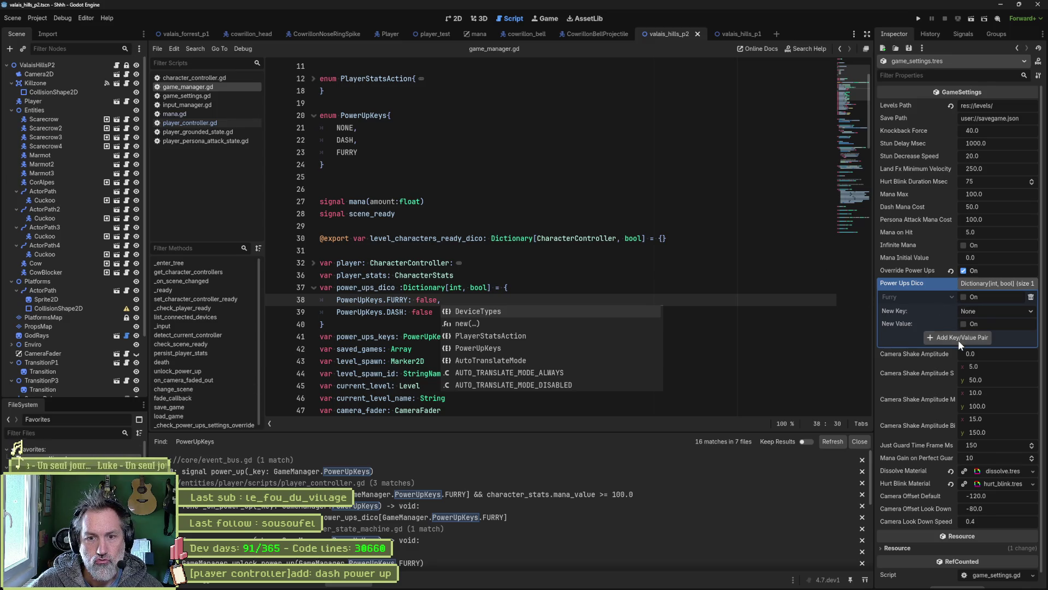
left_click(987, 311)
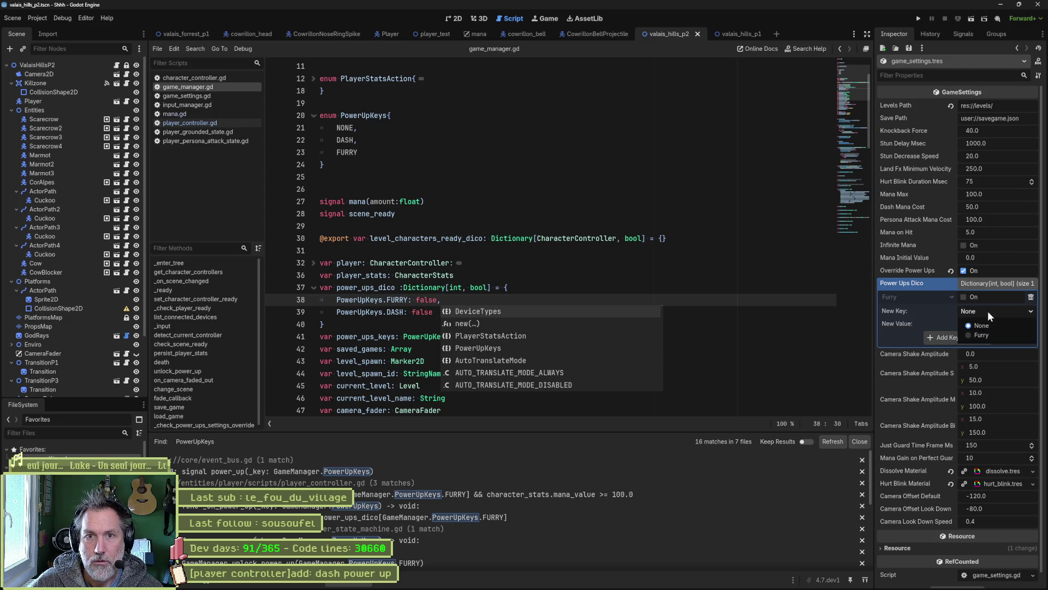
left_click(690, 271)
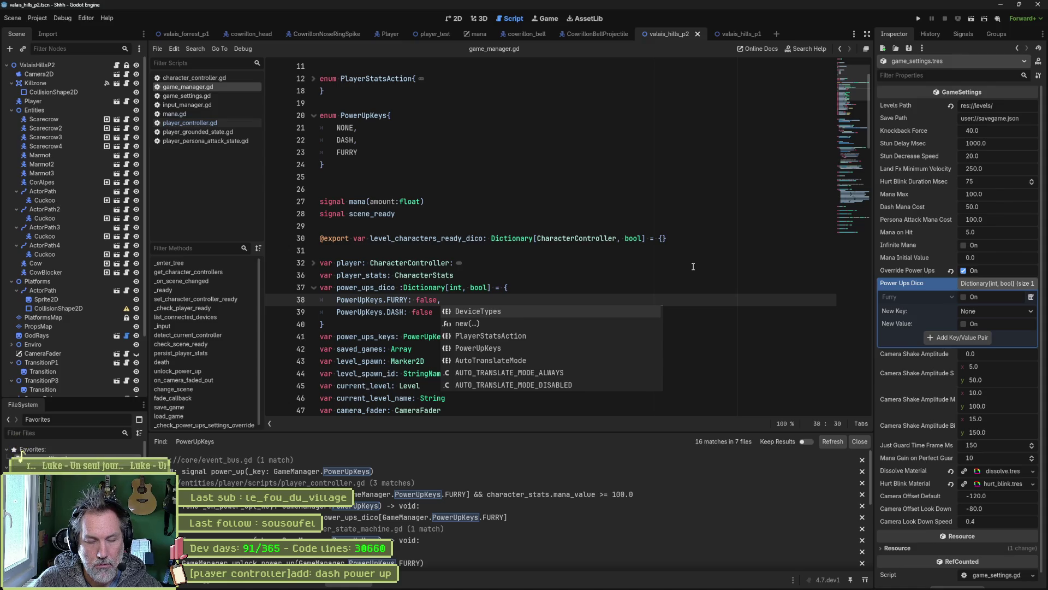
key("ctrl+alt+o")
type("game_setin")
key("Return")
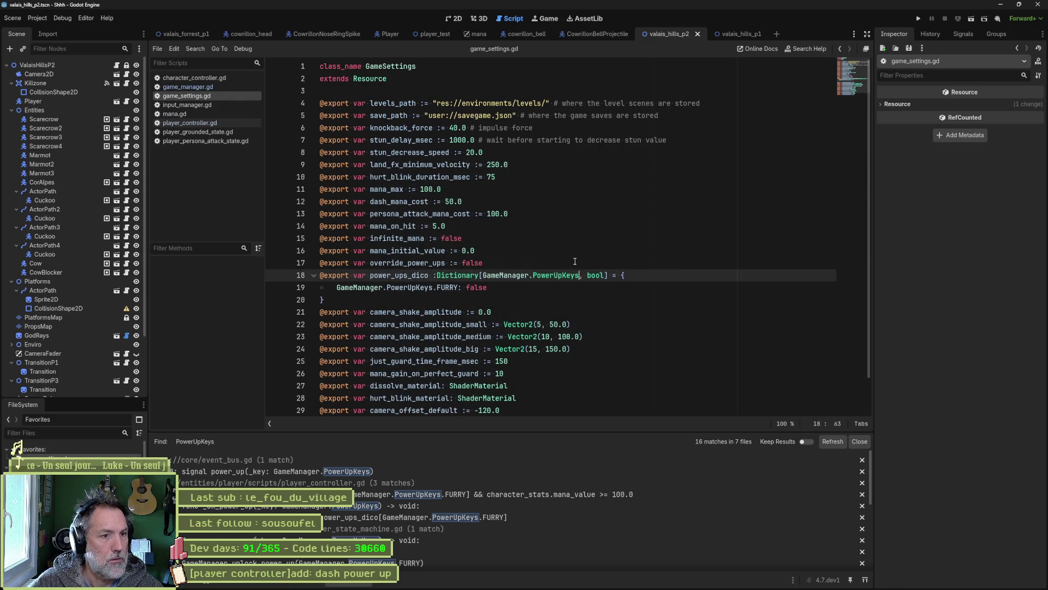
Add a DASH: false entry on line 20 of game_settings.gd, save, and snip Power Ups Dico.
left_click_drag(608, 287, 627, 275)
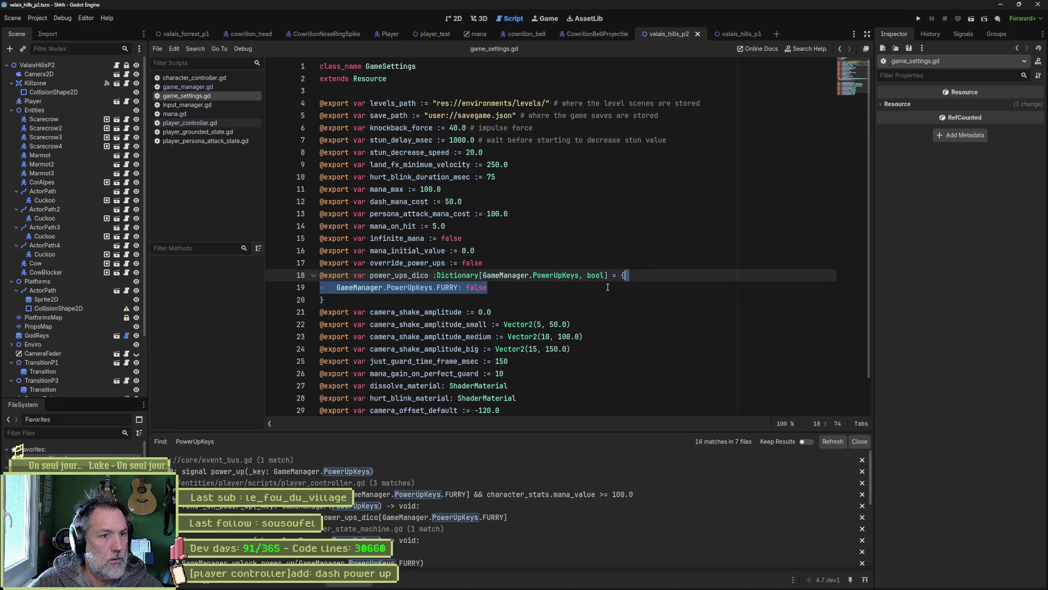
key("ctrl+shift+d")
left_click(491, 288)
type(",")
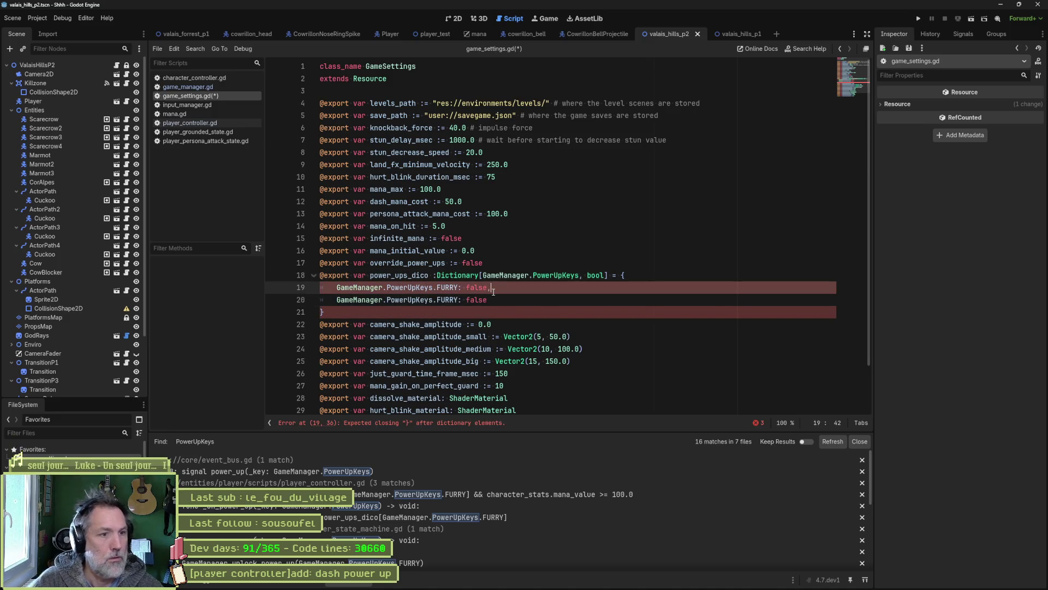
key("Down")
key("ctrl+Left")
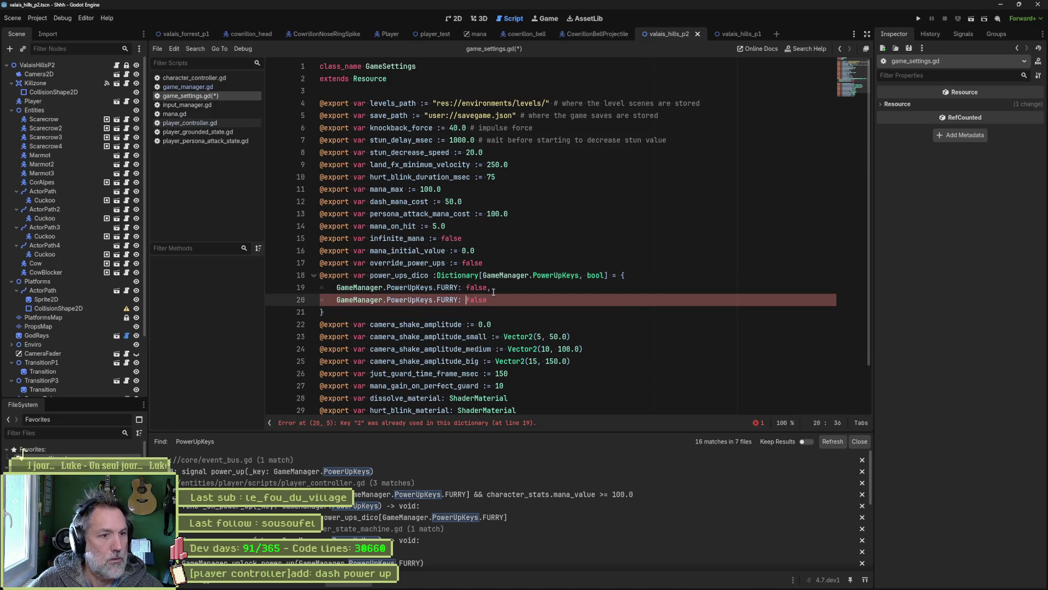
key("ctrl+Left")
key("ctrl+shift+Left")
type("DASH")
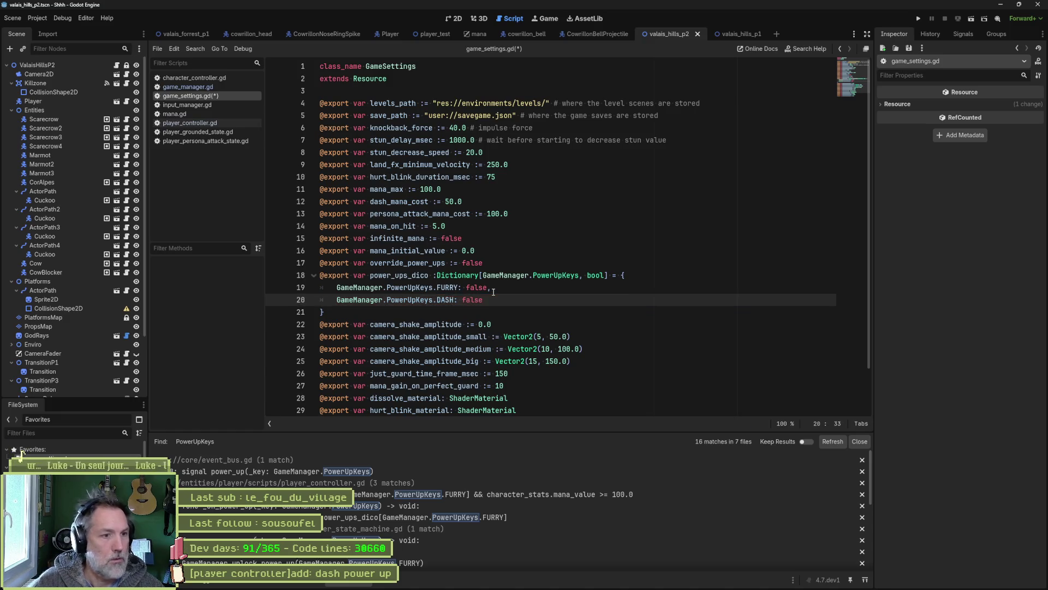
key("ctrl+s")
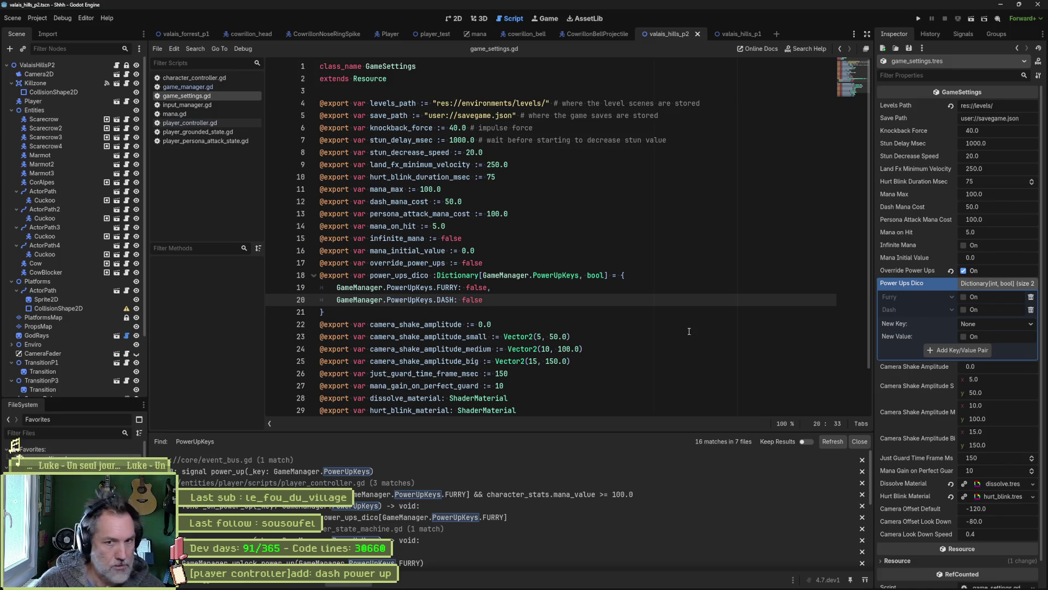
mouse_move(901, 283)
left_mouse_down()
mouse_move(1032, 364)
mouse_move(1026, 328)
left_mouse_up()
Ask ChatGPT, with the Power Ups Dico snip, whether New Key/New Value and Add can be removed.
mouse_move(530, 583)
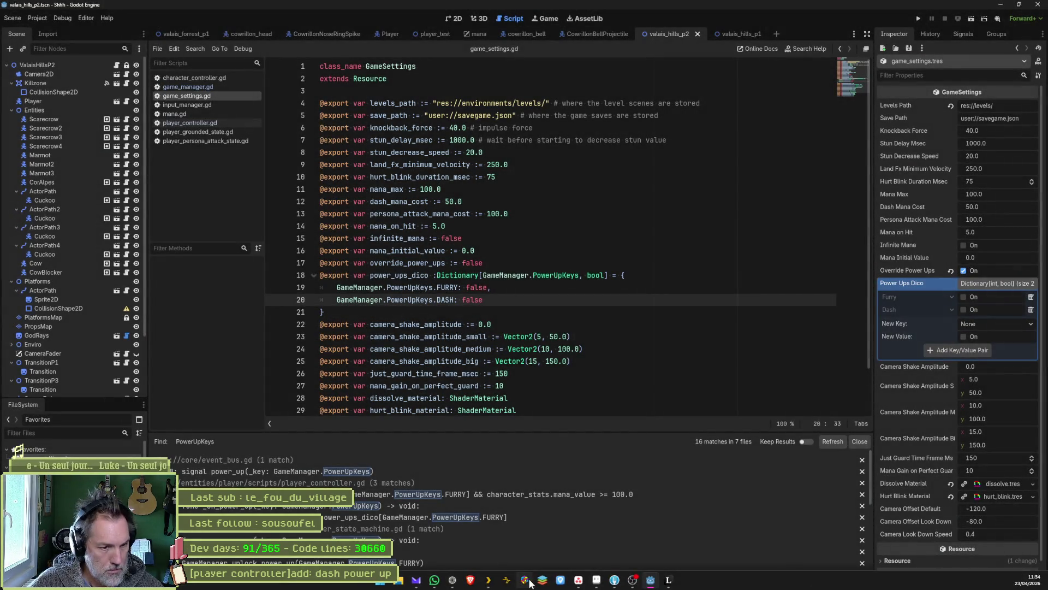
left_click(452, 580)
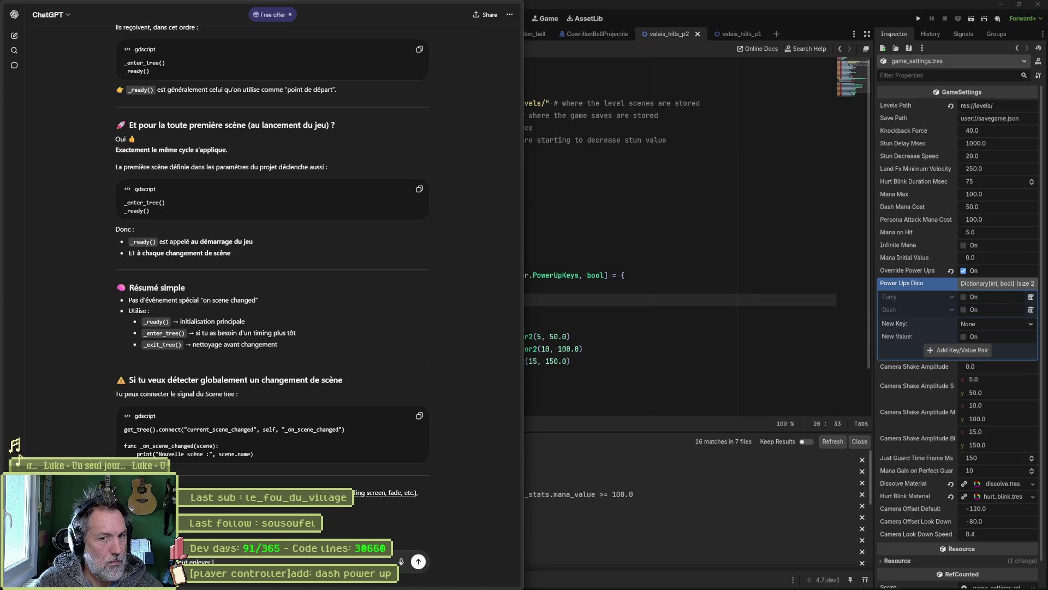
type("artie new key new ")
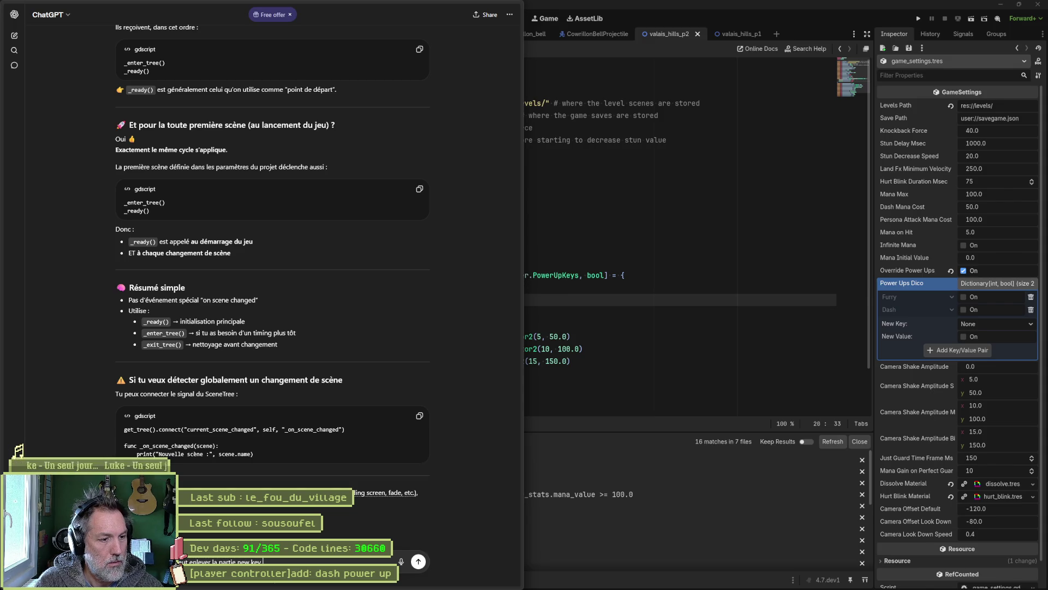
type("value et le")
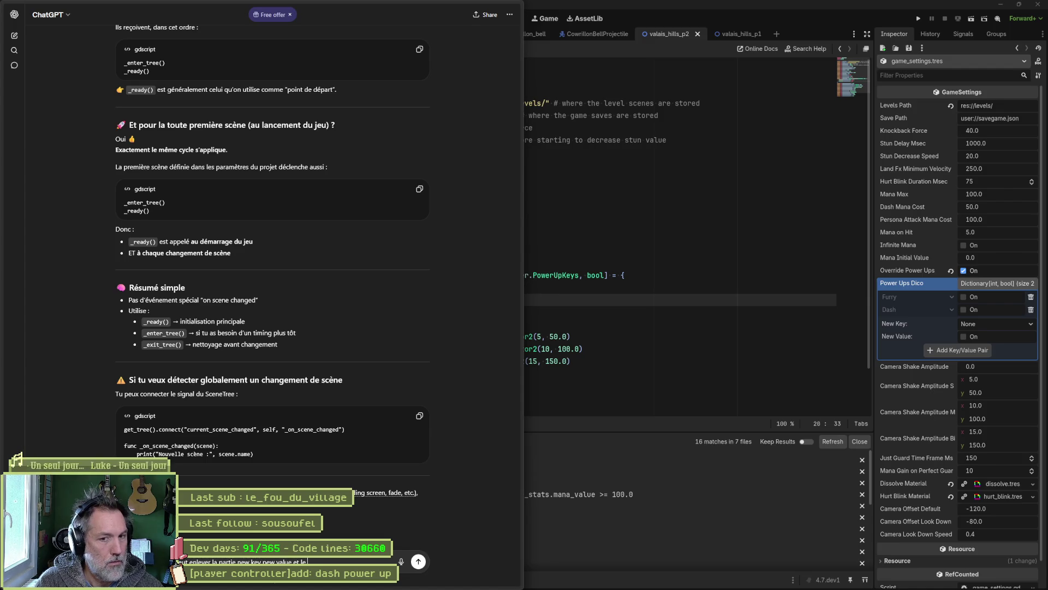
type(" bouton add")
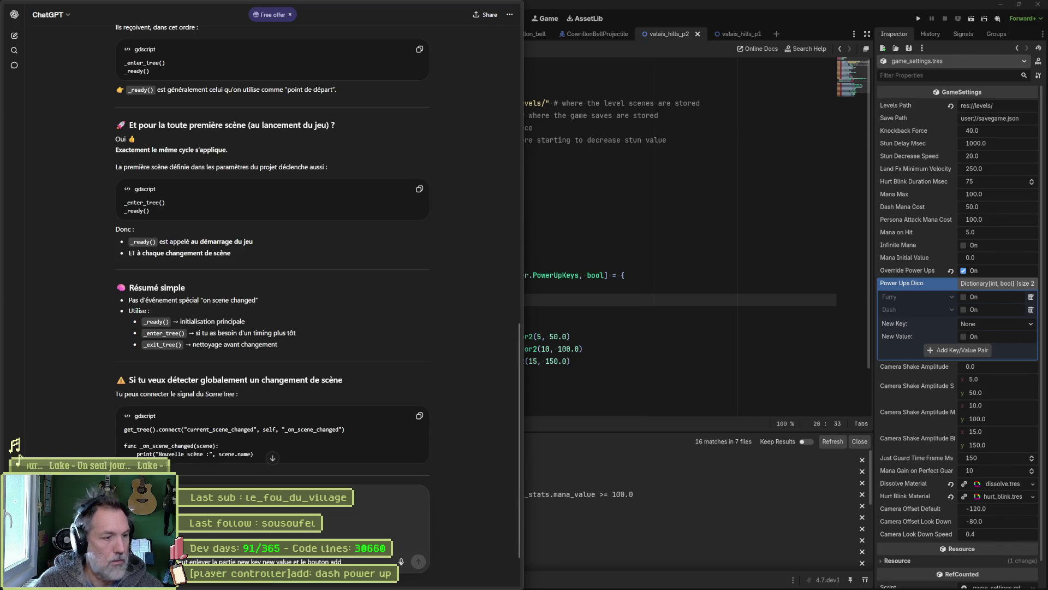
left_click(419, 562)
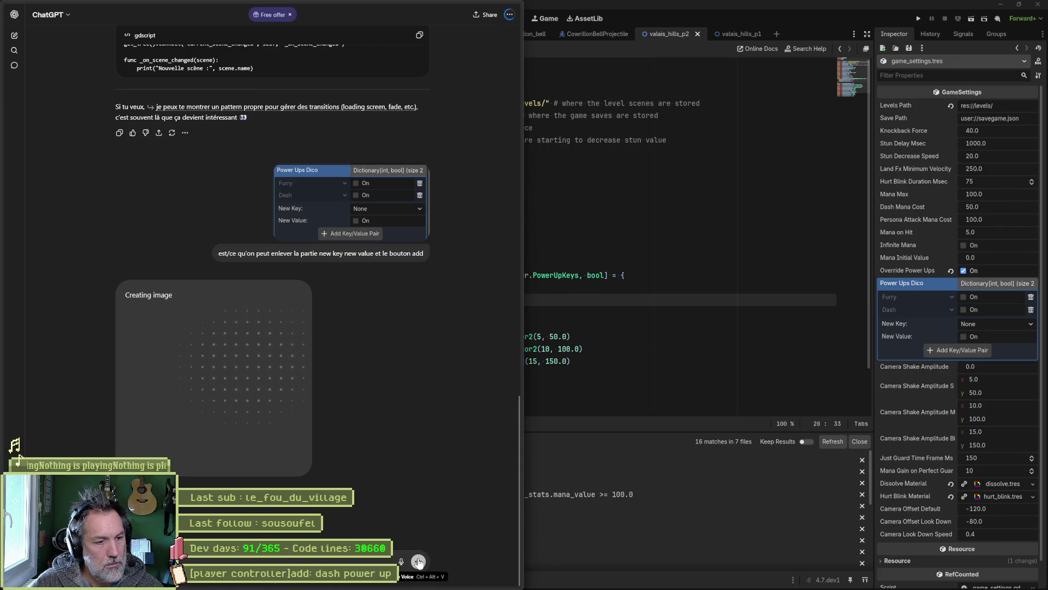
left_click(606, 322)
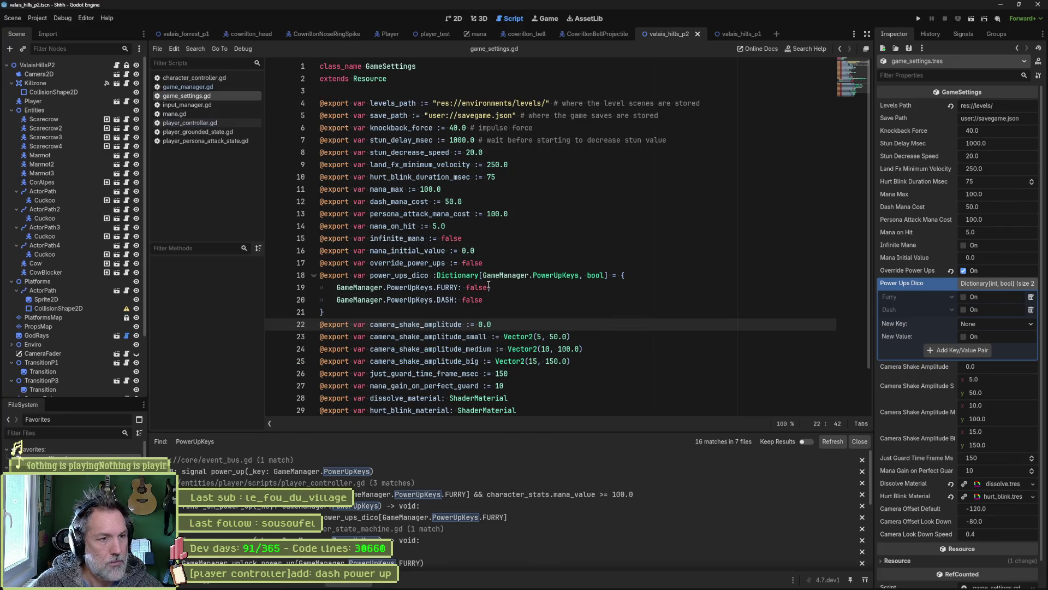
mouse_move(455, 274)
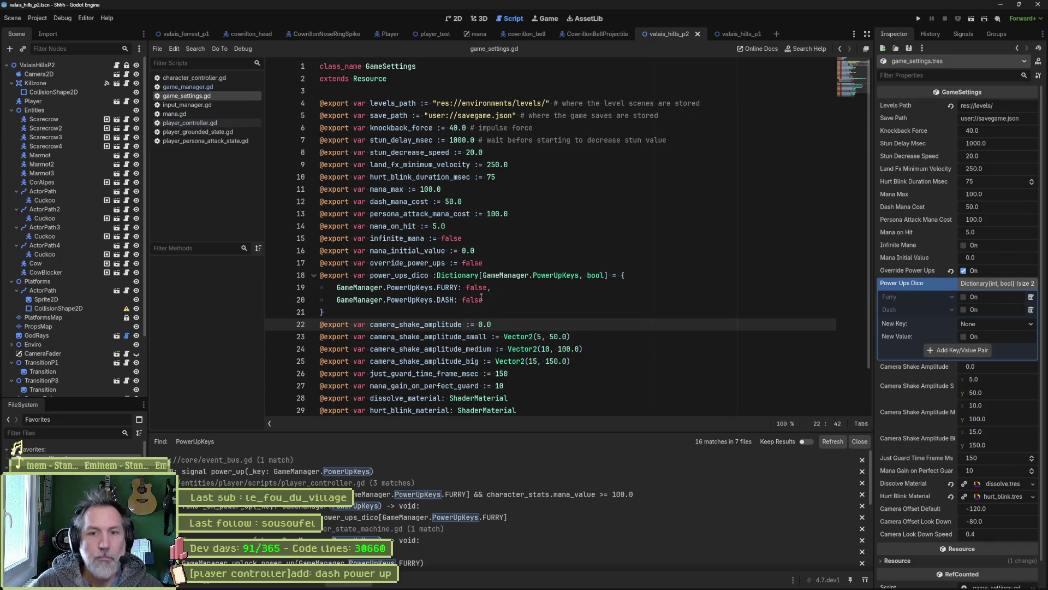
right_click(892, 285)
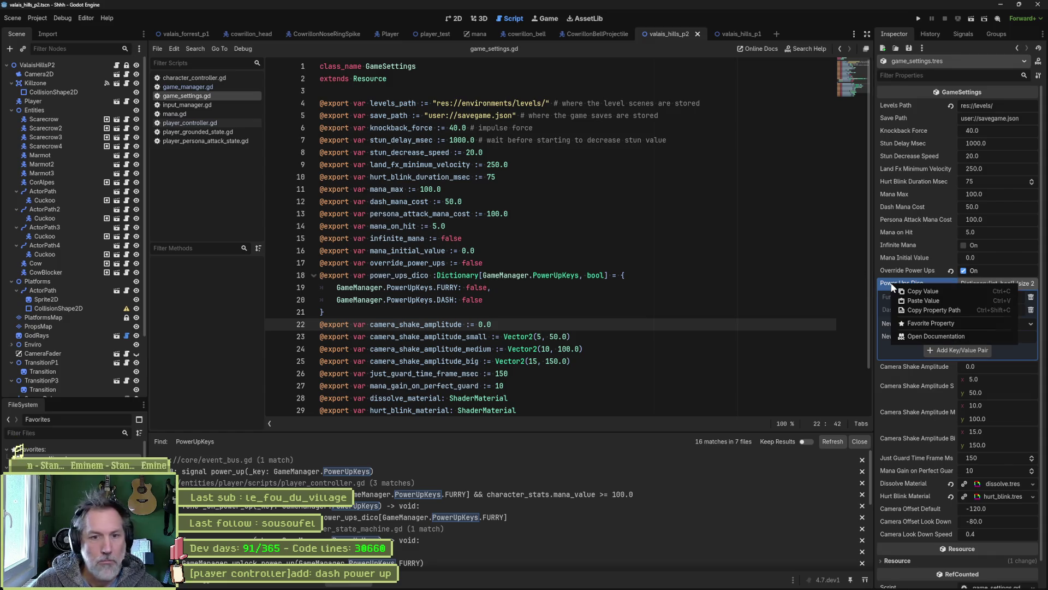
left_click(928, 334)
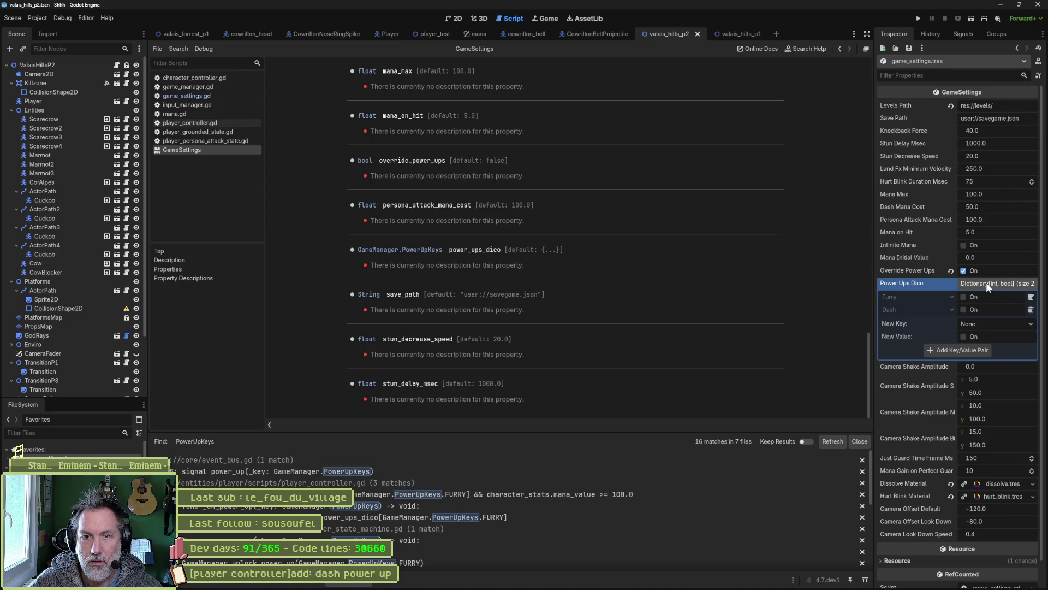
left_click(1038, 60)
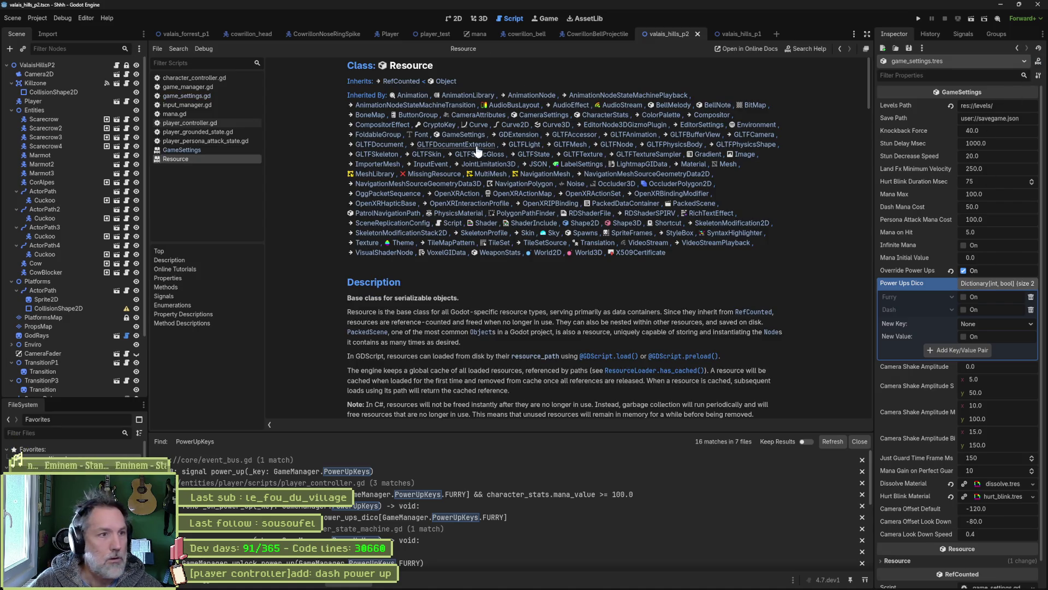
key("ctrl+w")
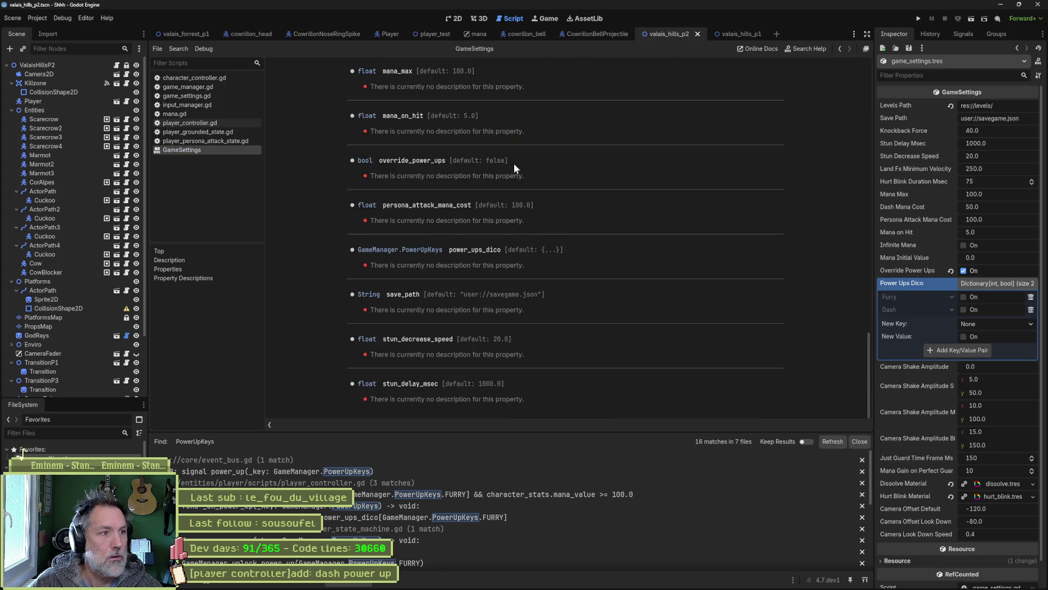
key("ctrl+w")
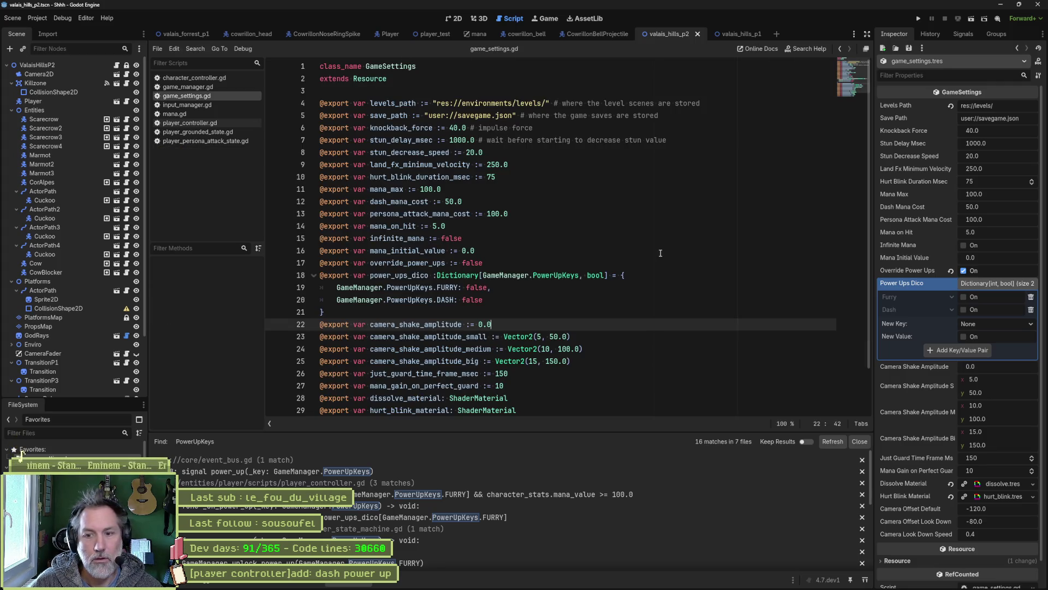
mouse_move(617, 585)
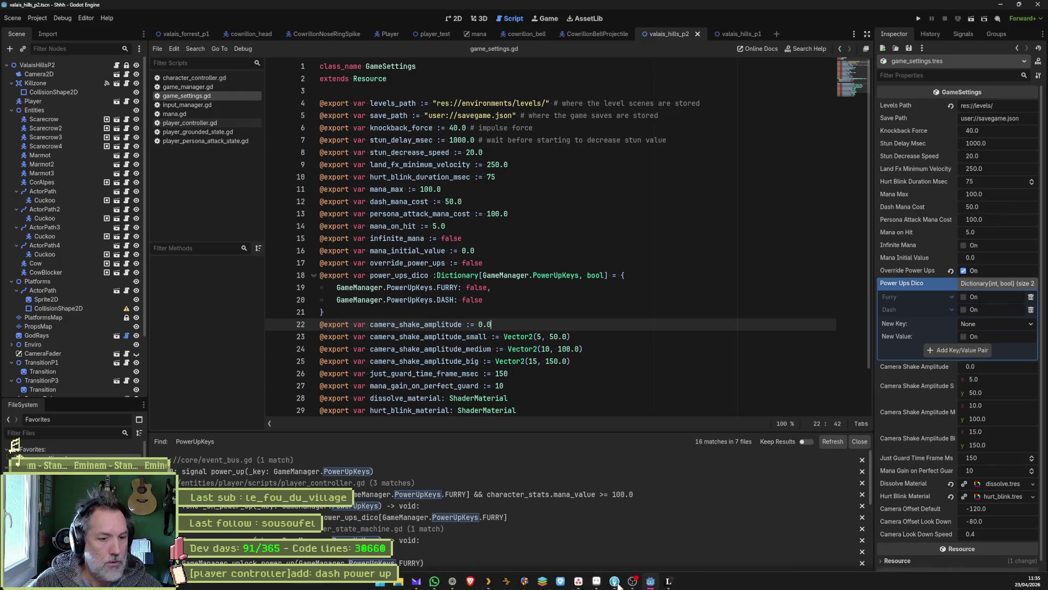
Ask ChatGPT whether a Godot dictionary can be made read-only in the inspector.
left_click(452, 580)
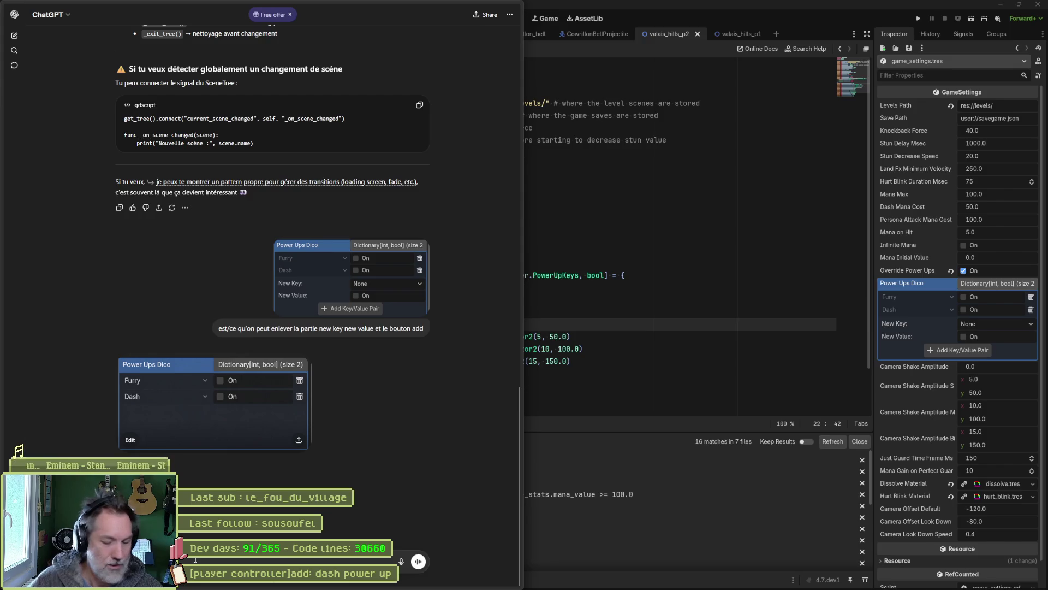
key("ctrl+v")
type("ns godot")
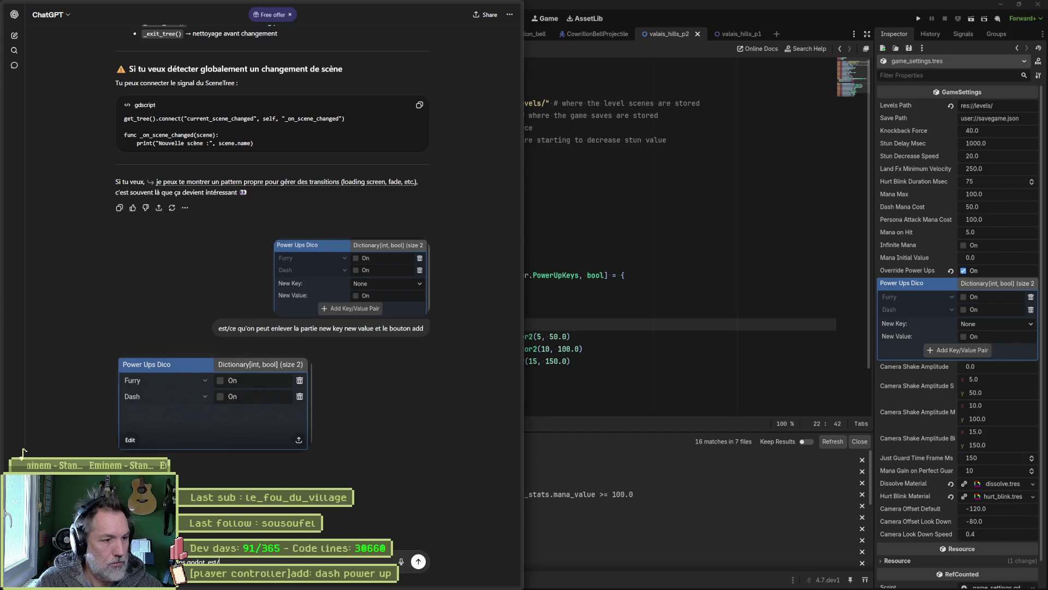
type("est/ce que je peux rendre un dic")
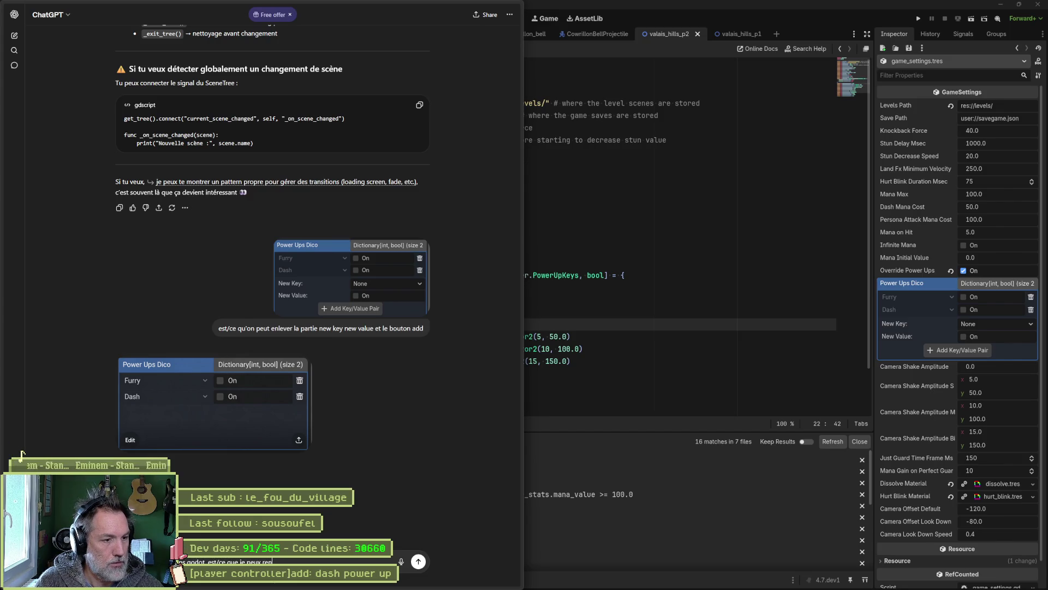
type("tionnai")
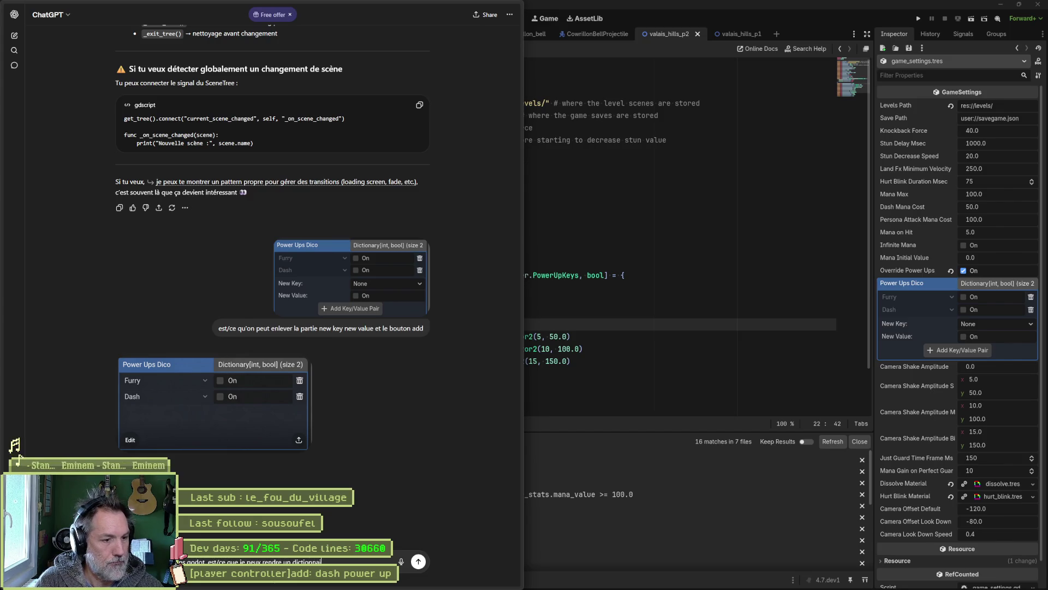
type("re read-onl")
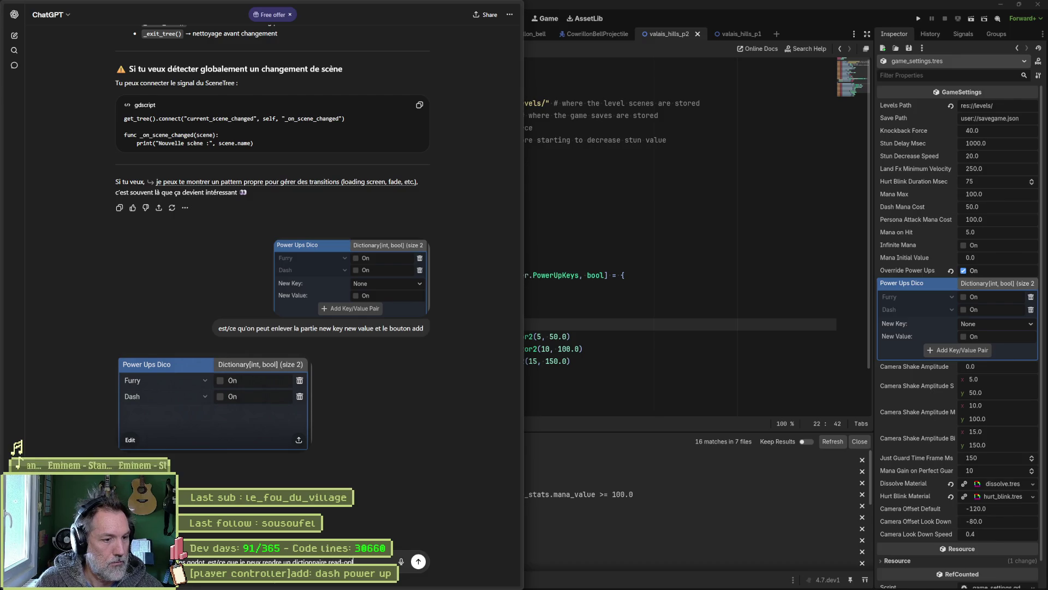
type("y ne pas")
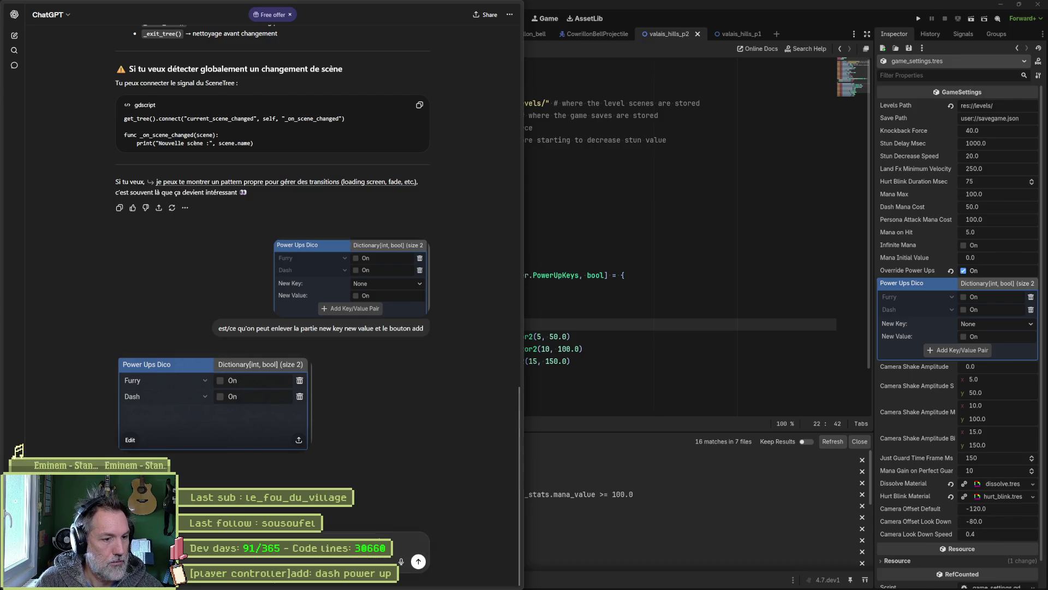
type(" la")
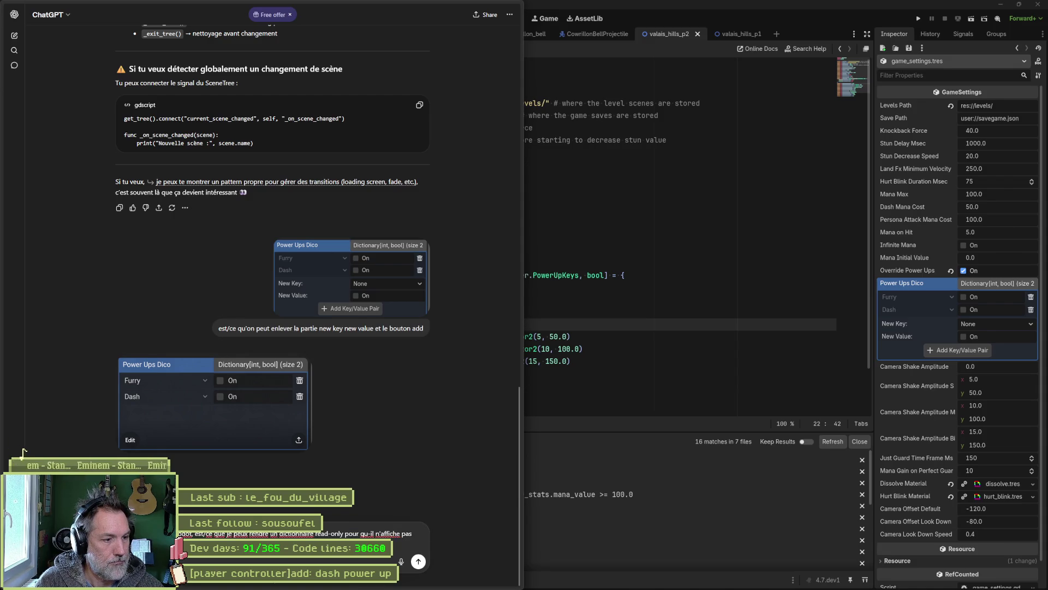
key("Return")
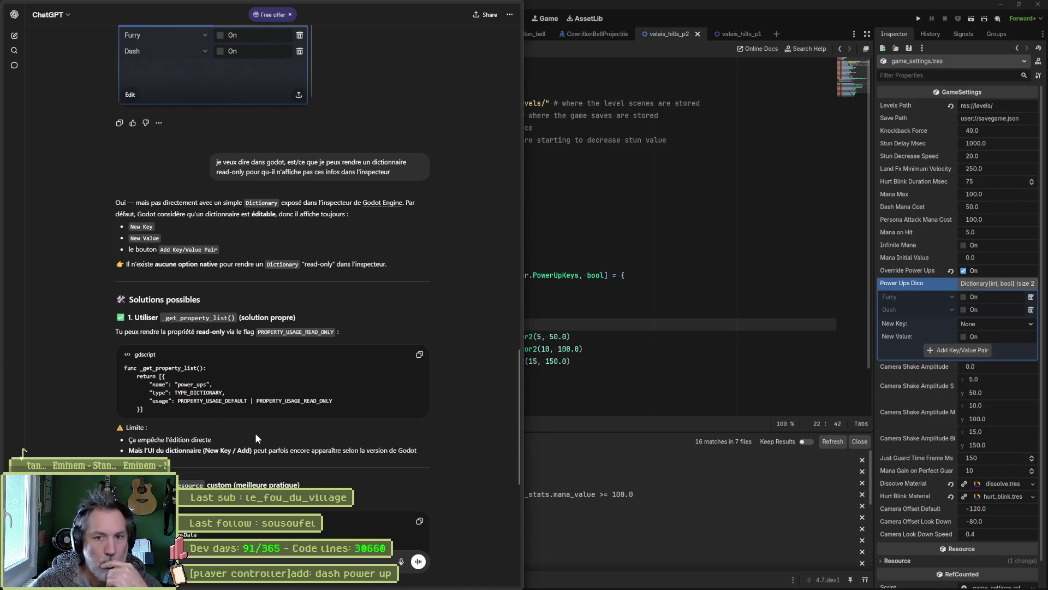
left_click(965, 297)
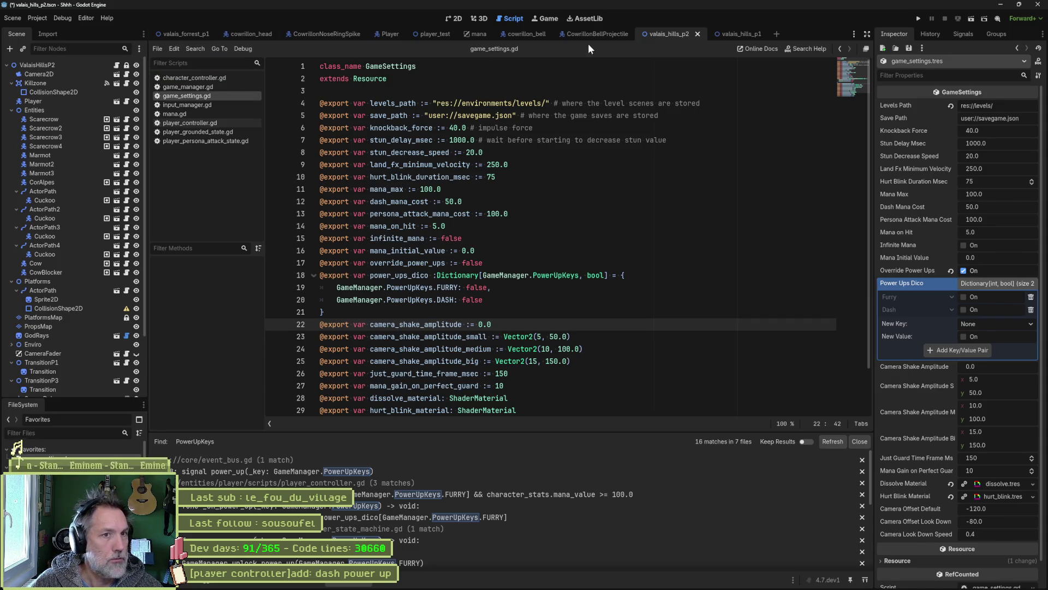
Look over the valais_hills_p1 level in the 2D view.
left_click(728, 33)
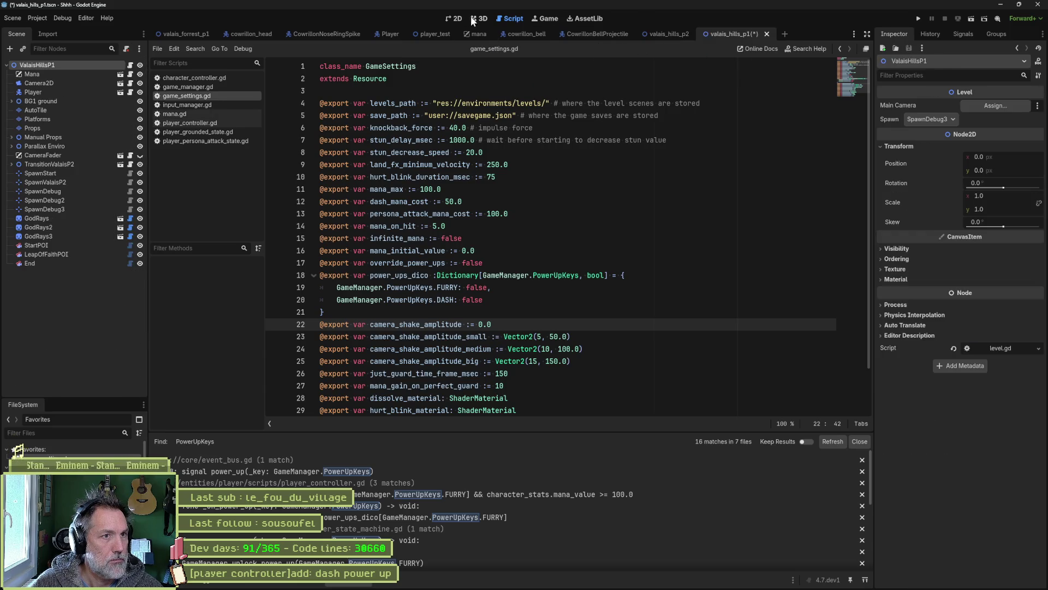
left_click(454, 18)
scroll(346, 180, "down", 5)
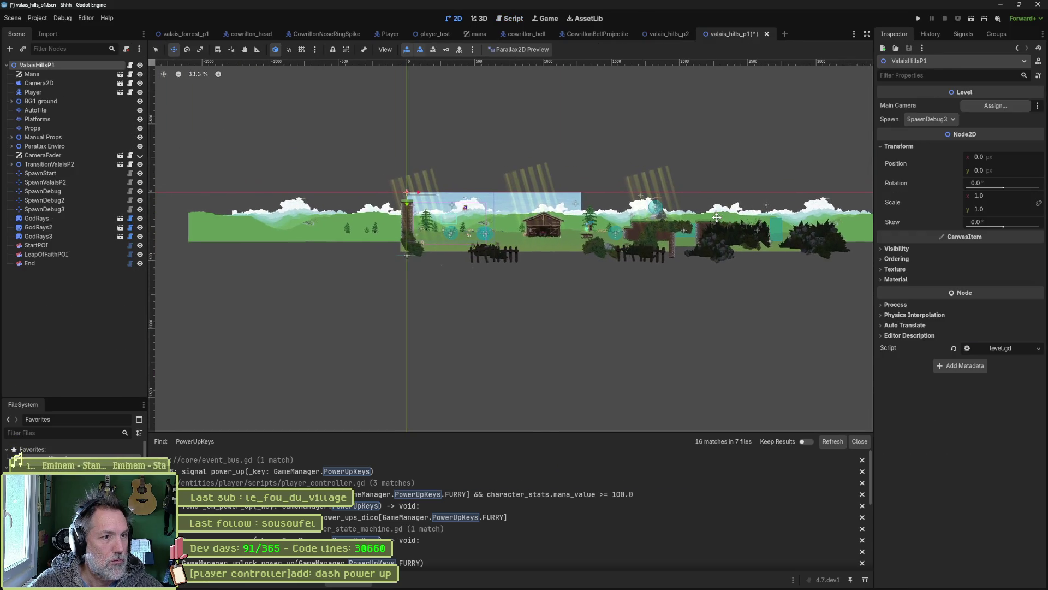
scroll(586, 227, "up", 5)
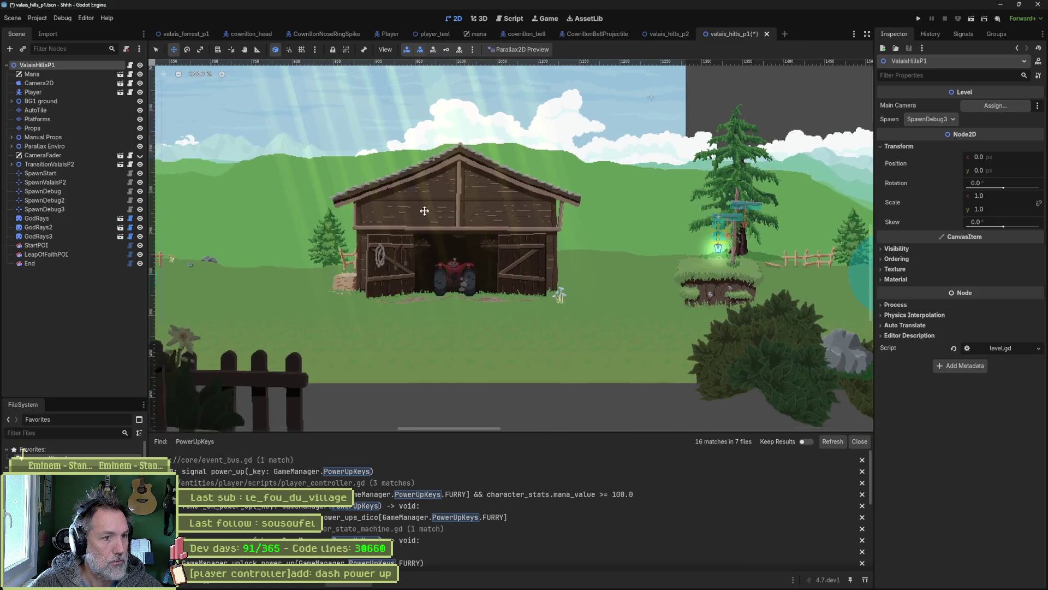
scroll(424, 211, "left", 5)
scroll(572, 175, "right", 10)
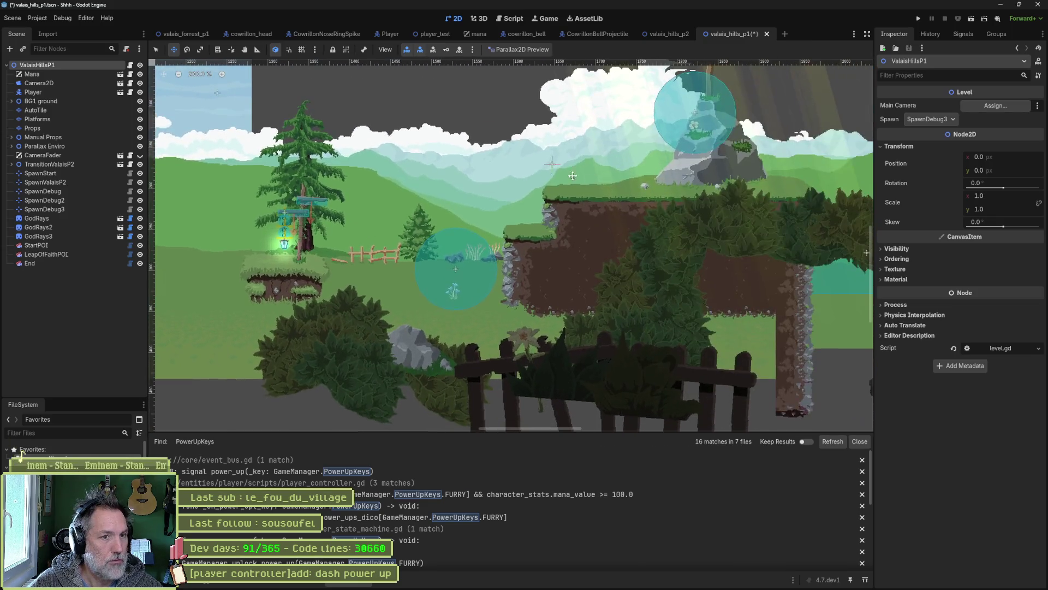
scroll(573, 176, "right", 10)
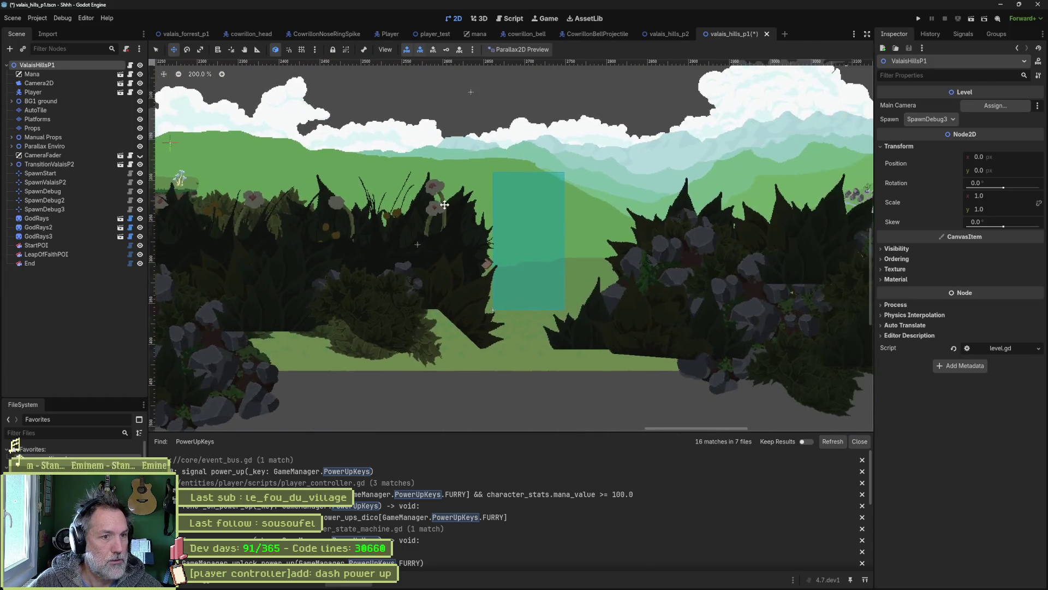
Survey the valais_hills_p2 level's cliffs, then open the valais_forrest_p1 level.
left_click(680, 36)
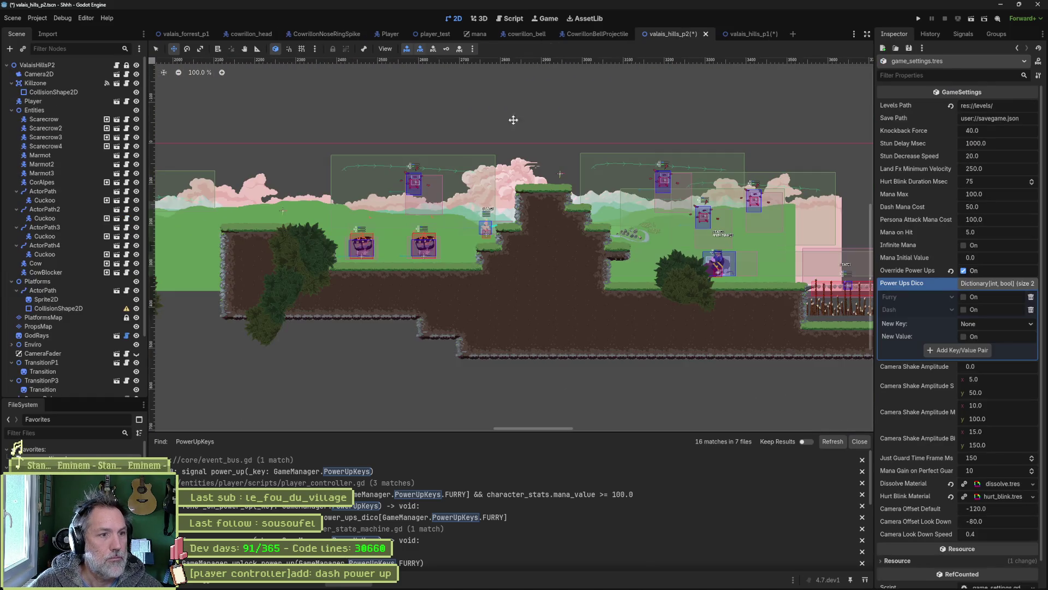
scroll(677, 244, "left", 8)
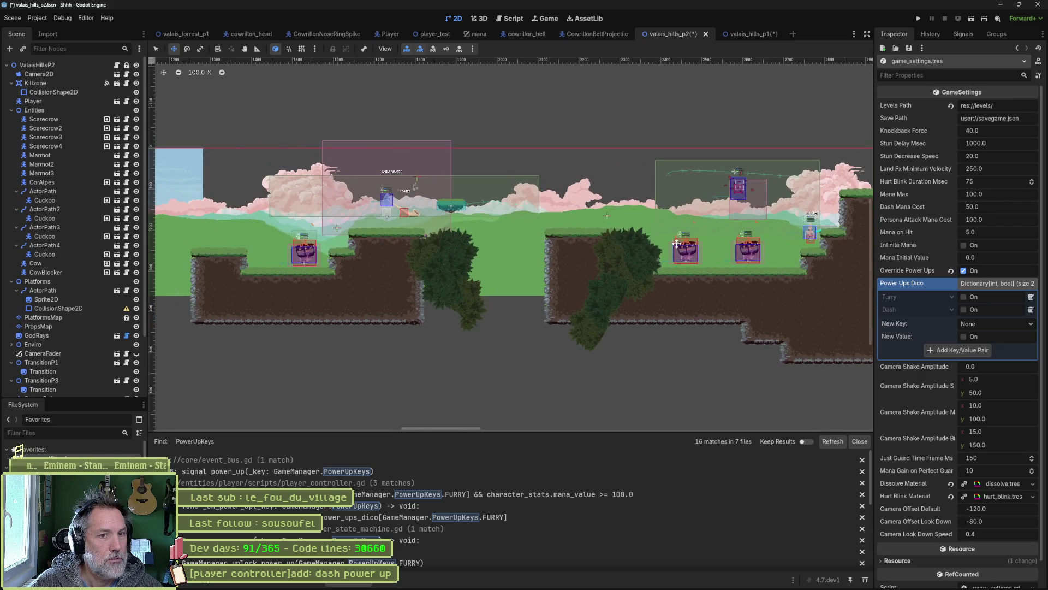
scroll(677, 244, "right", 15)
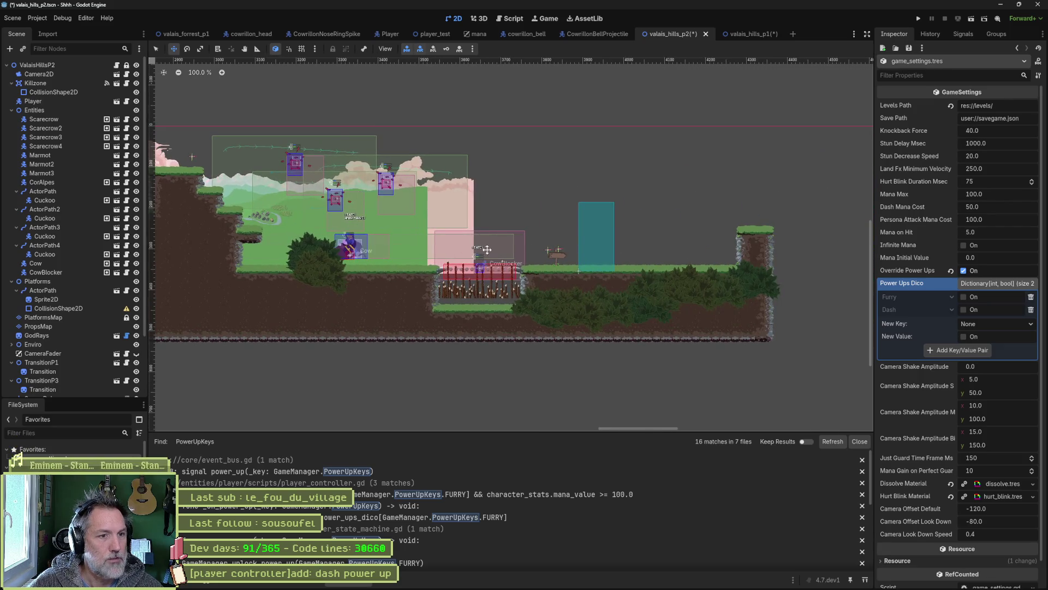
scroll(487, 249, "up", 3)
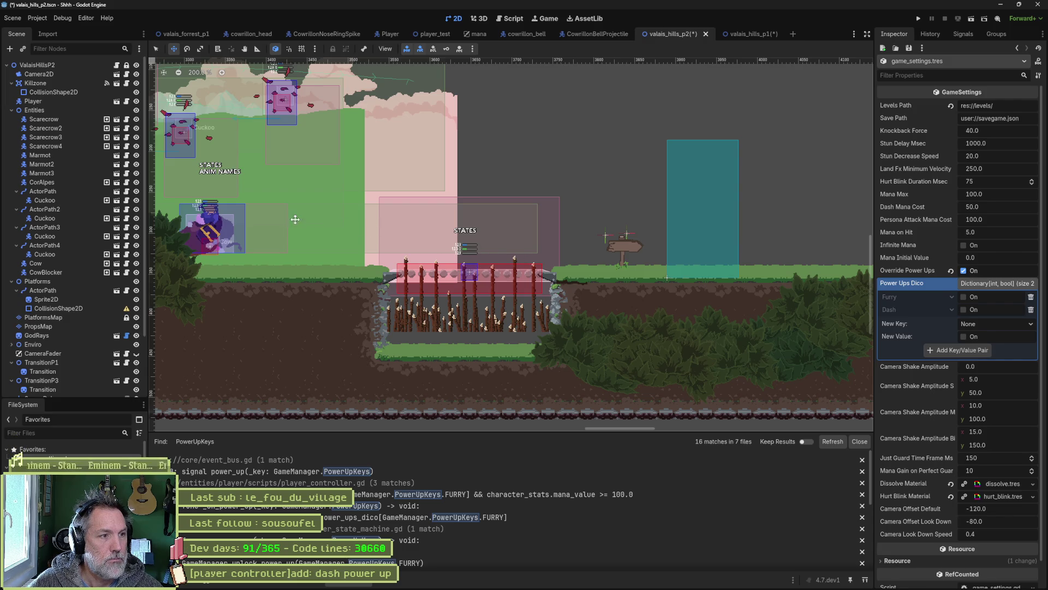
mouse_move(300, 222)
left_mouse_down()
mouse_move(703, 224)
mouse_move(329, 207)
left_mouse_up()
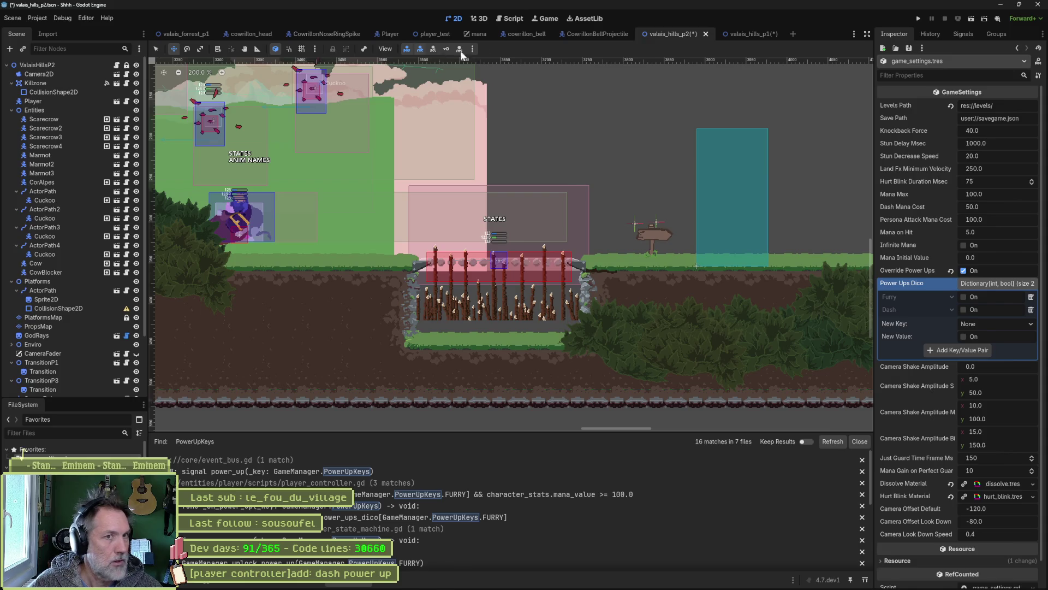
left_click(191, 35)
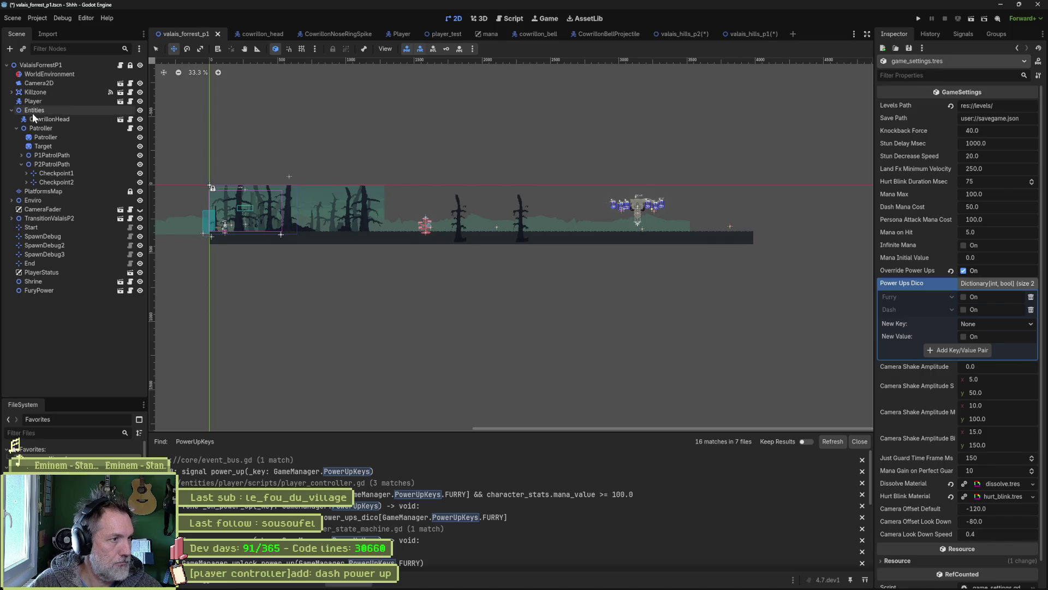
Collapse the scene tree branches in valais_forrest_p1 and valais_hills_p2.
left_click(12, 200)
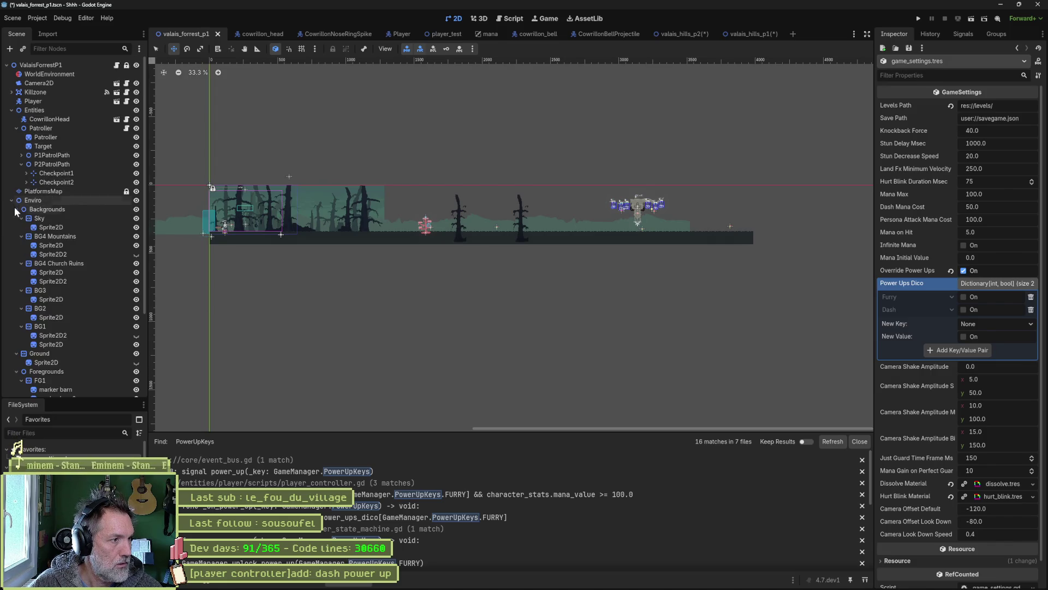
left_click(17, 210)
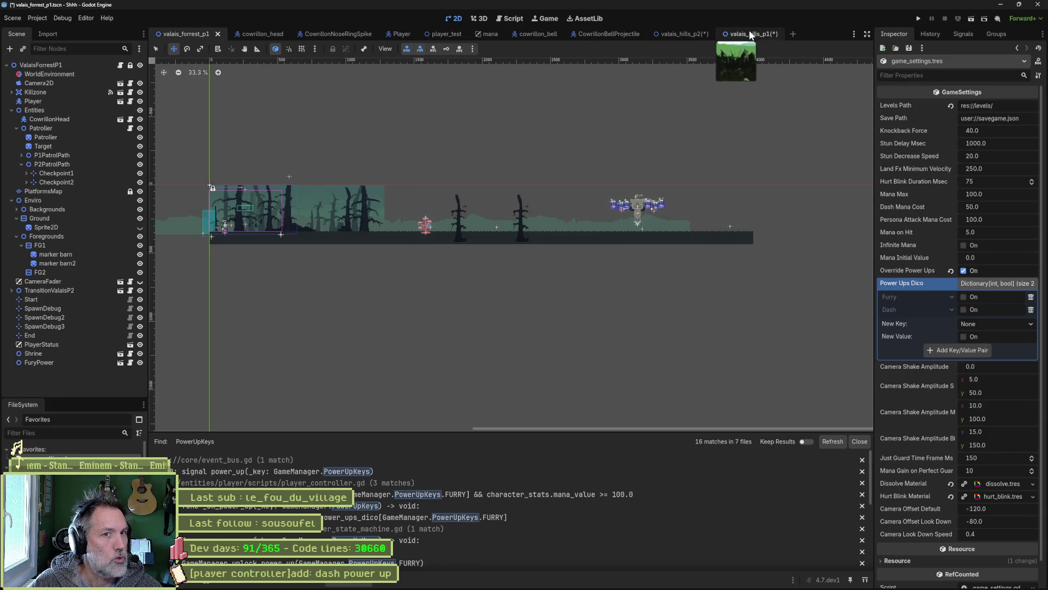
left_click(683, 33)
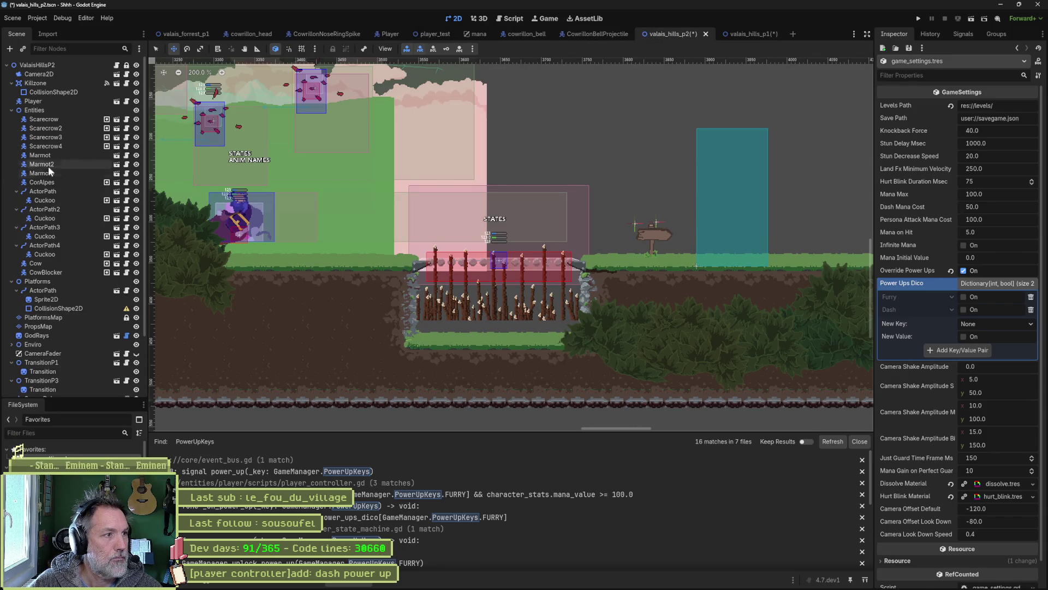
left_click(11, 109)
left_click(11, 83)
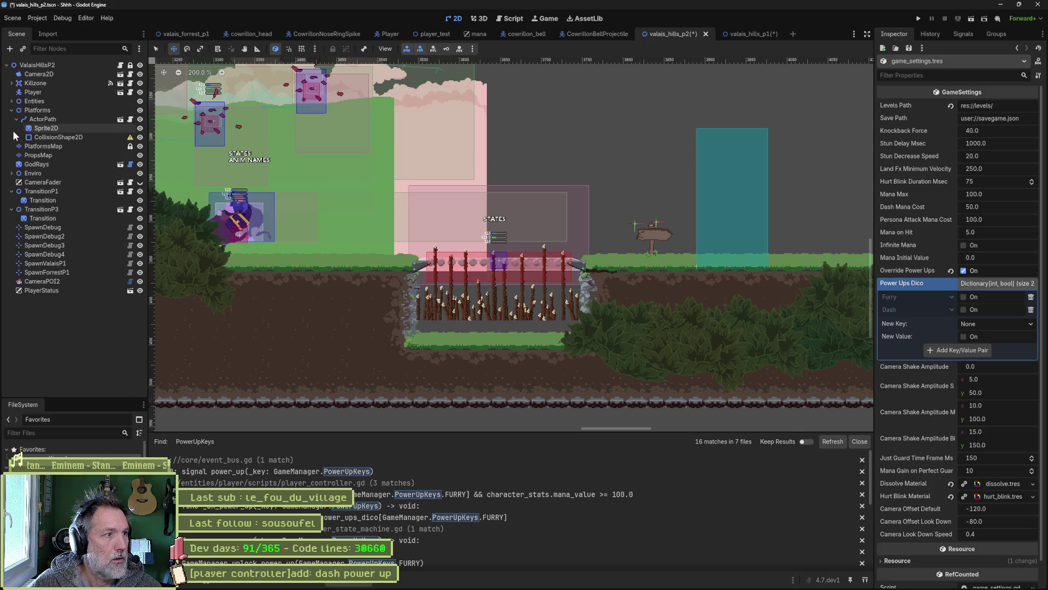
left_click(11, 110)
left_click(12, 164)
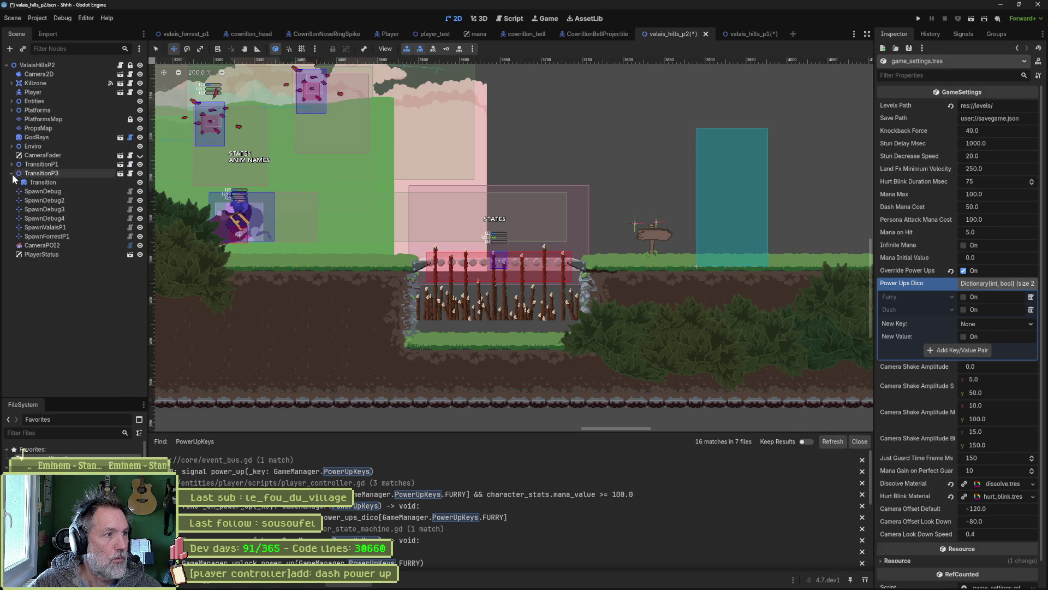
left_click(11, 173)
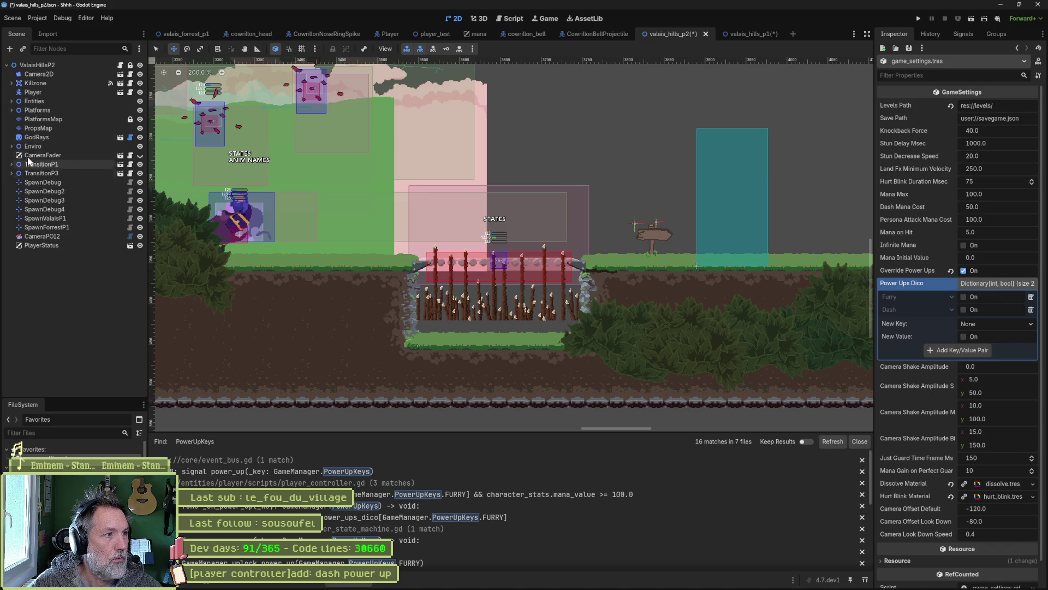
Instance shrine.tscn under the root ValaisHillsP2 node.
left_click(44, 67)
key("ctrl+shift+o")
type("shrin")
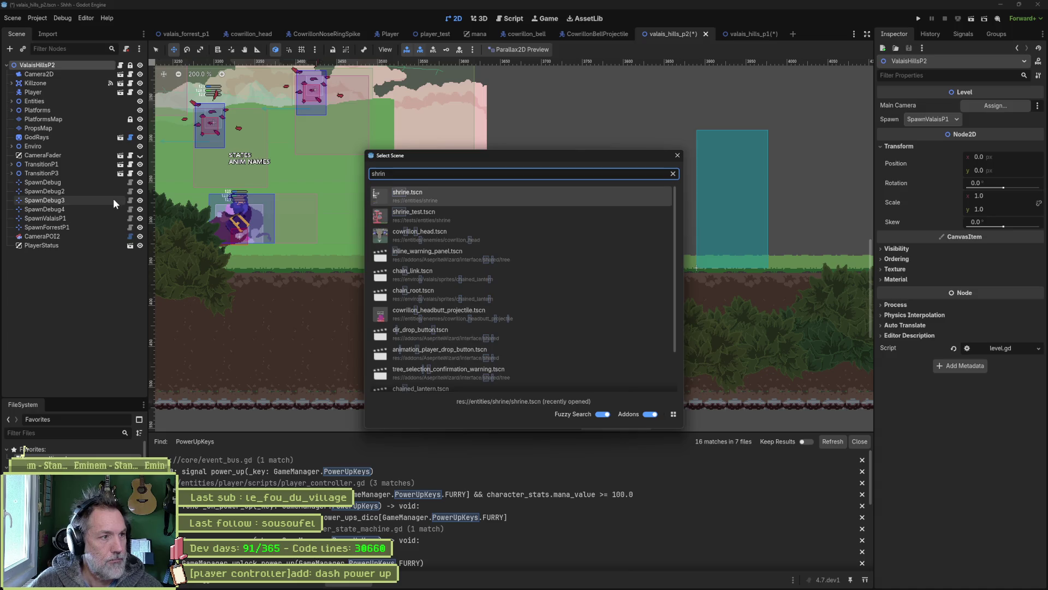
key("Return")
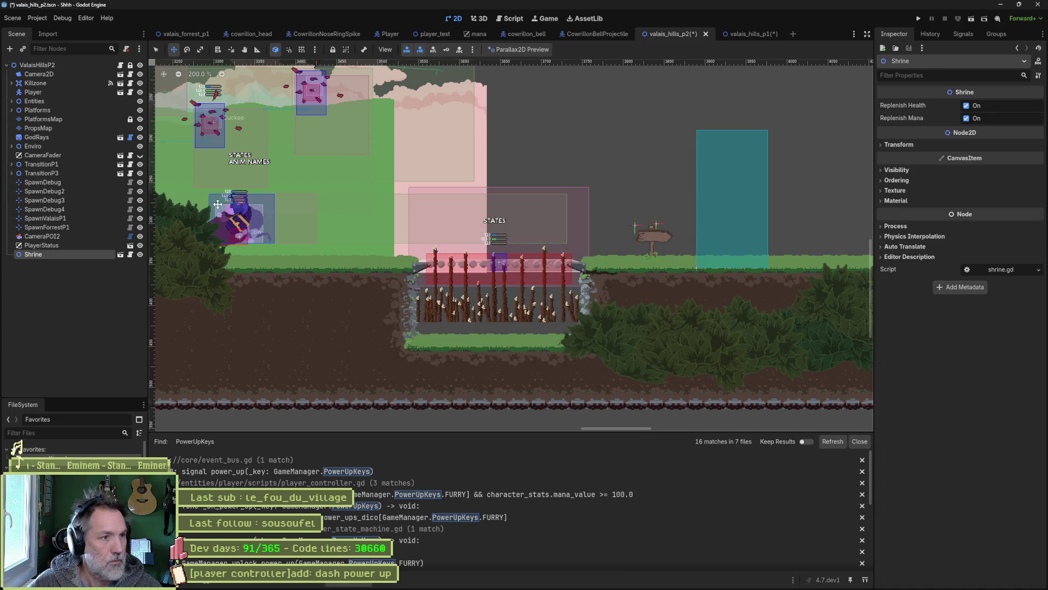
Place the Shrine on the grass to the right of the spike pit.
scroll(217, 204, "down", 8)
scroll(765, 250, "up", 2)
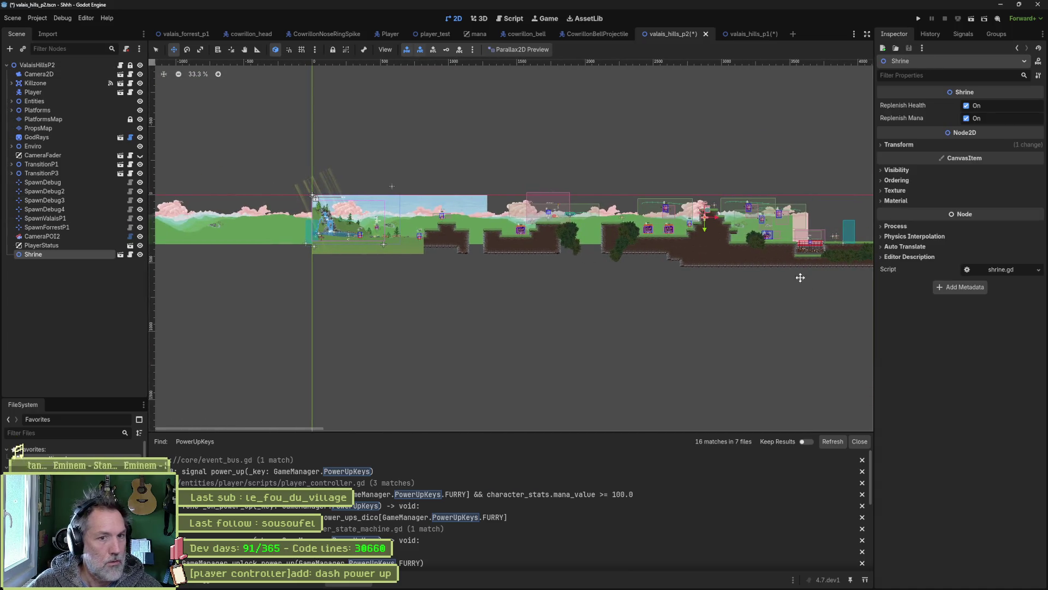
scroll(800, 277, "up", 5)
mouse_move(558, 285)
left_mouse_down()
mouse_move(849, 297)
mouse_move(842, 309)
left_mouse_up()
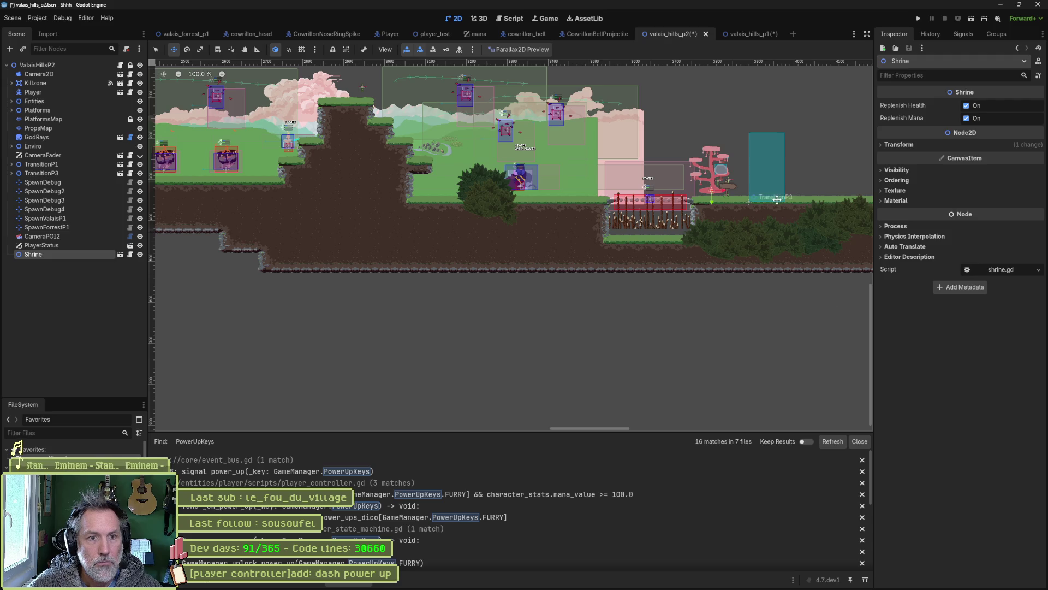
Turn off the Shrine's Replenish Mana and Replenish Health options and save valais_hills_p2.
scroll(759, 208, "up", 3)
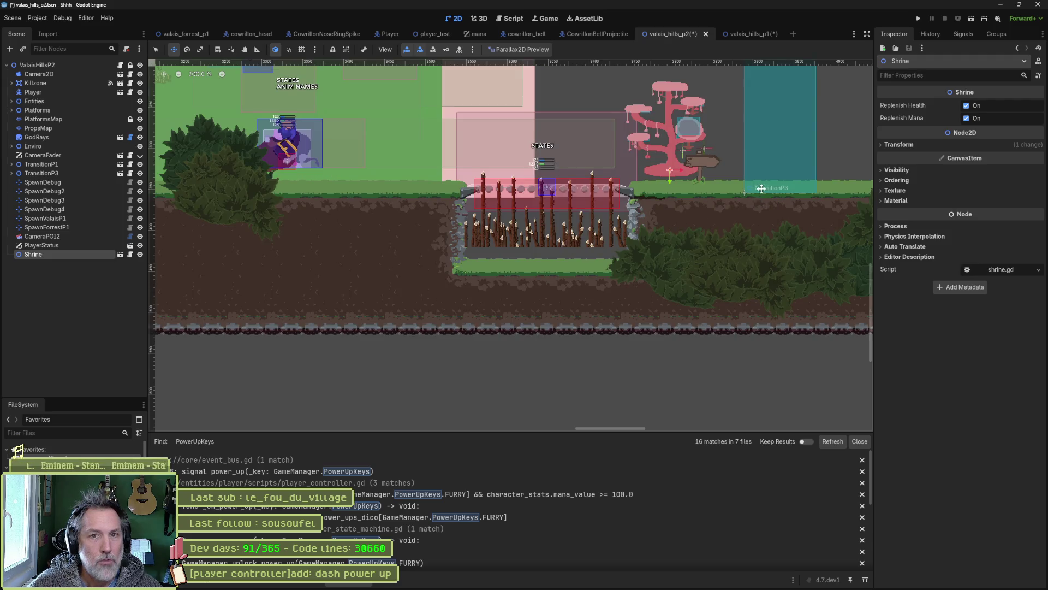
scroll(701, 251, "up", 2)
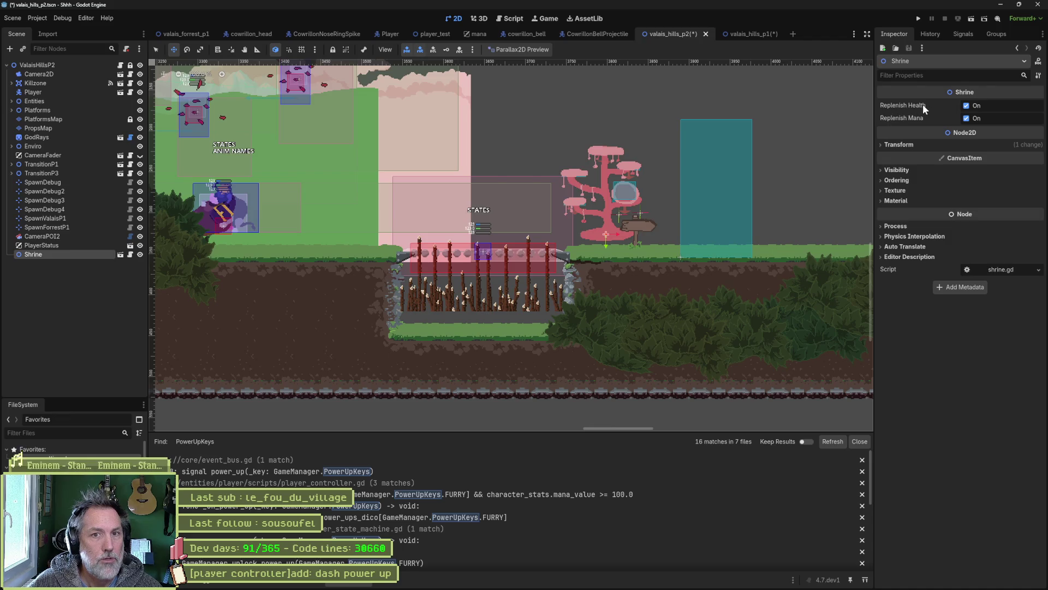
left_click(965, 118)
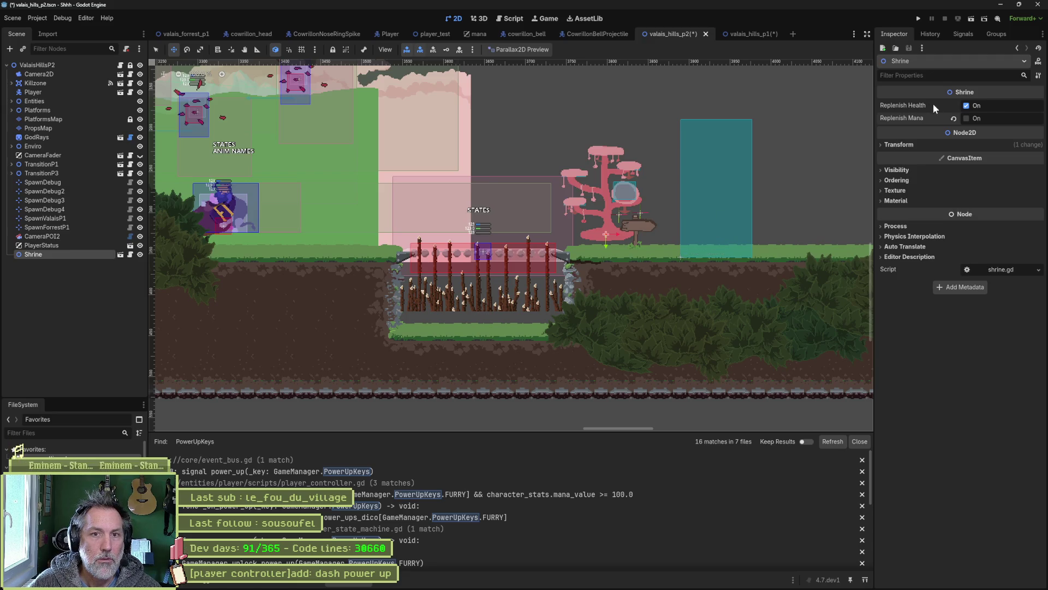
left_click(966, 106)
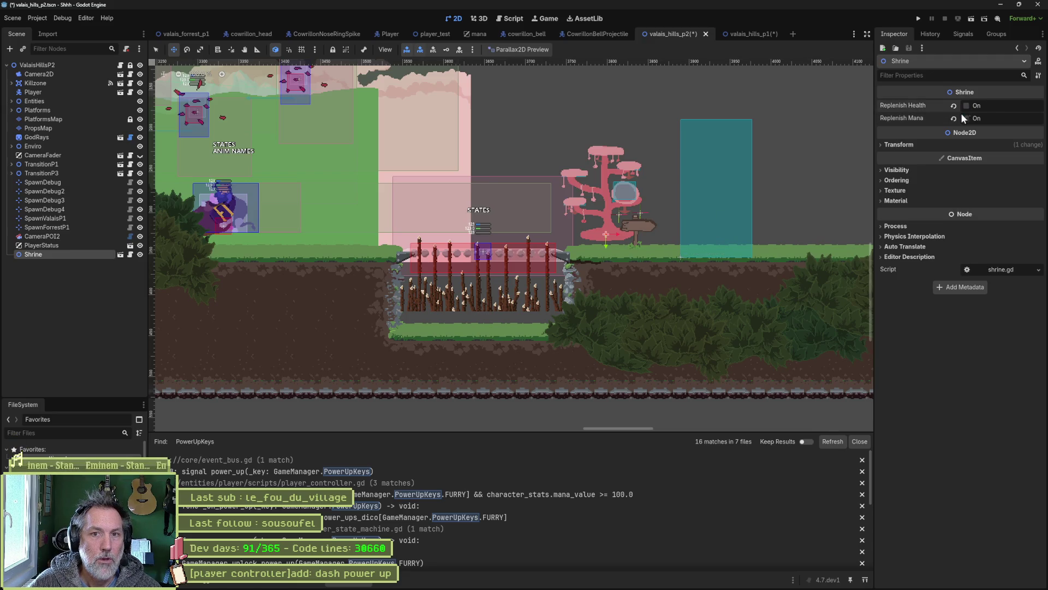
key("ctrl+s")
Open the fury_power.tscn scene through the quick-open search.
left_click(41, 64)
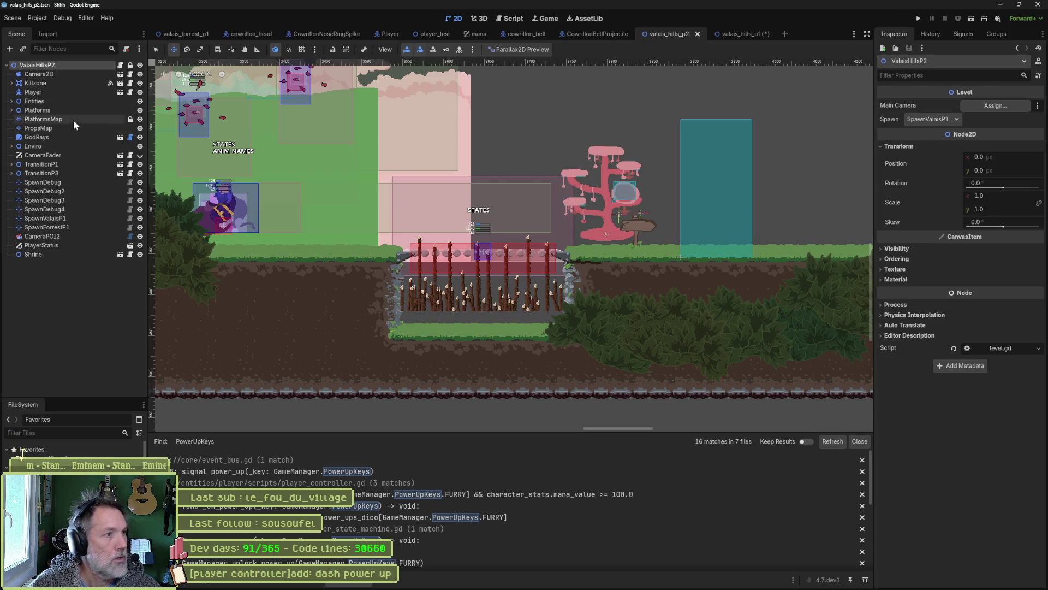
key("shift+alt+o")
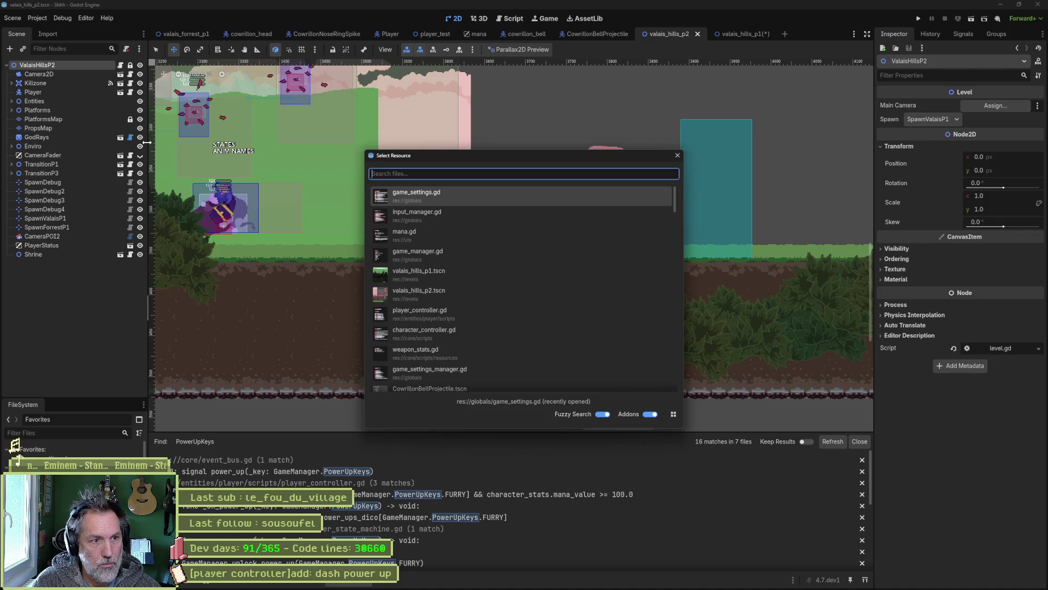
type("fur")
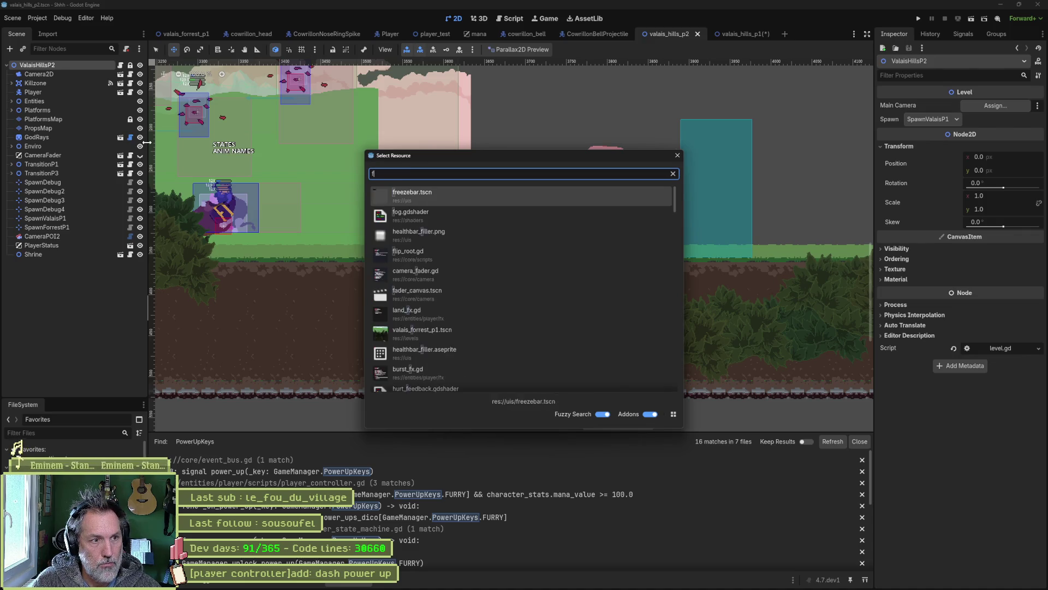
key("Down")
key("Down")
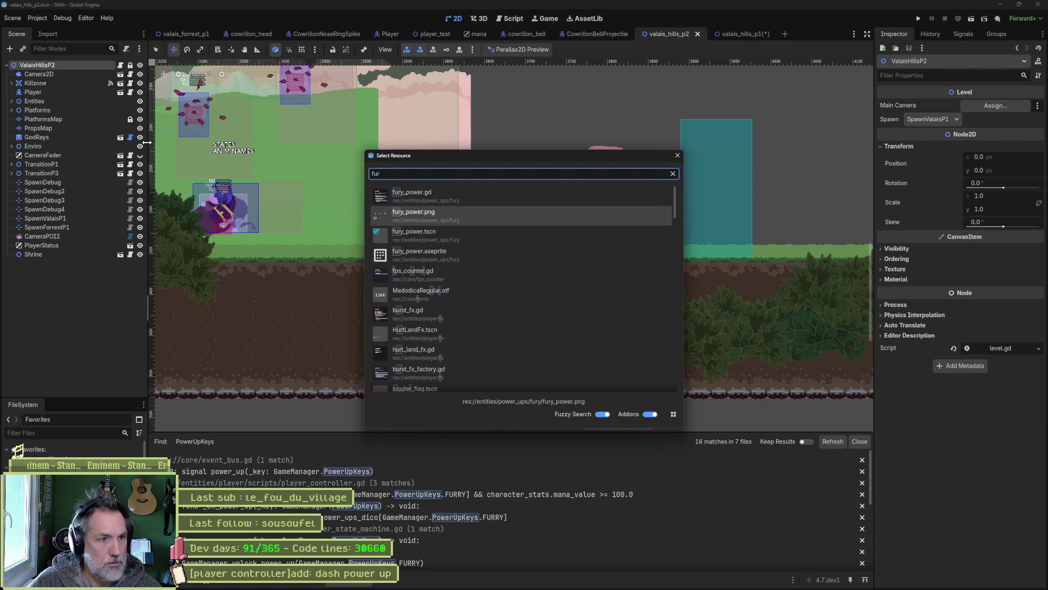
key("Return")
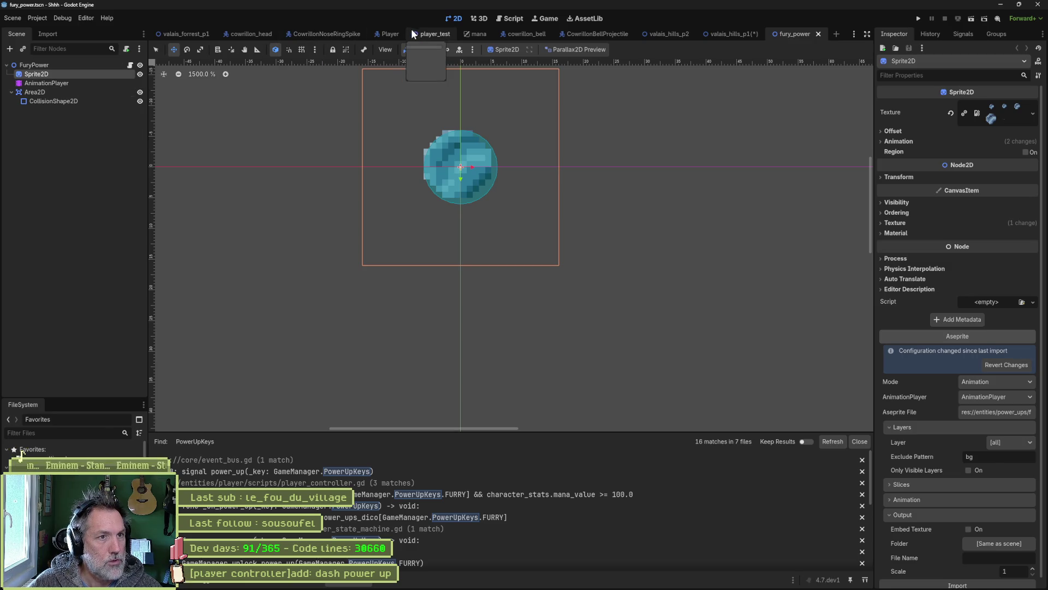
Duplicate the fury power folder as 'dash' and open its dash_power.gd script.
right_click(57, 66)
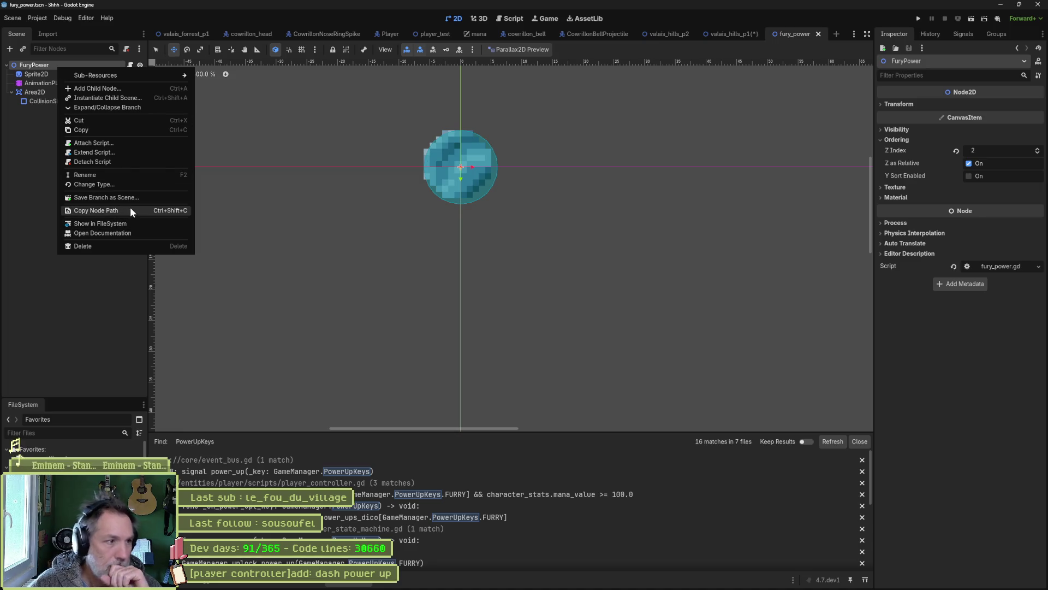
left_click(127, 224)
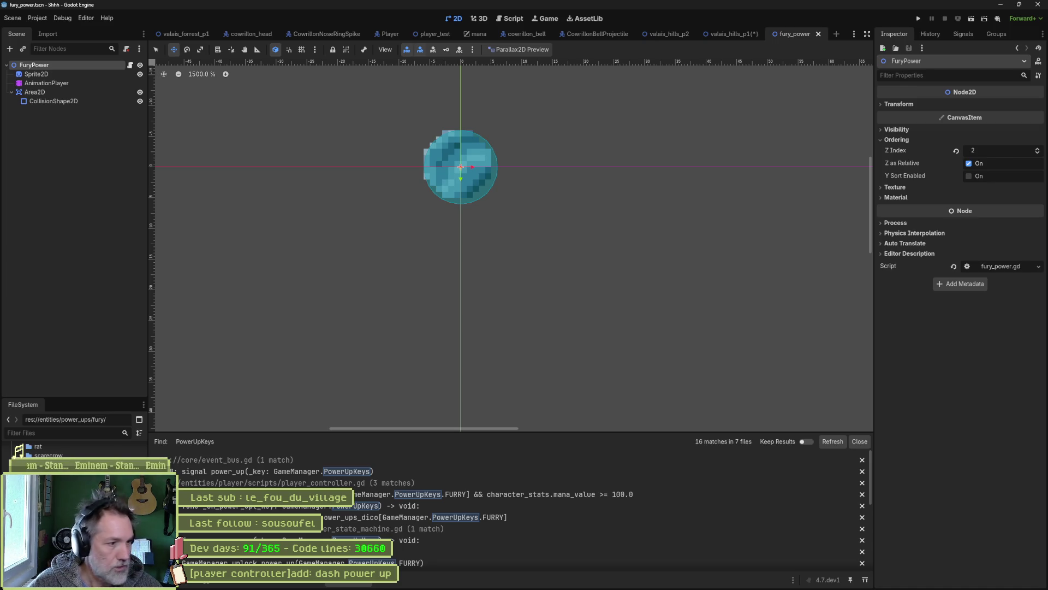
key("ctrl+d")
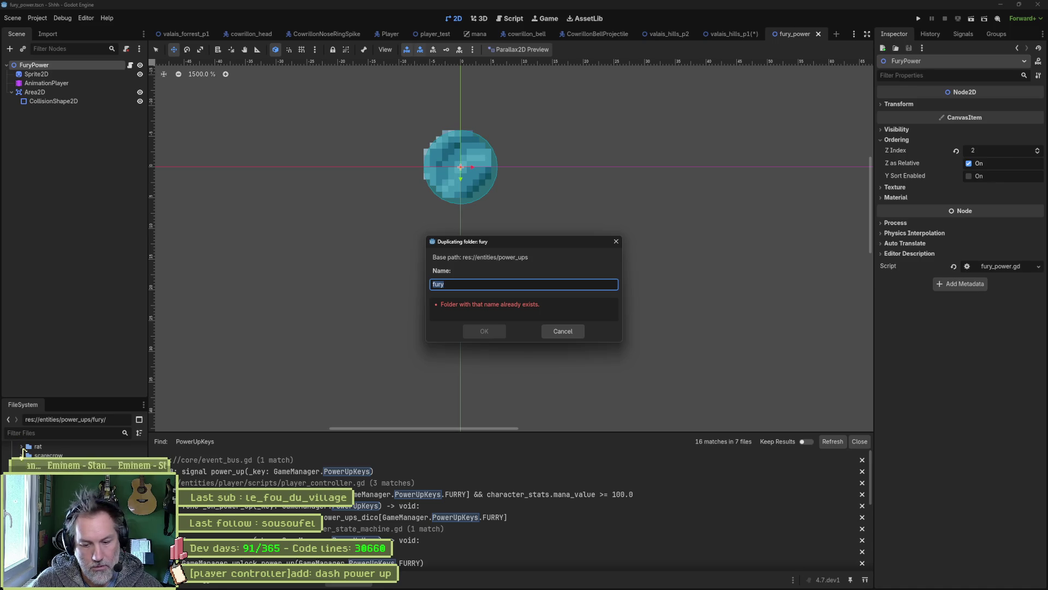
type("dash")
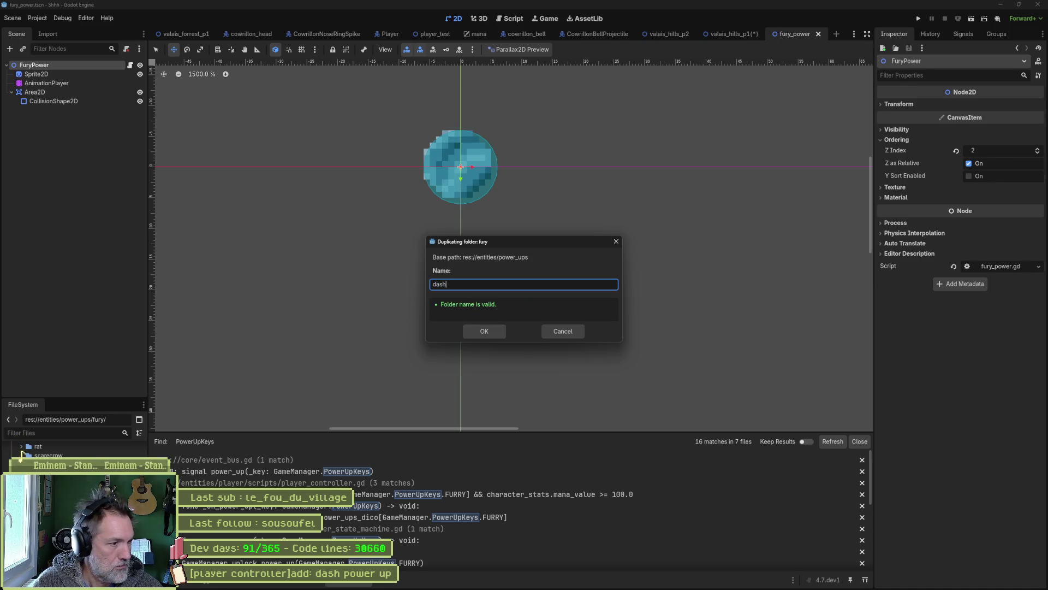
key("Return")
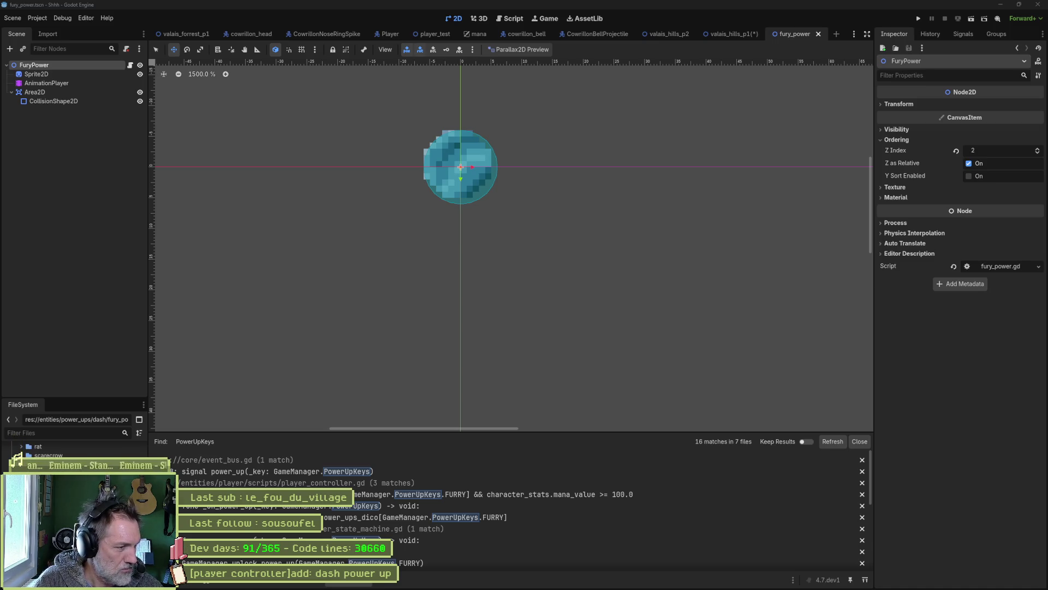
left_click_drag(16, 457, 19, 451)
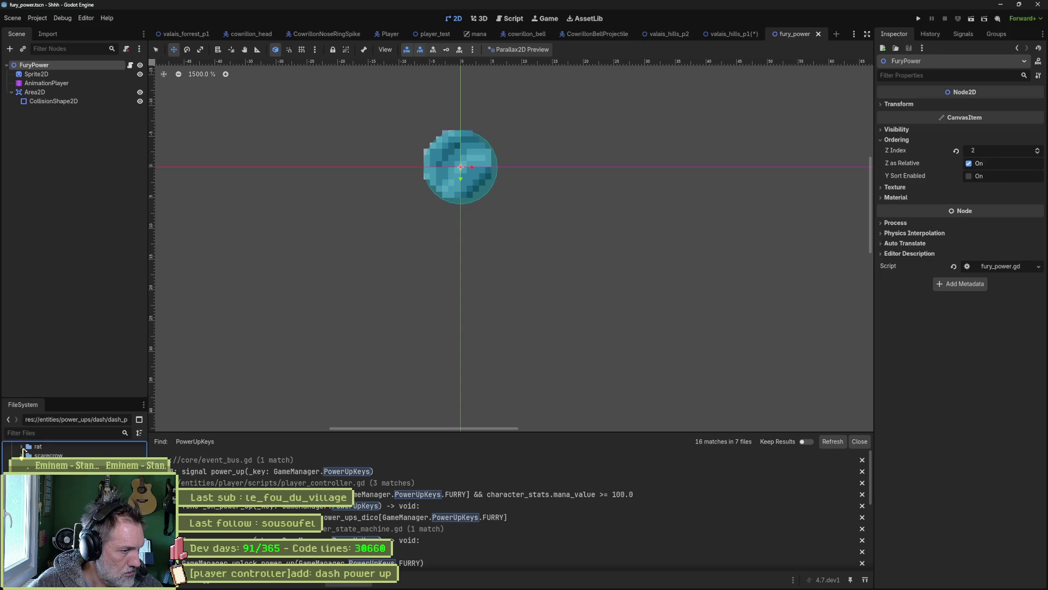
double_click(23, 451)
Rename the script's class_name from FuryPower to DashPower and save.
left_click_drag(384, 66, 366, 66)
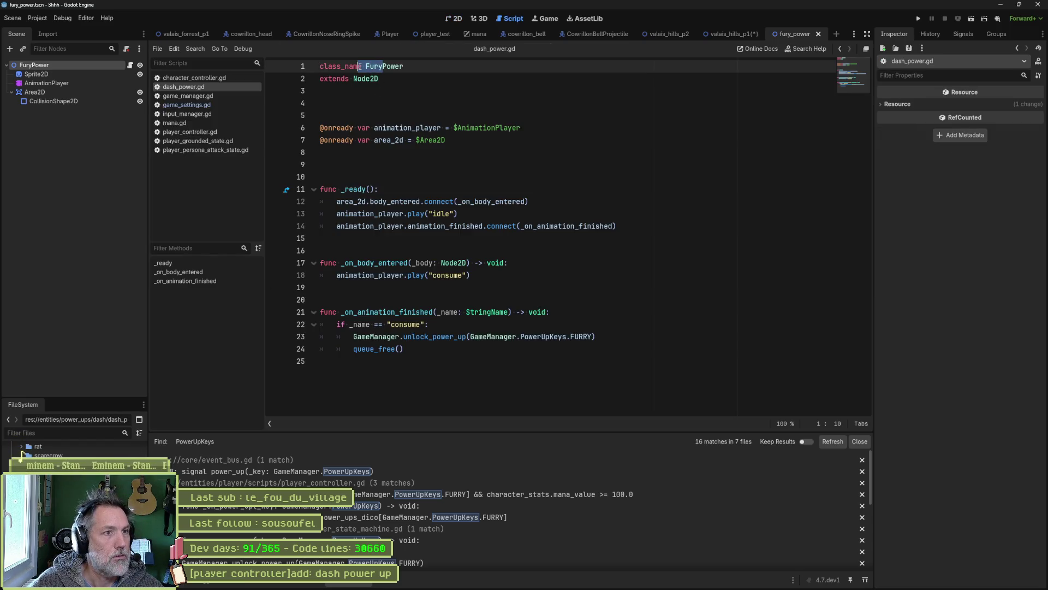
type("Dash")
key("ctrl+s")
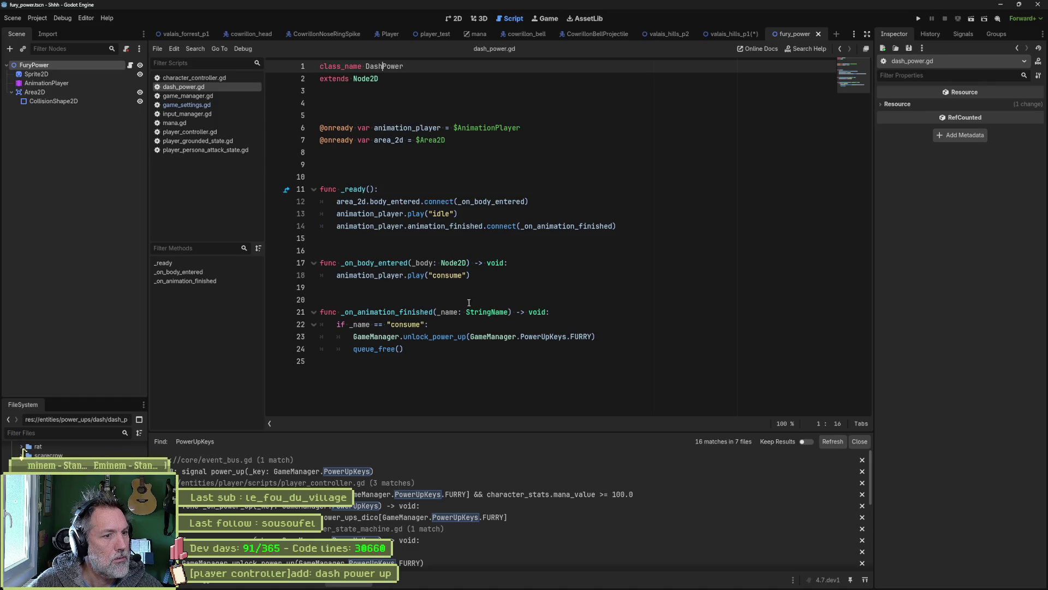
Replace the FURRY power-up key with DASH on line 23, then select the dash_power scene file.
double_click(576, 338)
type("DASH")
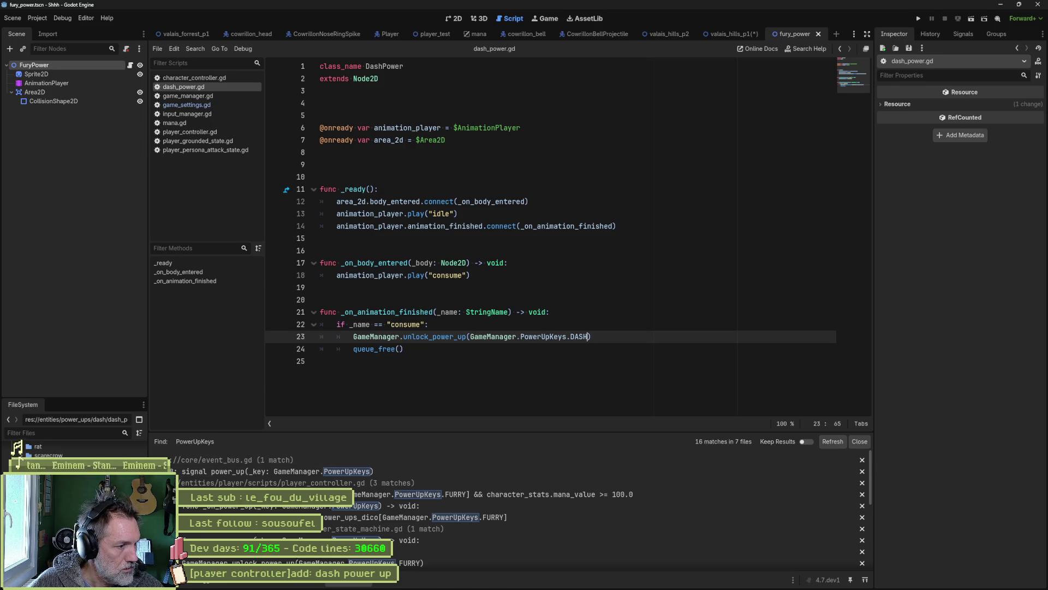
key("Delete")
key("Return")
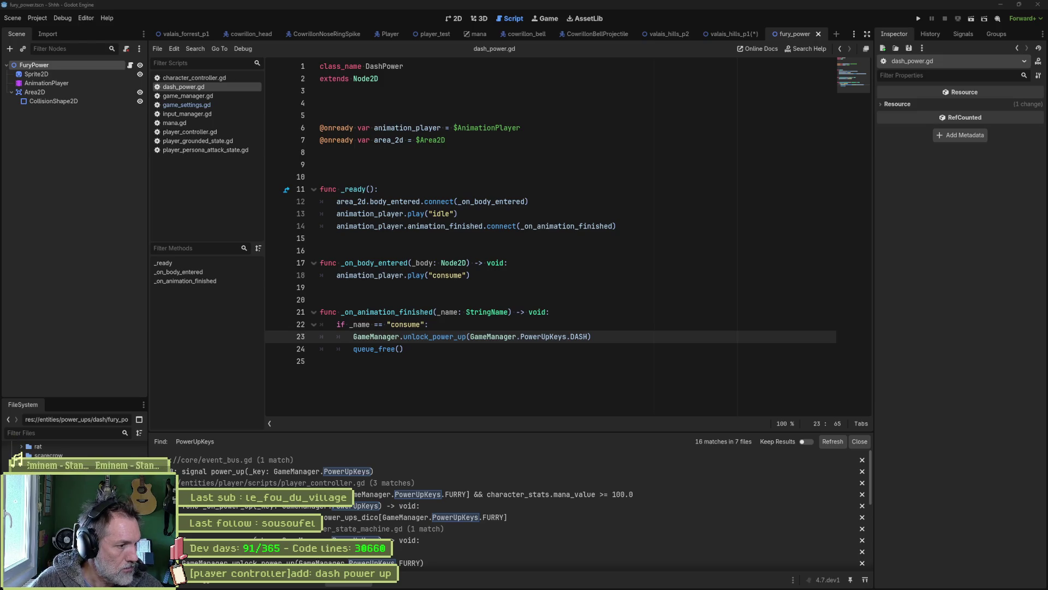
left_click(21, 455)
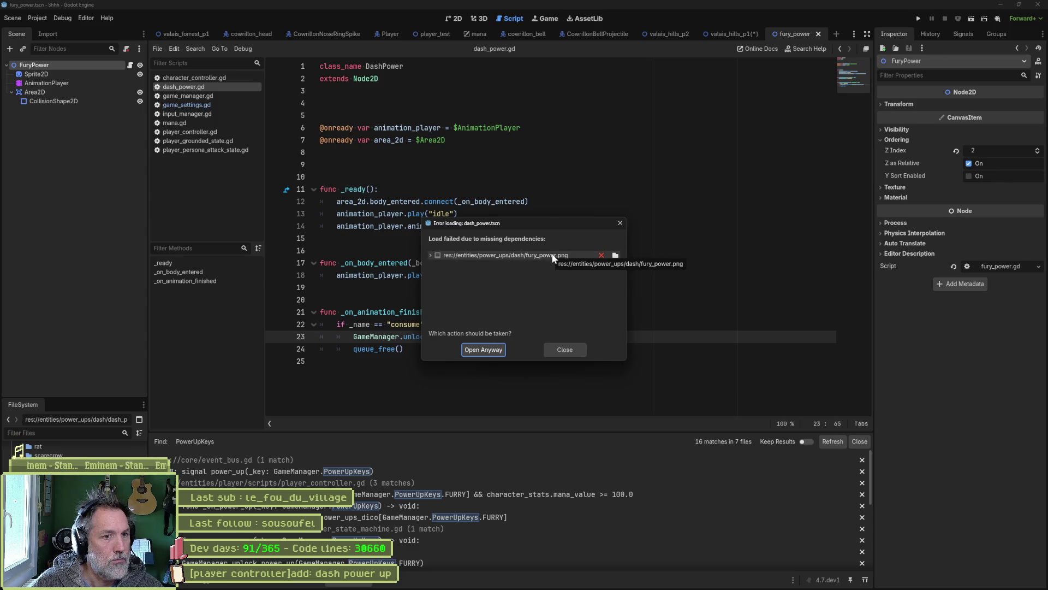
Open dash_power.tscn despite the missing dependency and rename its root node to DashPower.
left_click(483, 349)
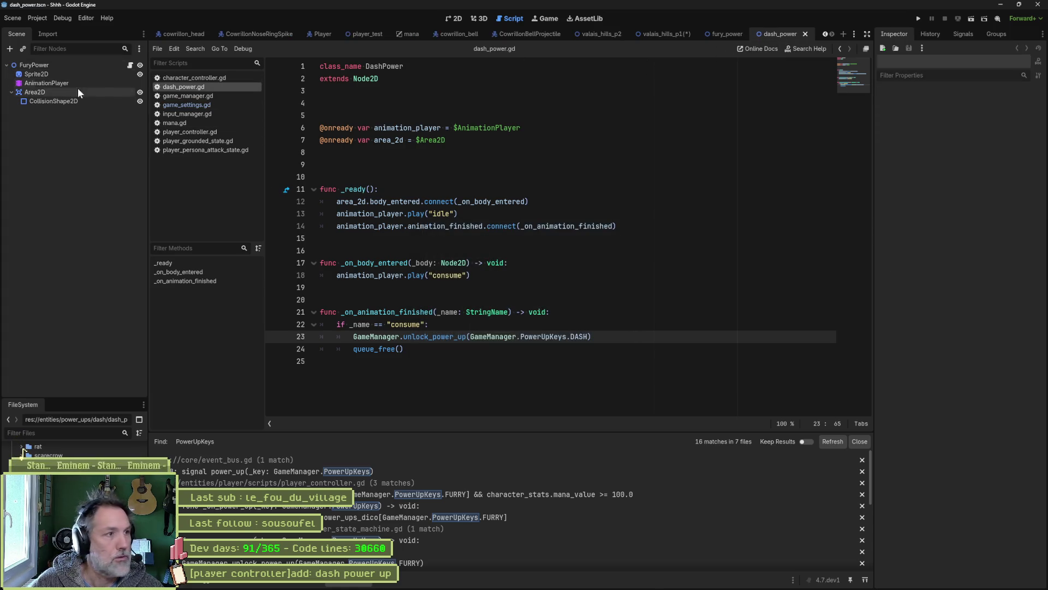
left_click(33, 65)
type("DashPower")
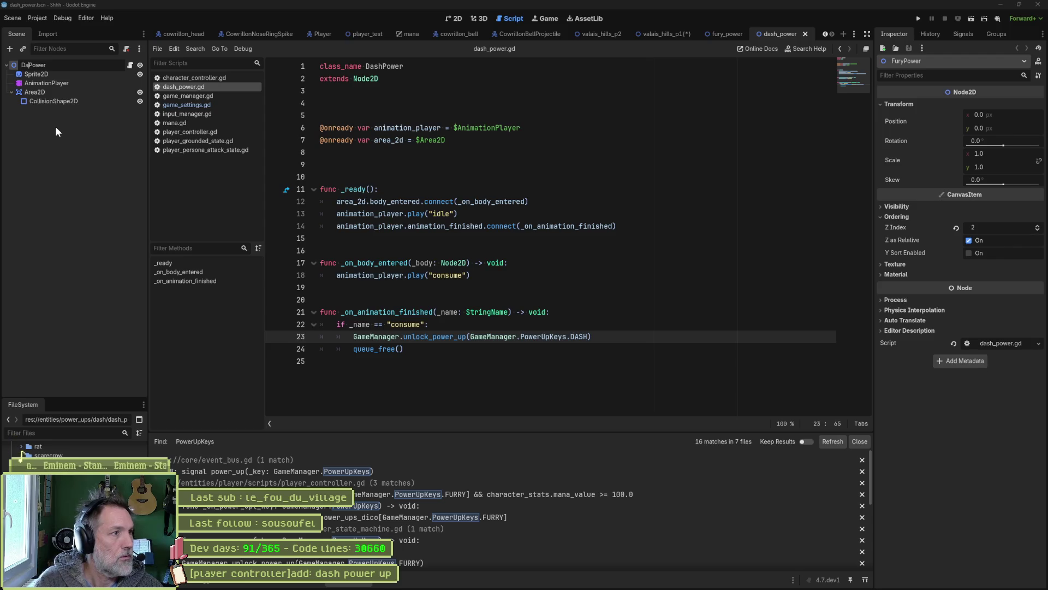
key("Return")
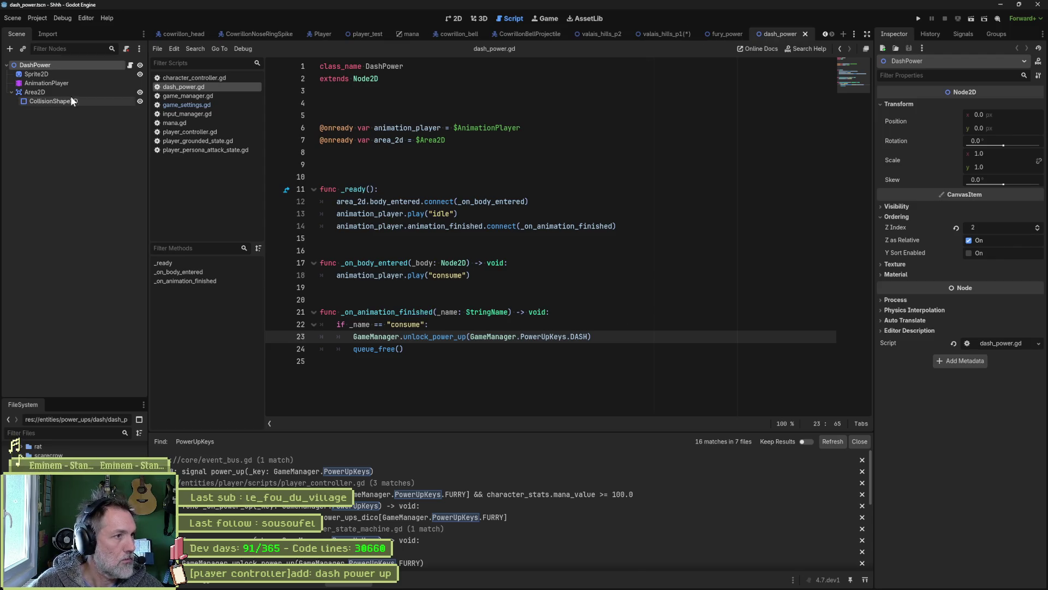
Inspect the Sprite2D node's Aseprite import settings in the 2D view, then switch to Aseprite.
left_click(458, 18)
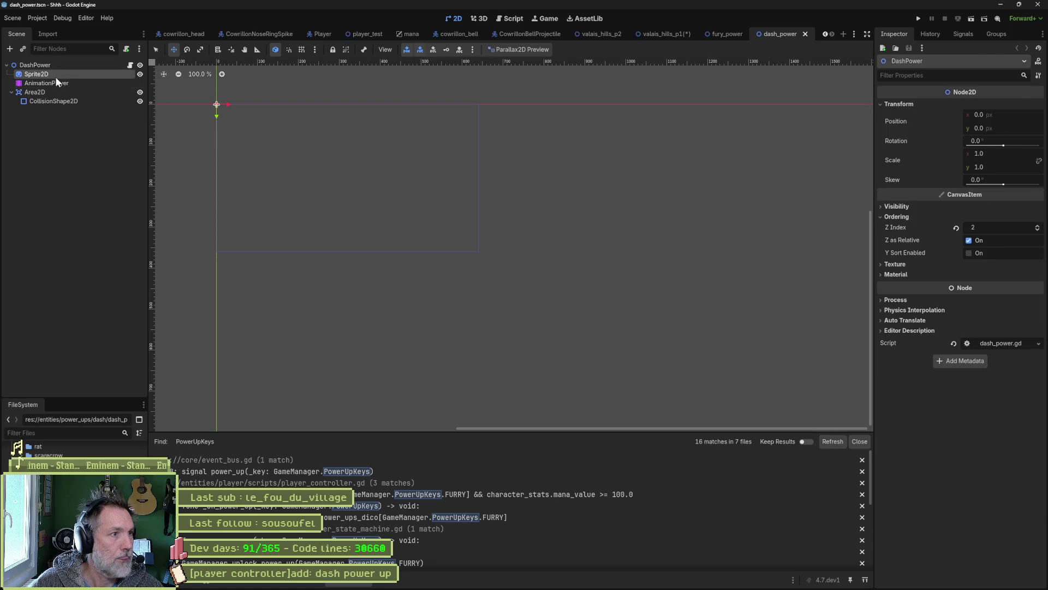
left_click(52, 74)
scroll(915, 336, "down", 3)
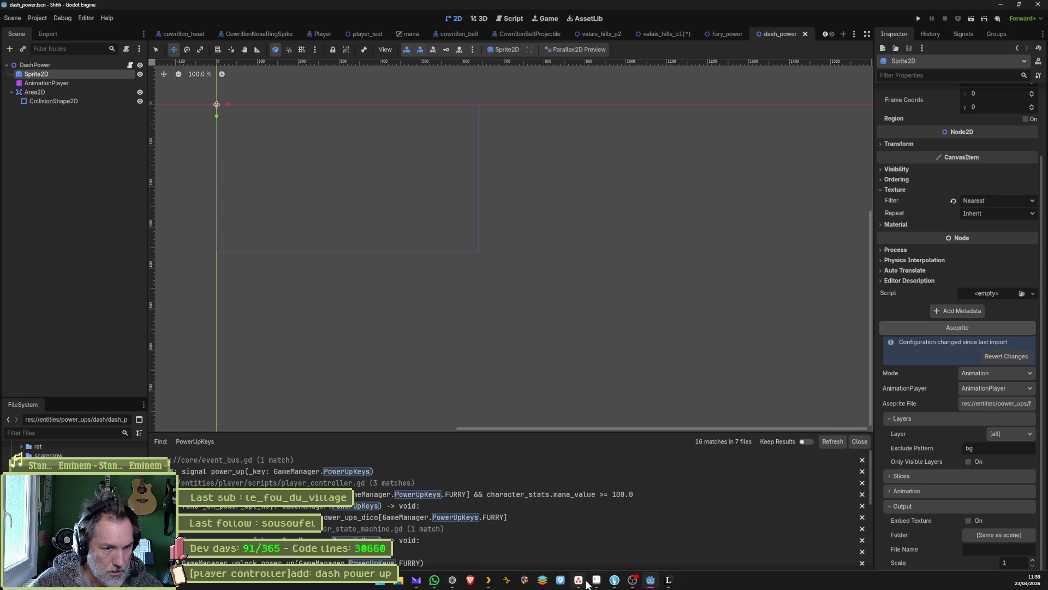
left_click(595, 582)
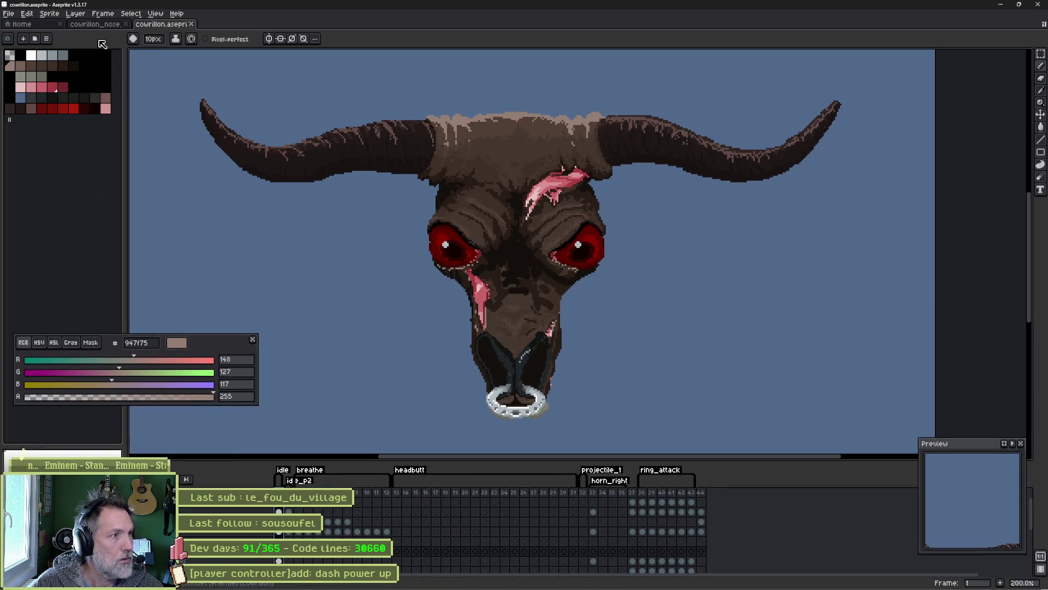
Open fury_power.aseprite from the recent files, undo the stray white stroke, and replay its animation.
left_click(34, 24)
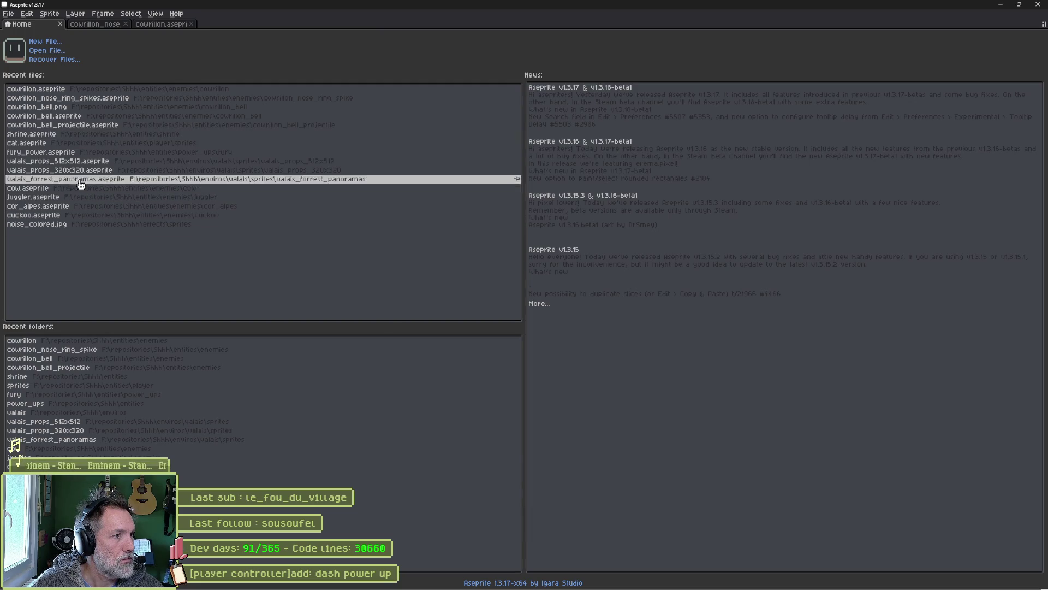
left_click(70, 154)
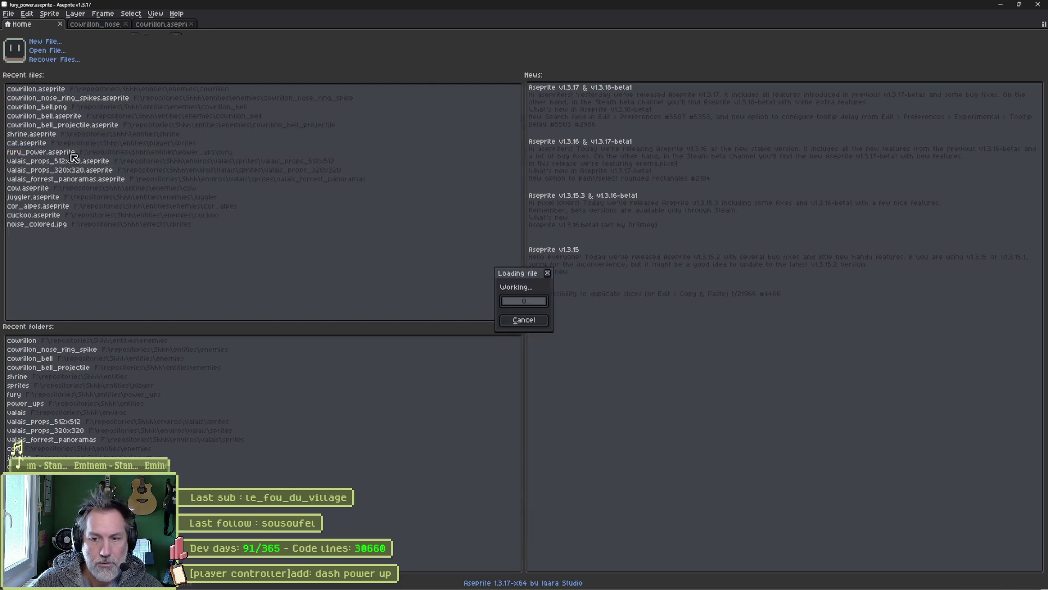
left_click(382, 181)
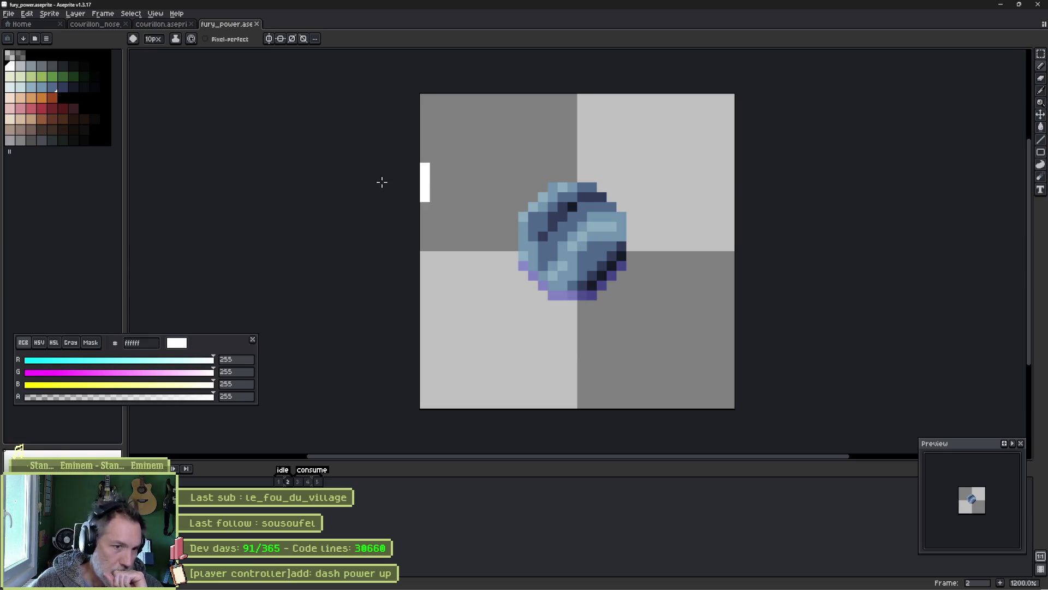
key("ctrl+z")
left_click(279, 482)
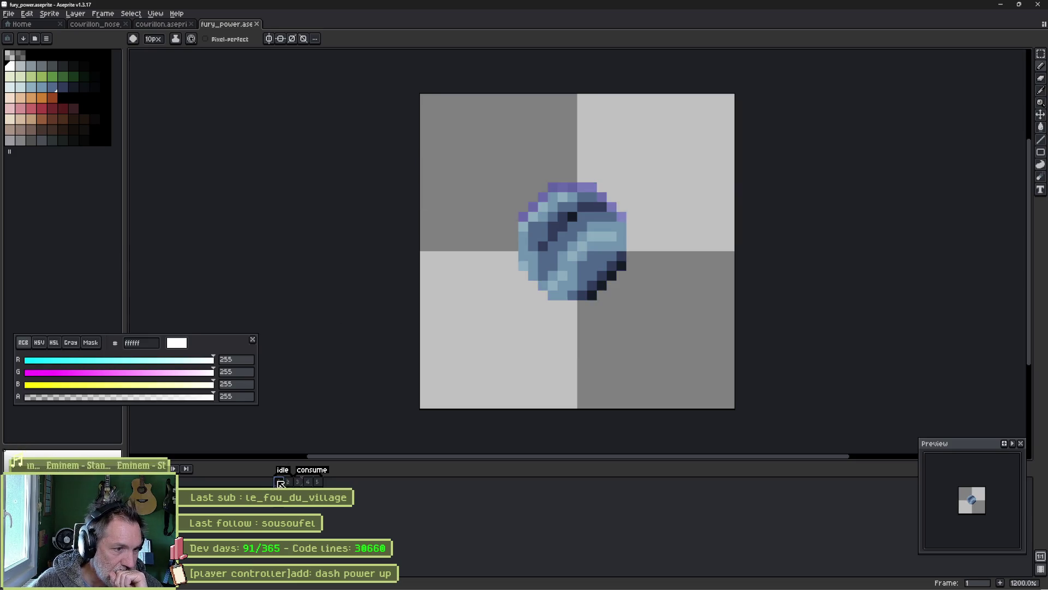
key("Return")
key("Return")
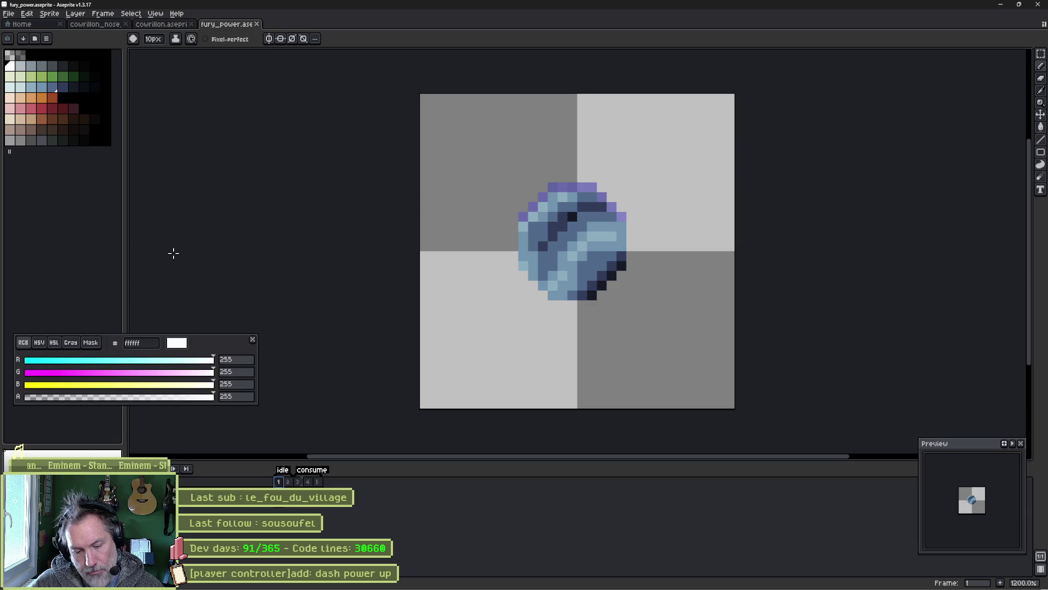
Save the sprite as power_ups.aseprite in the power_ups folder and rename its layer to 'fury'.
key("ctrl+shift+s")
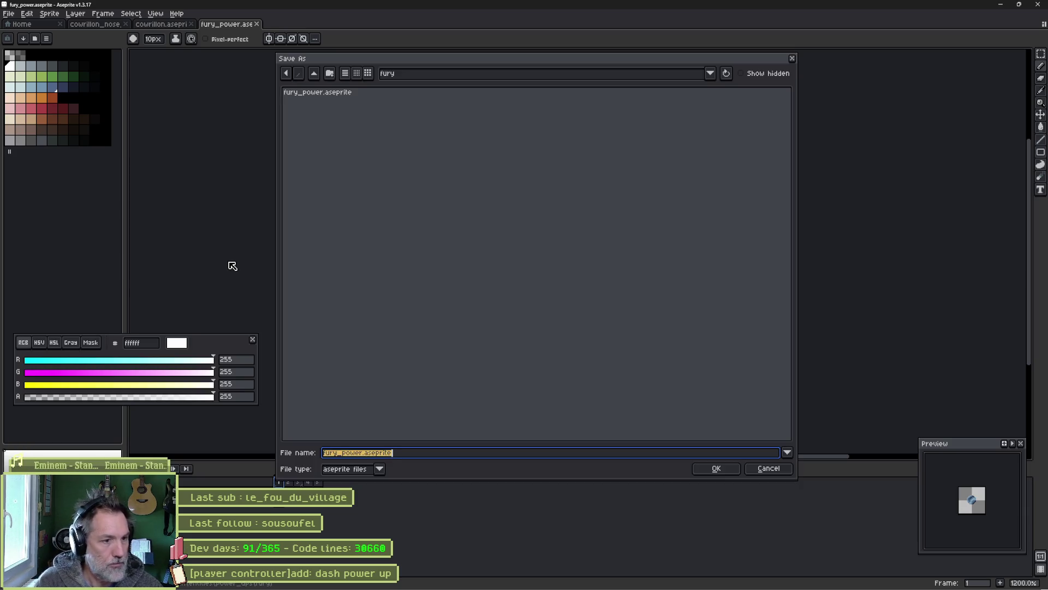
type("power_")
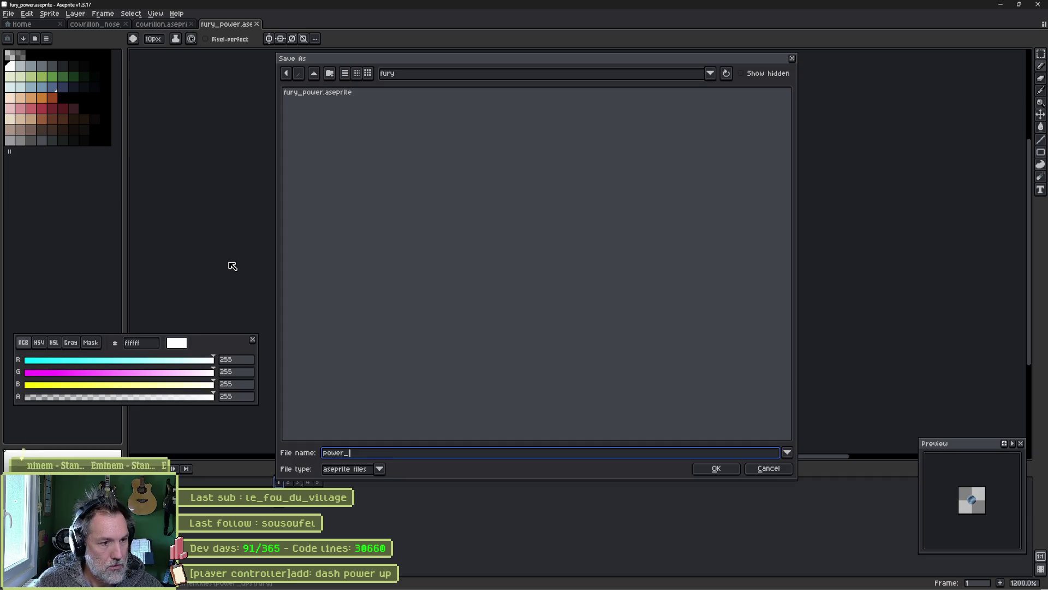
type("ups")
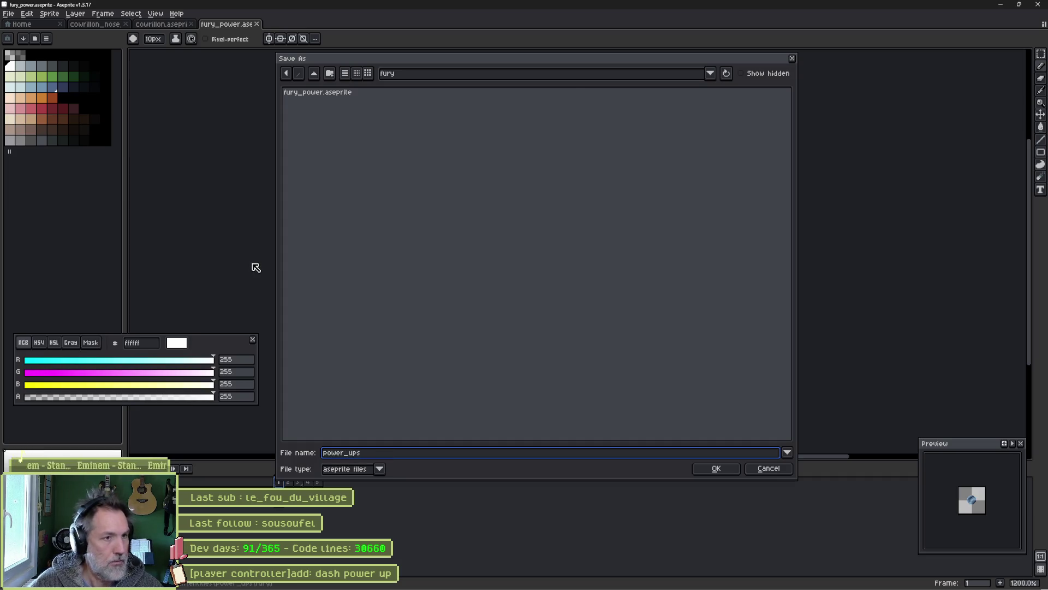
left_click(314, 73)
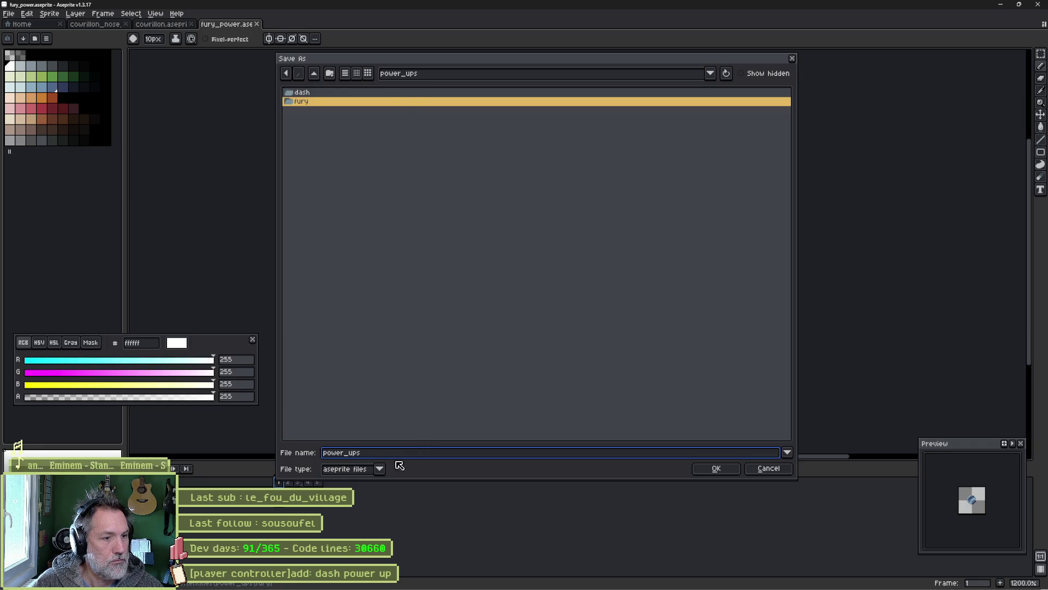
left_click(721, 475)
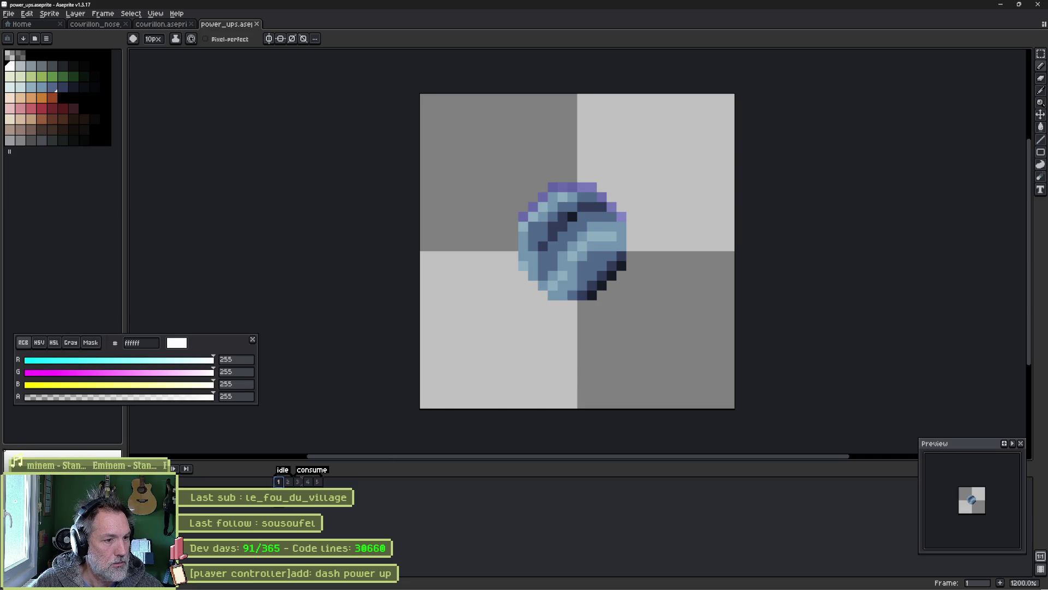
key("shift+p")
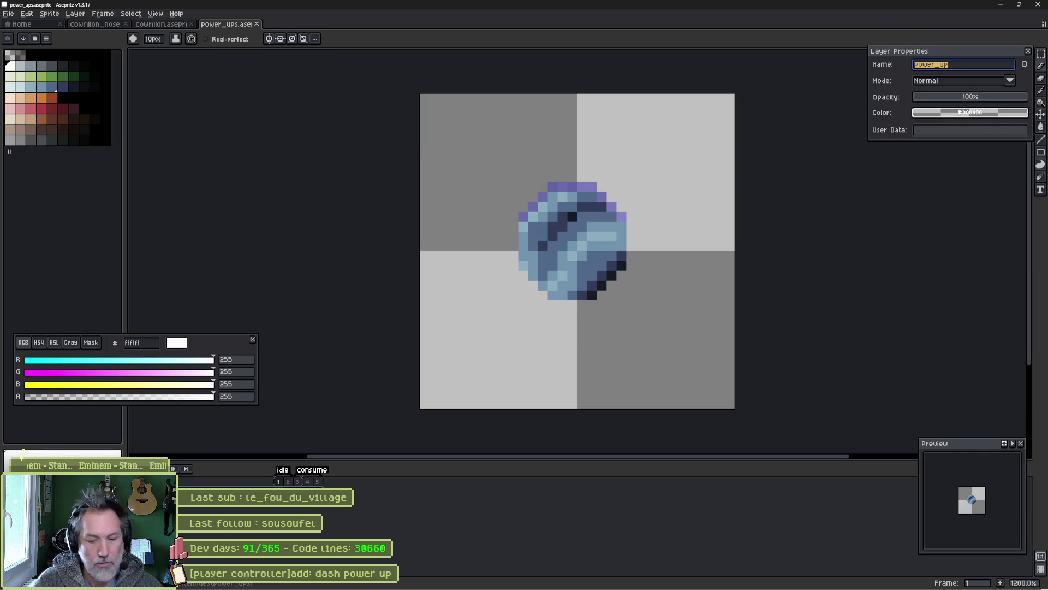
type("fury")
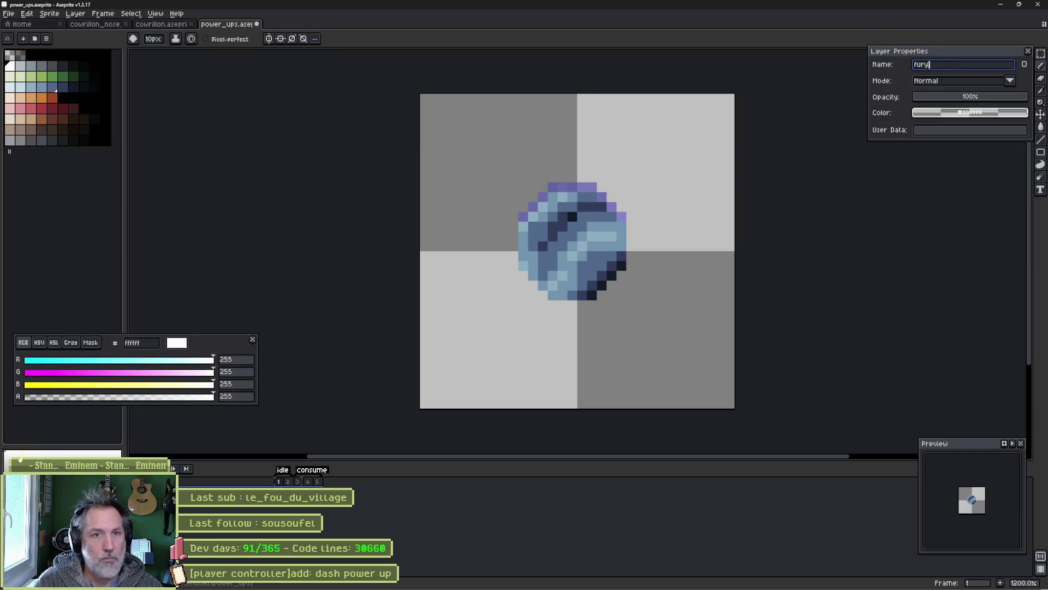